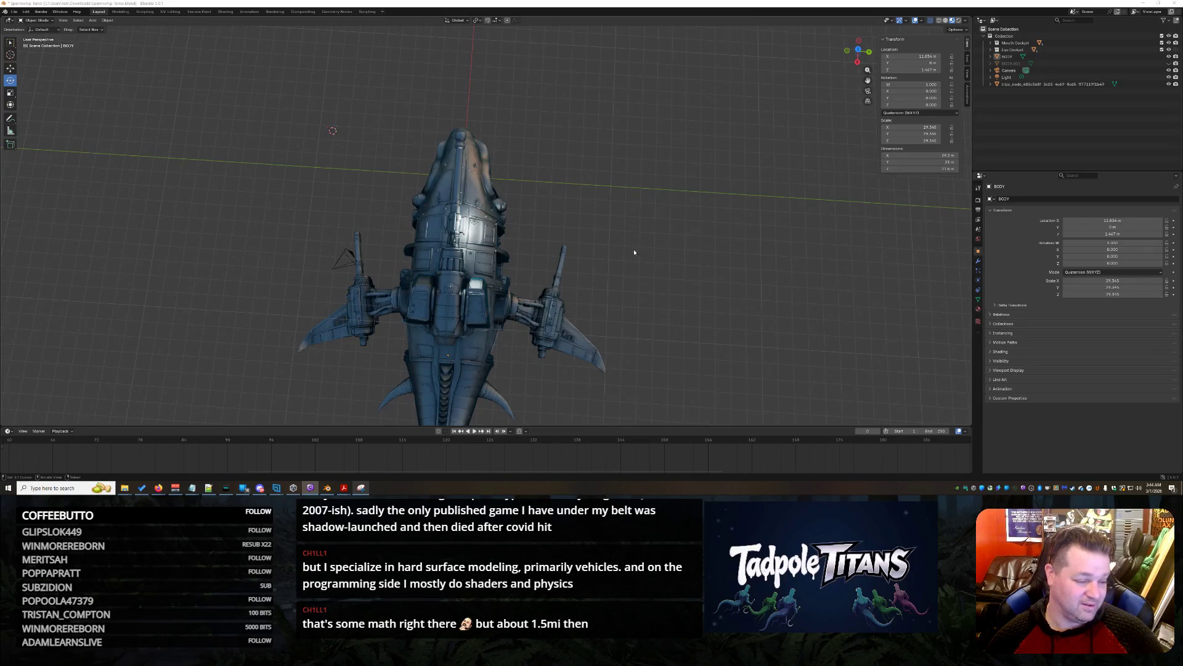
Orbit the shark-submarine from the top view to a front three-quarter view
mouse_move(625, 246)
mouse_down()
mouse_move(731, 191)
mouse_move(627, 206)
mouse_up()
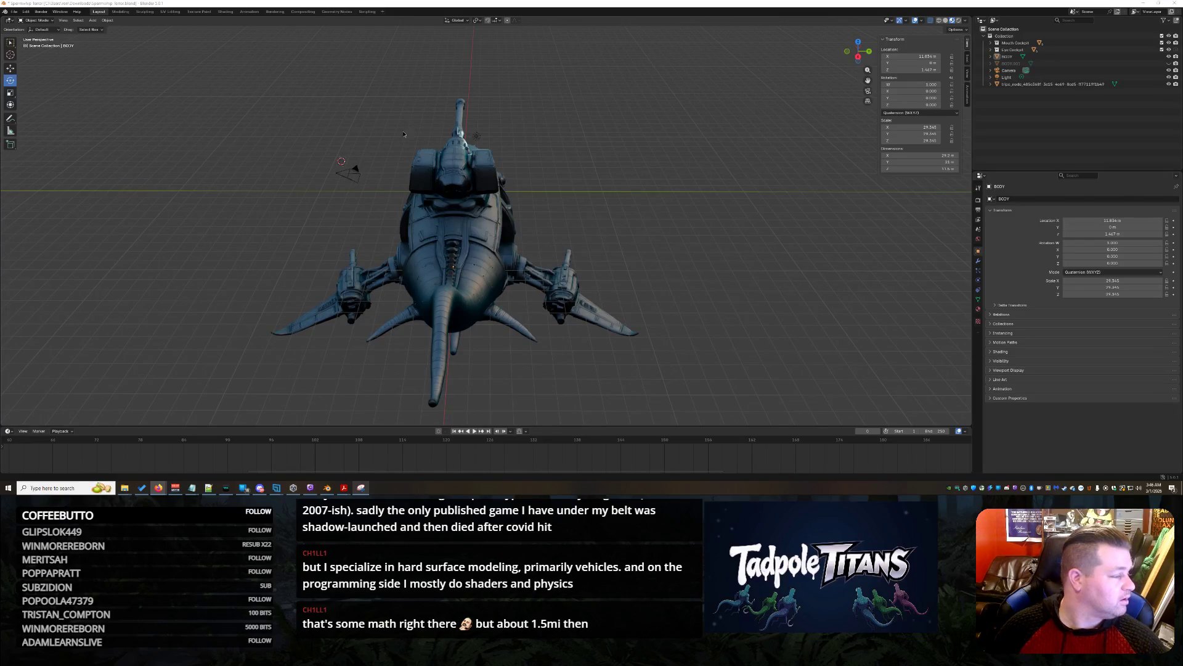
key(alt+Tab)
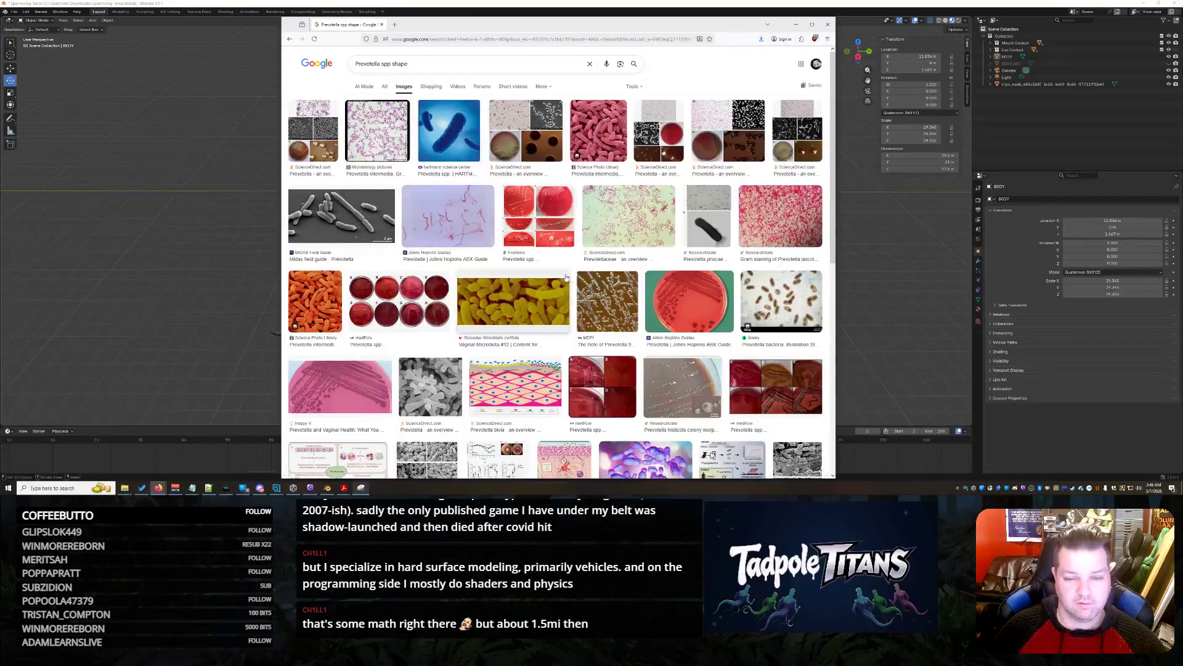
Browse the Prevotella spp shape images and end on the orange Prevotella intermedia close-up
scroll(443, 286, down, 2)
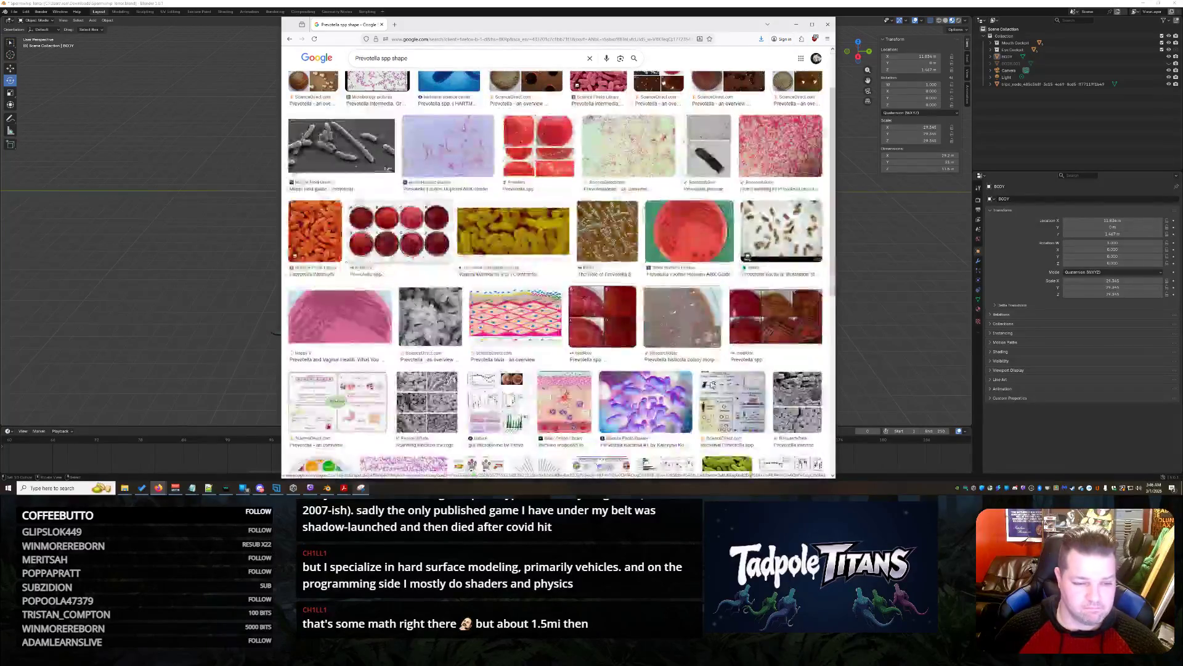
click(315, 196)
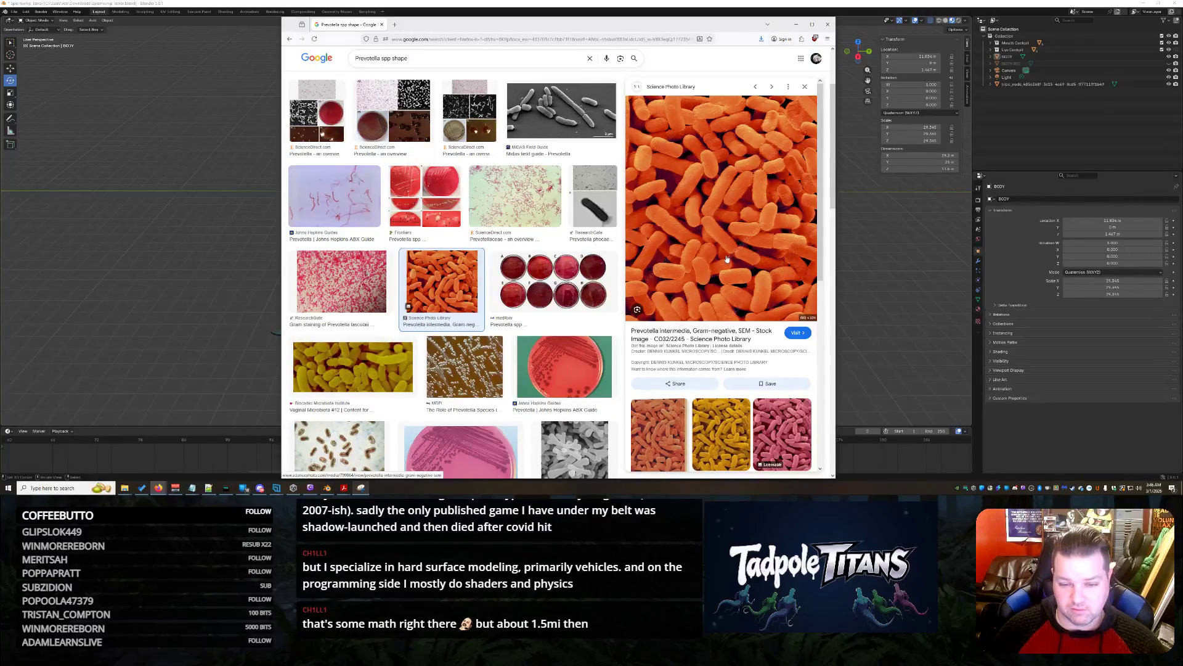
scroll(402, 310, down, 5)
scroll(402, 310, down, 1)
click(374, 325)
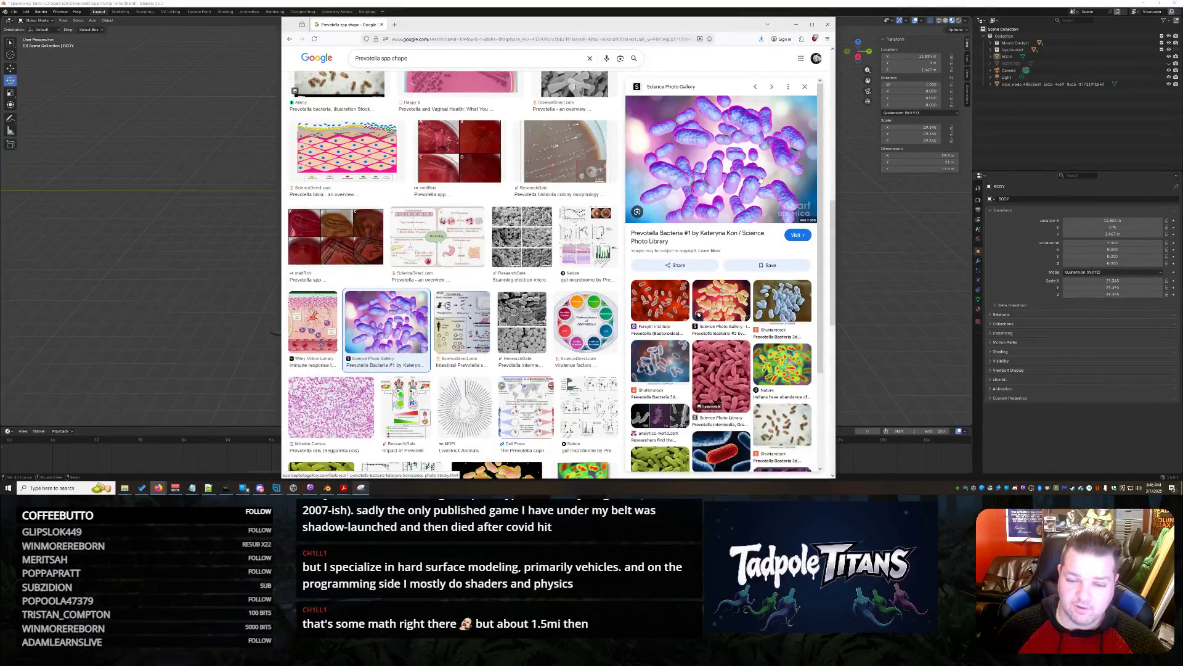
click(675, 308)
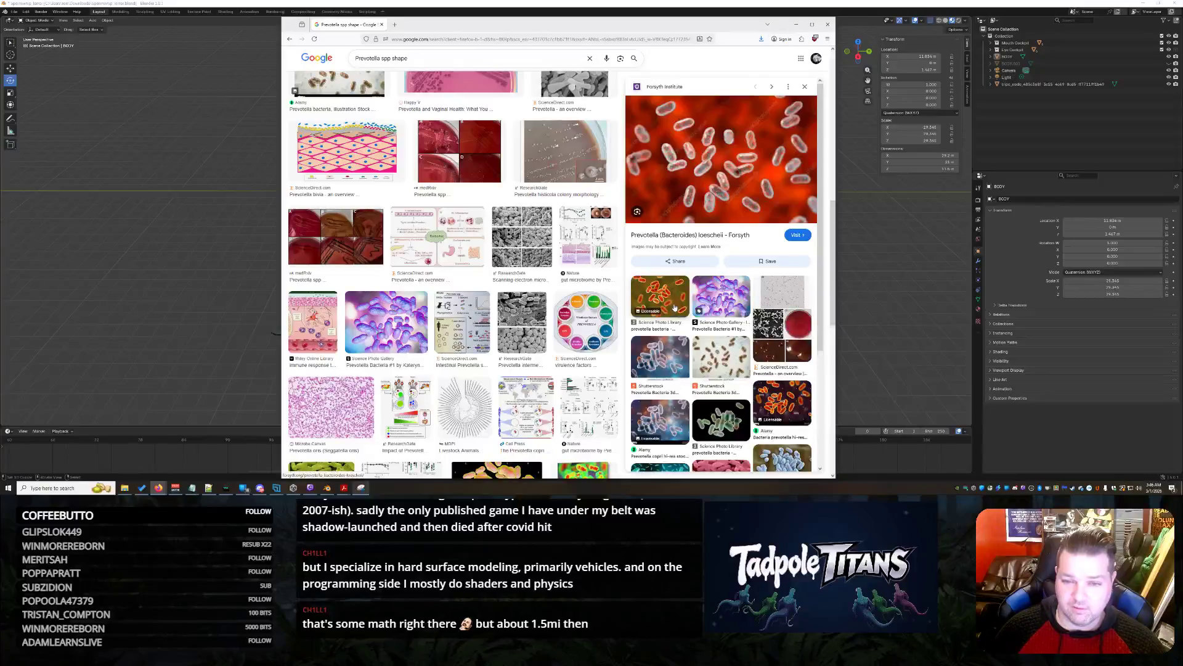
scroll(357, 285, up, 5)
click(357, 286)
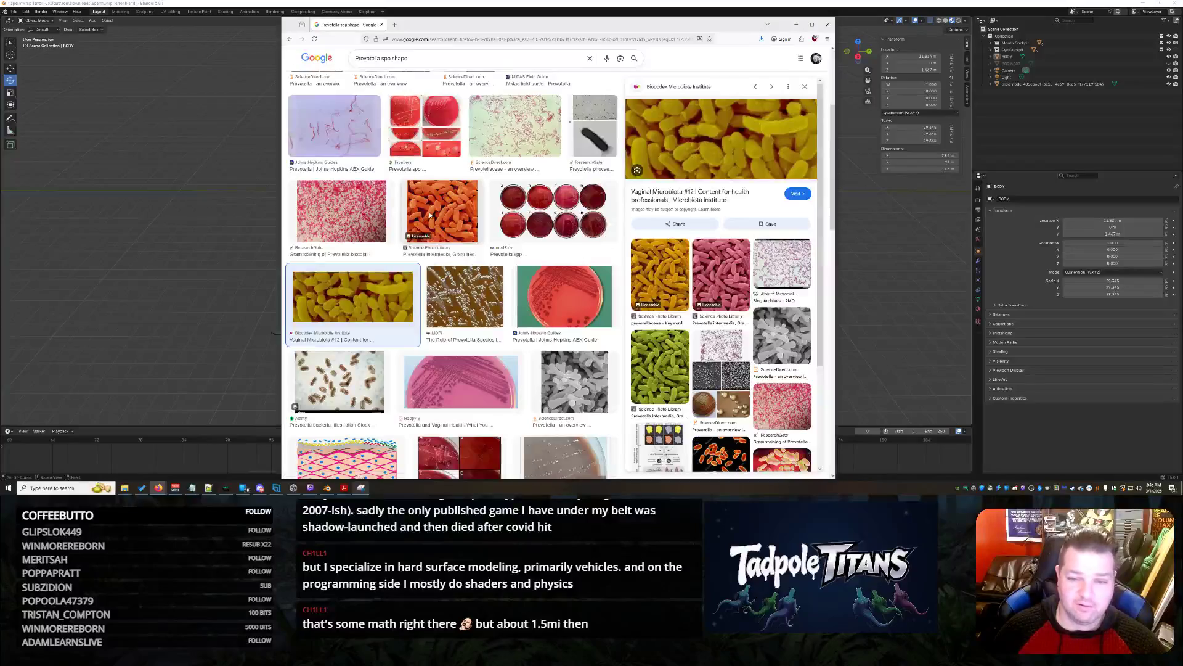
click(442, 210)
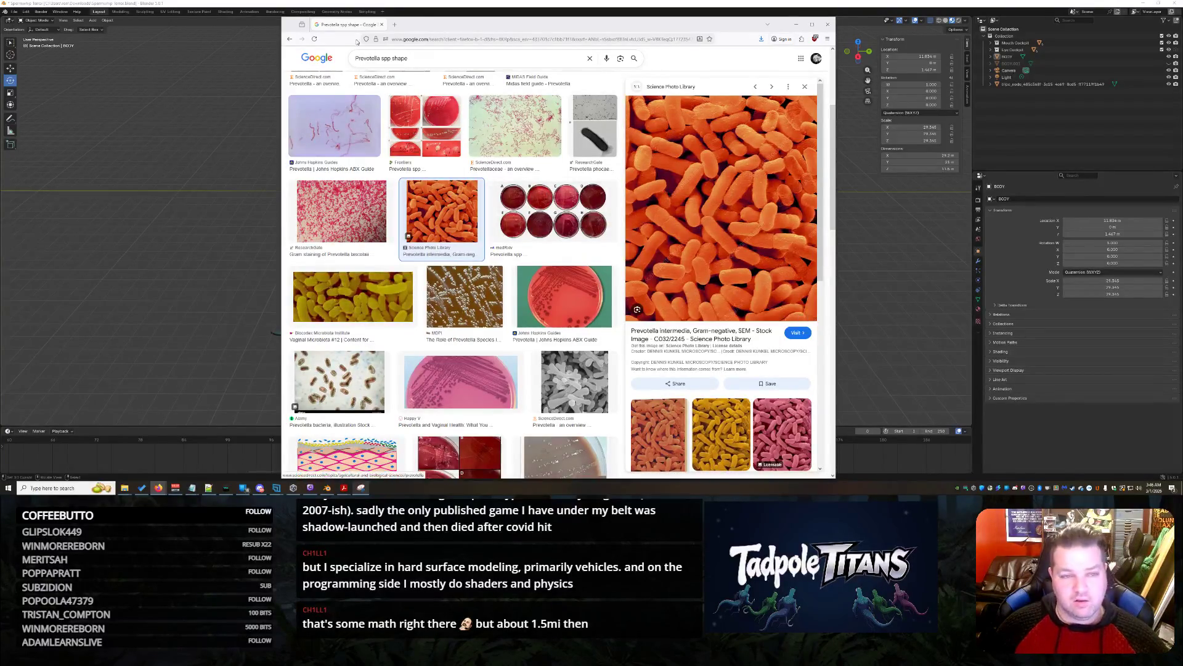
click(394, 24)
Search images for 'Staphylococcus spp.' and preview the CDC Staphylococcus aureus image
text(Staphylococcus spp.)
key(Return)
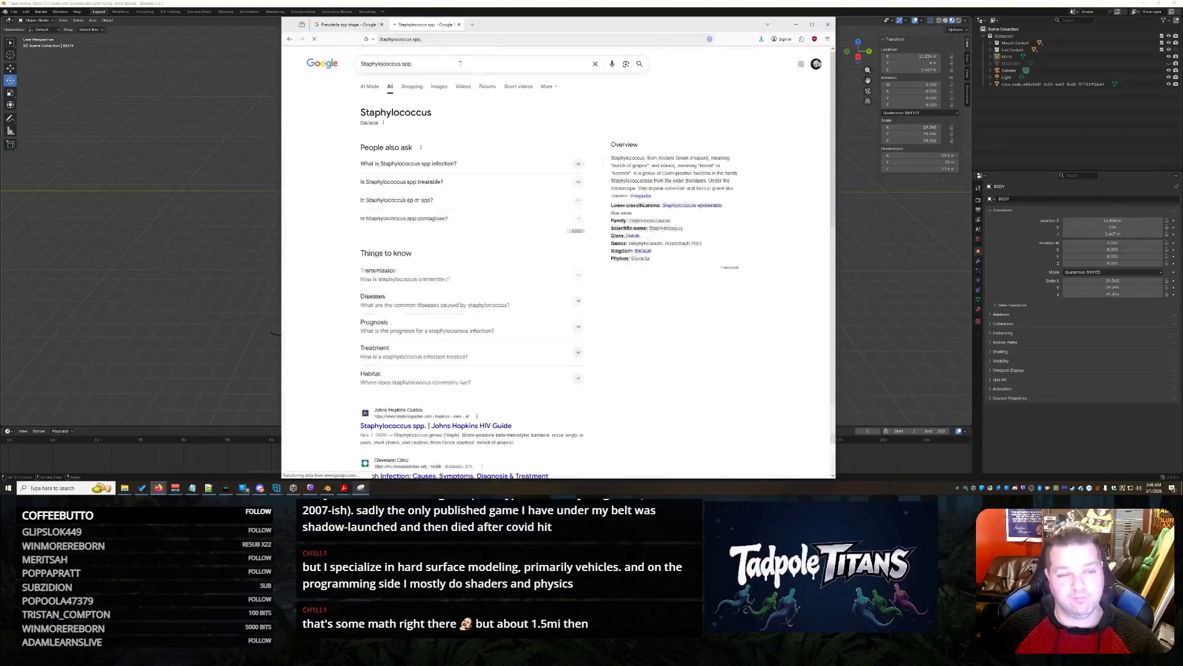
click(439, 86)
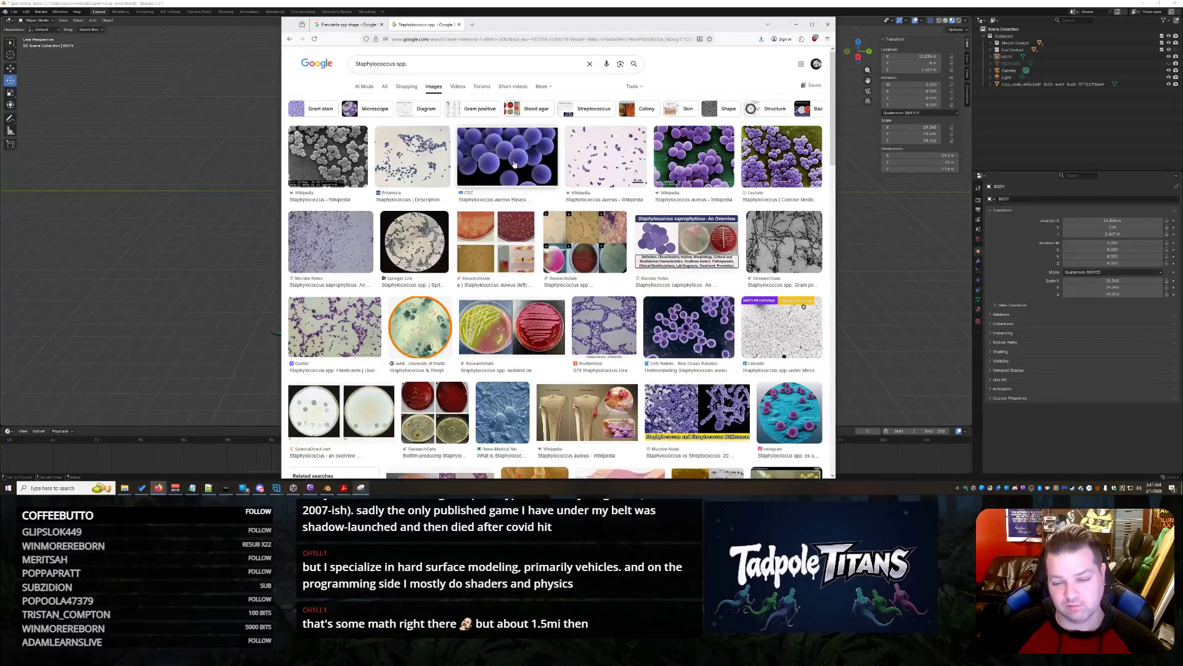
click(515, 163)
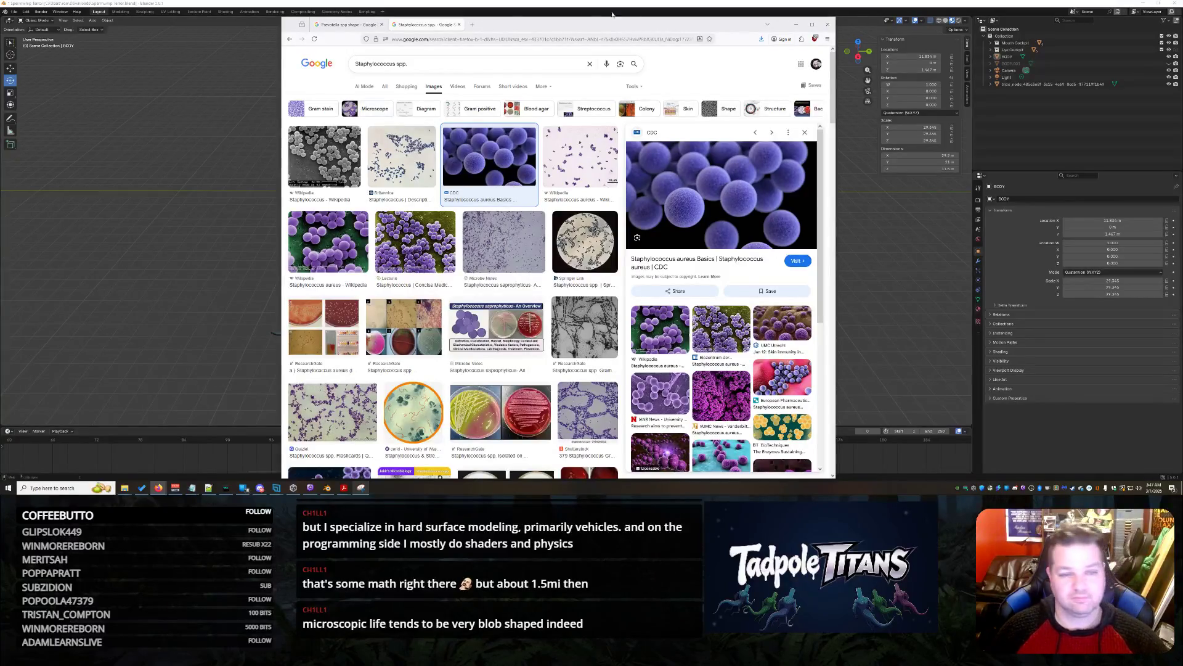
click(473, 25)
Search images for 'corynebacterium spp.' and preview the first result
text(orynebacterium spp.)
key(Return)
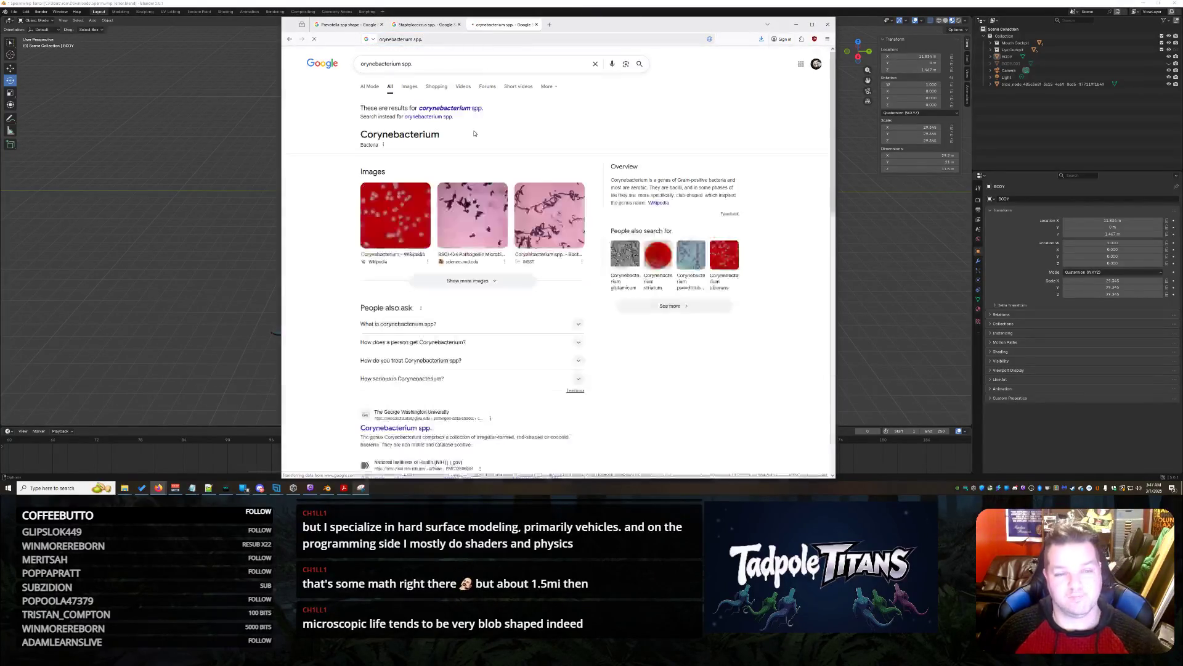
click(410, 87)
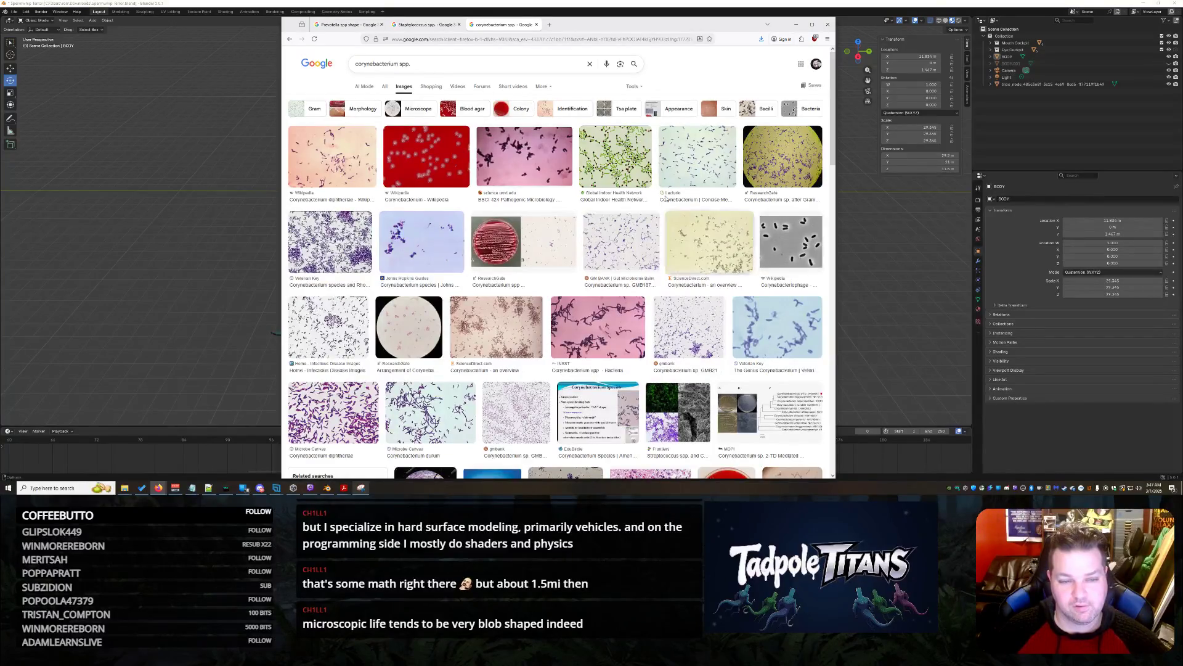
click(323, 146)
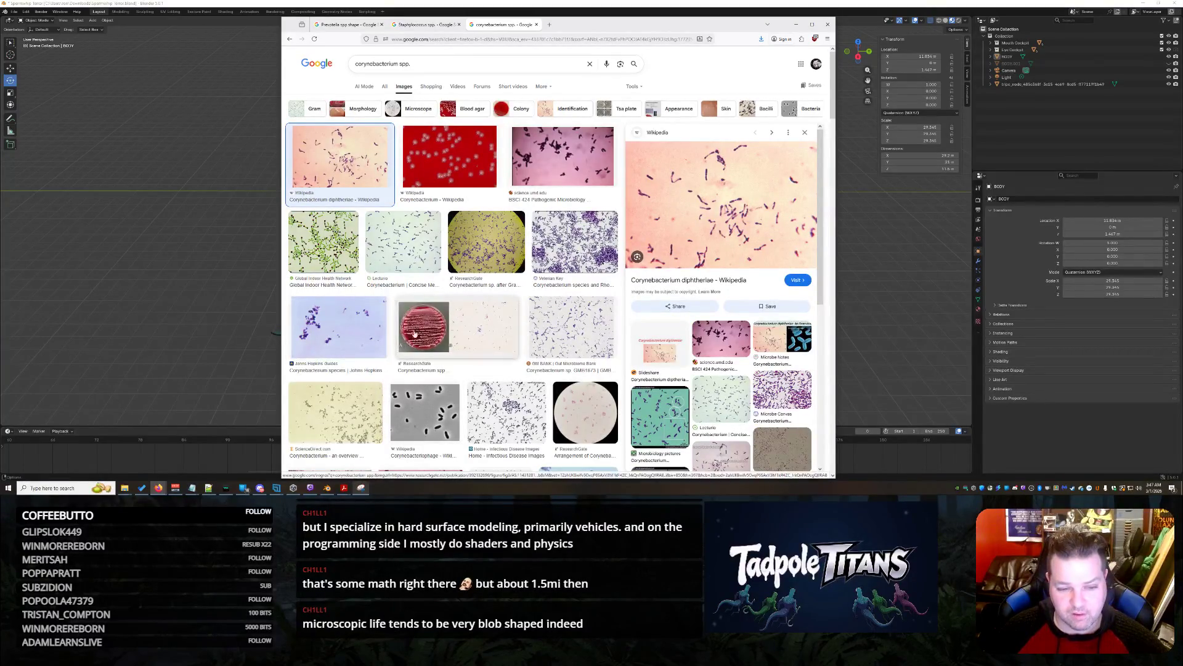
Refine to 'corynebacterium up close', preview the purple spiky bacterium, then return to Staphylococcus results
click(443, 64)
key(BackSpace)
key(BackSpace)
key(BackSpace)
text(up close)
key(Return)
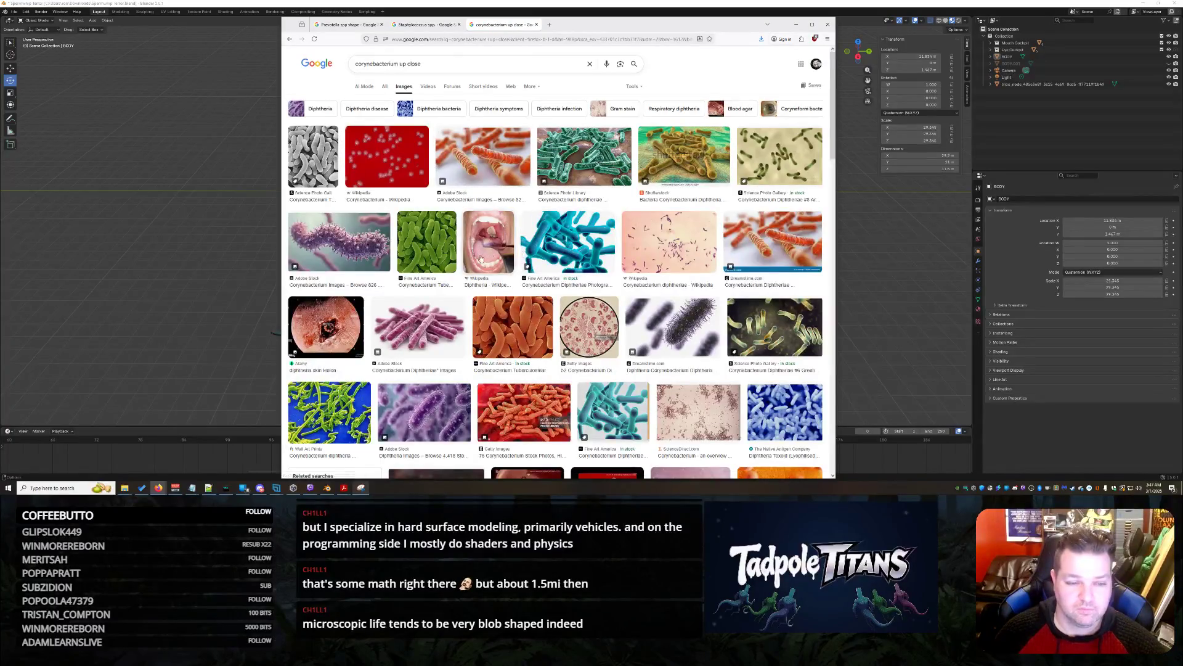
click(356, 251)
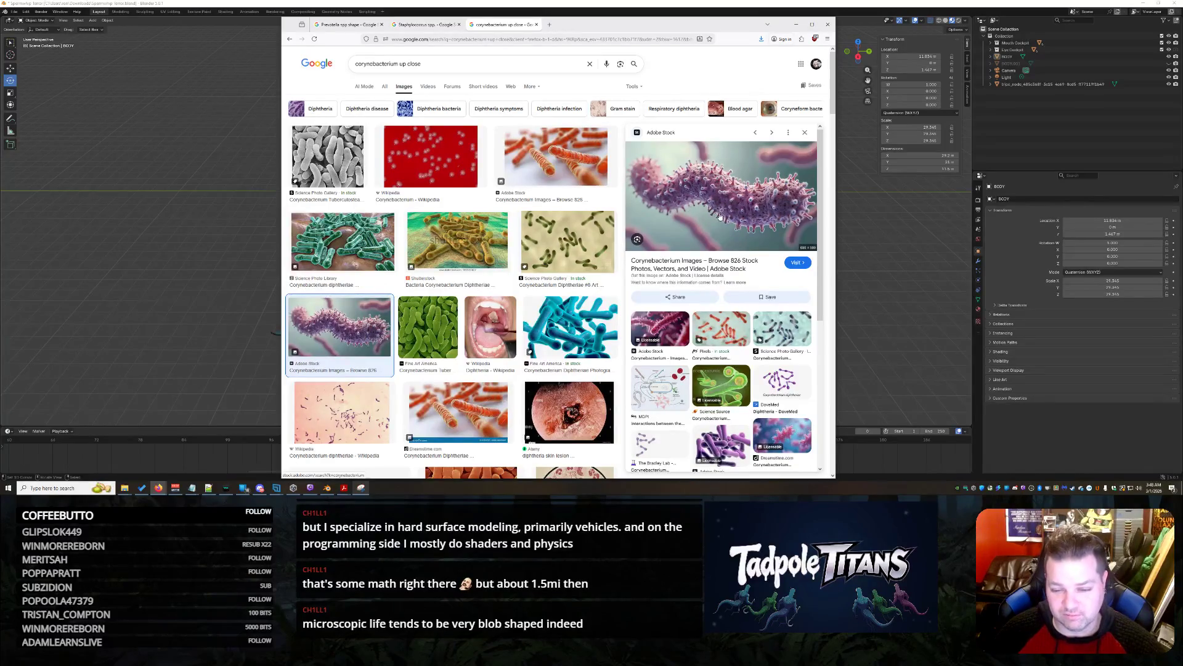
click(422, 26)
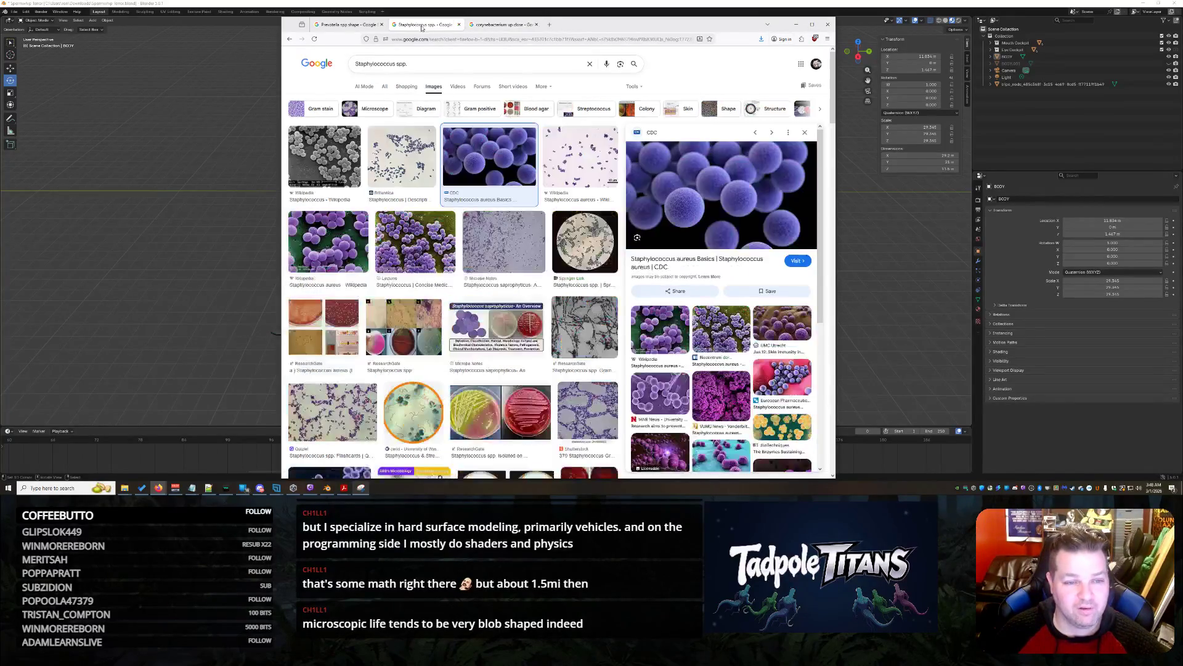
Rerun as 'Staphylococcus up close' and preview the colourful Dreamstime staph illustration
text(up clo)
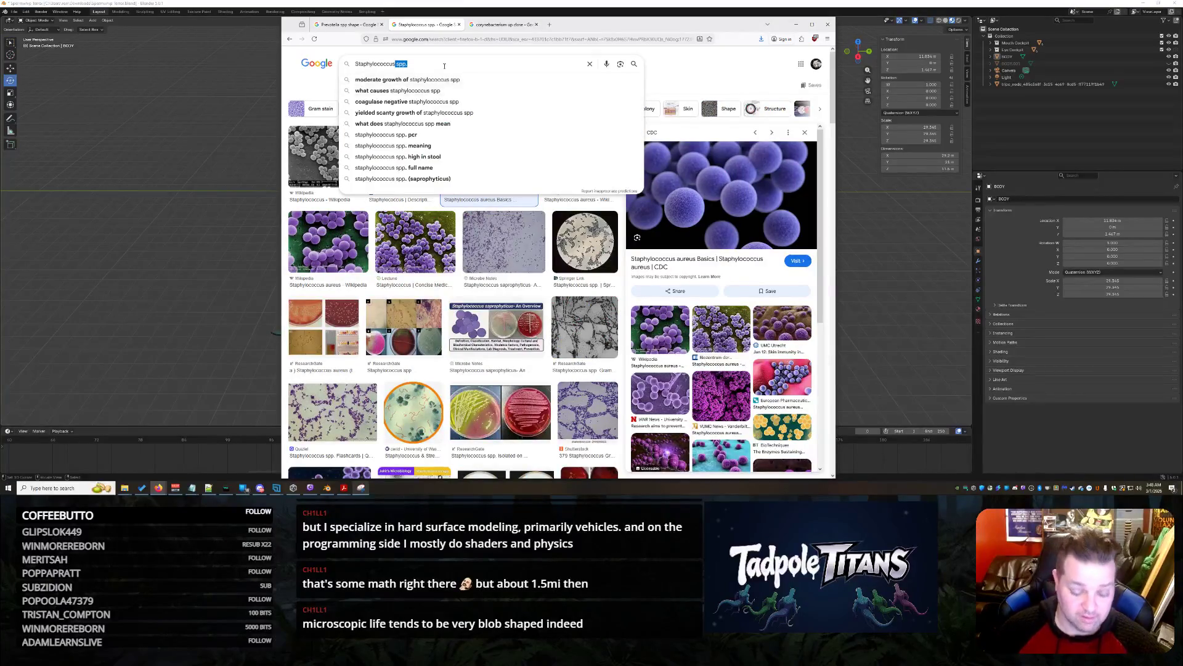
text(se)
key(Return)
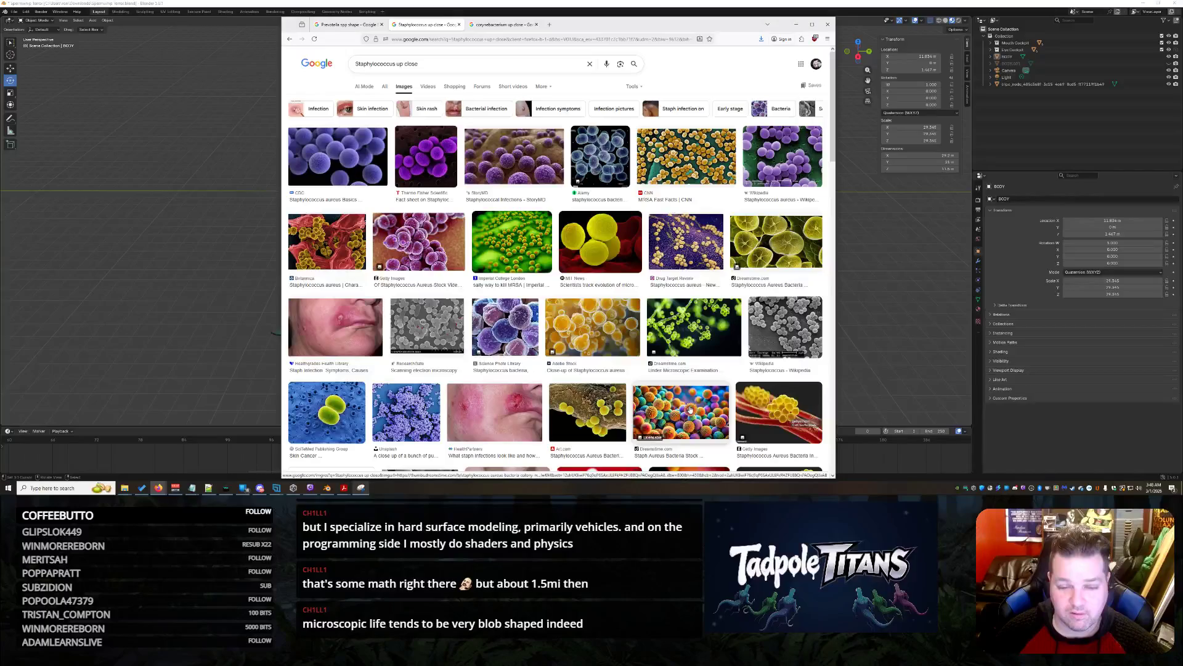
click(691, 410)
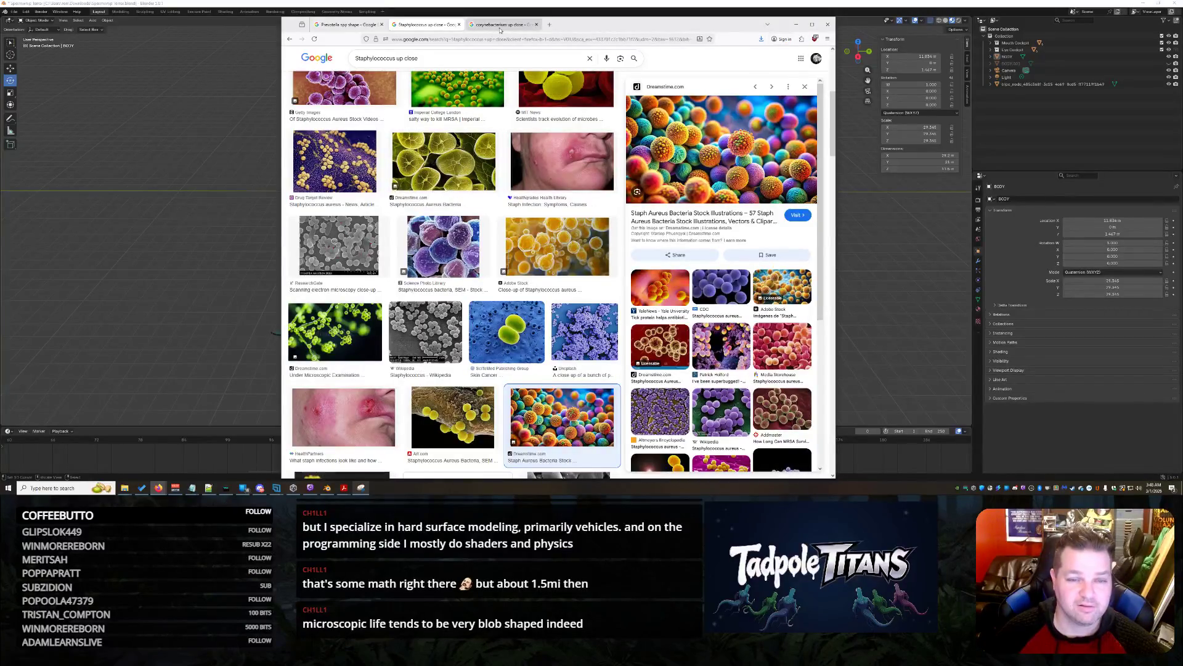
Change the Prevotella search to 'Prevotella spp up close', preview the green Prevotella images, then return to corynebacterium
click(352, 26)
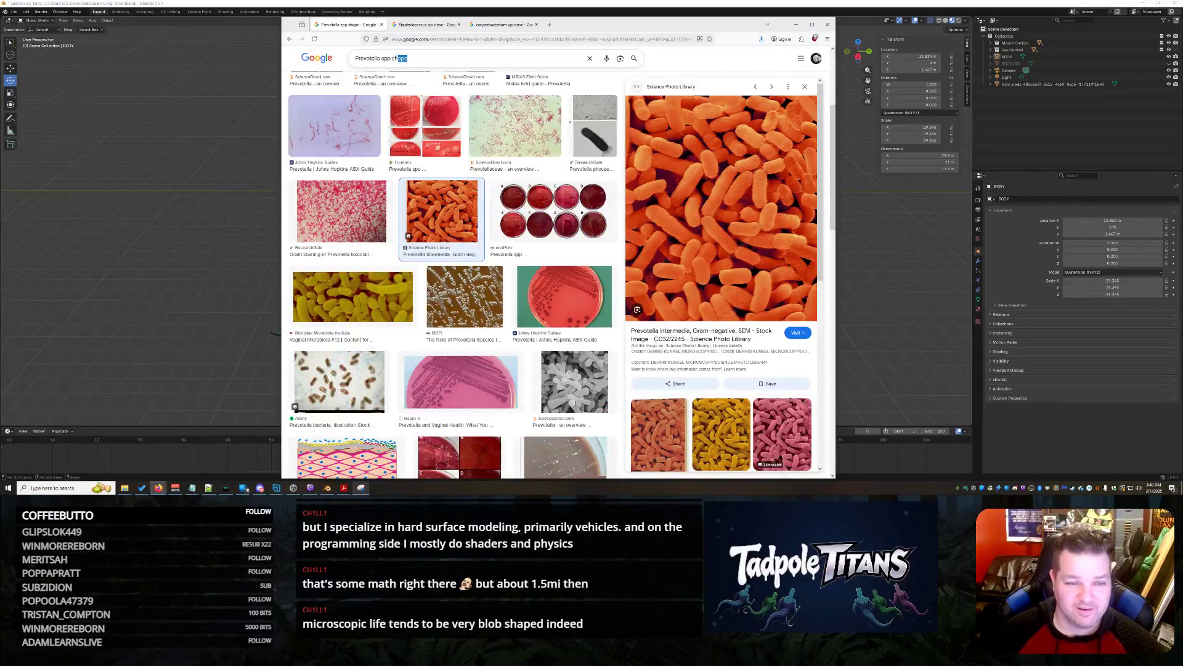
text(up-)
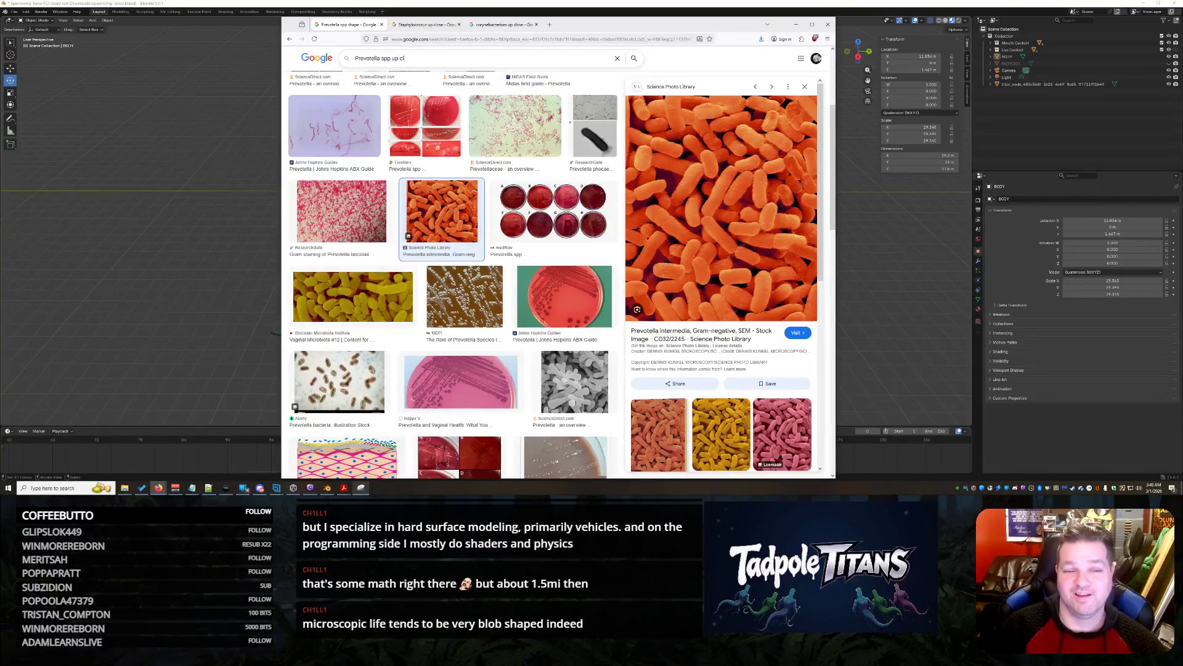
key(Return)
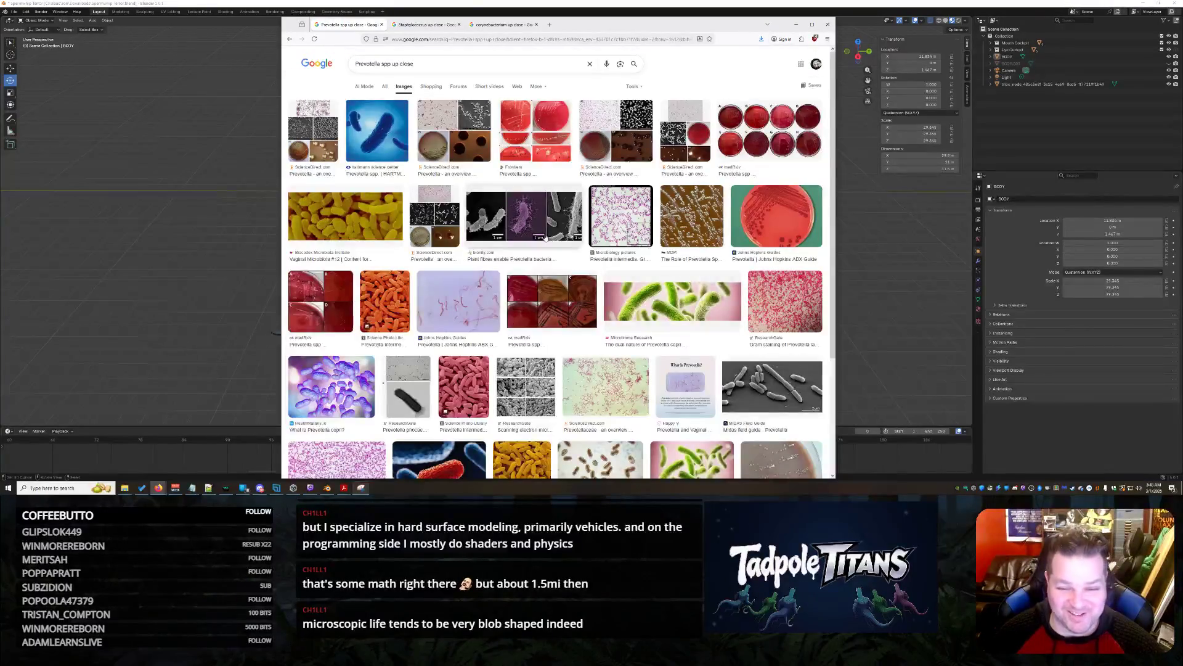
click(676, 315)
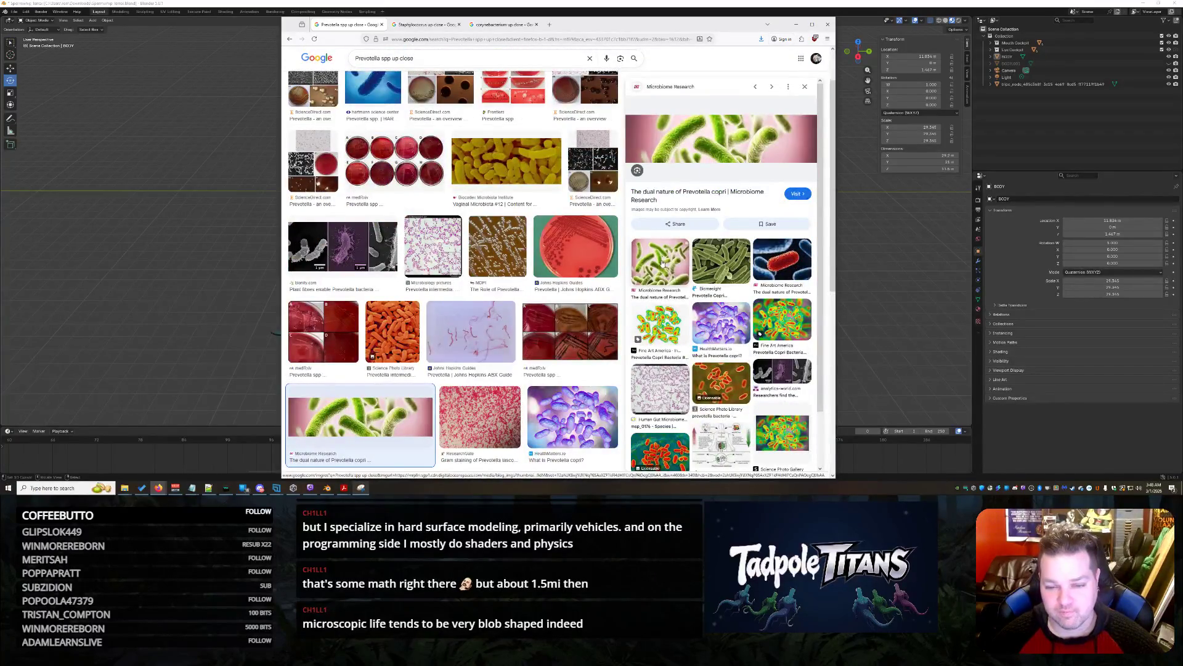
click(663, 263)
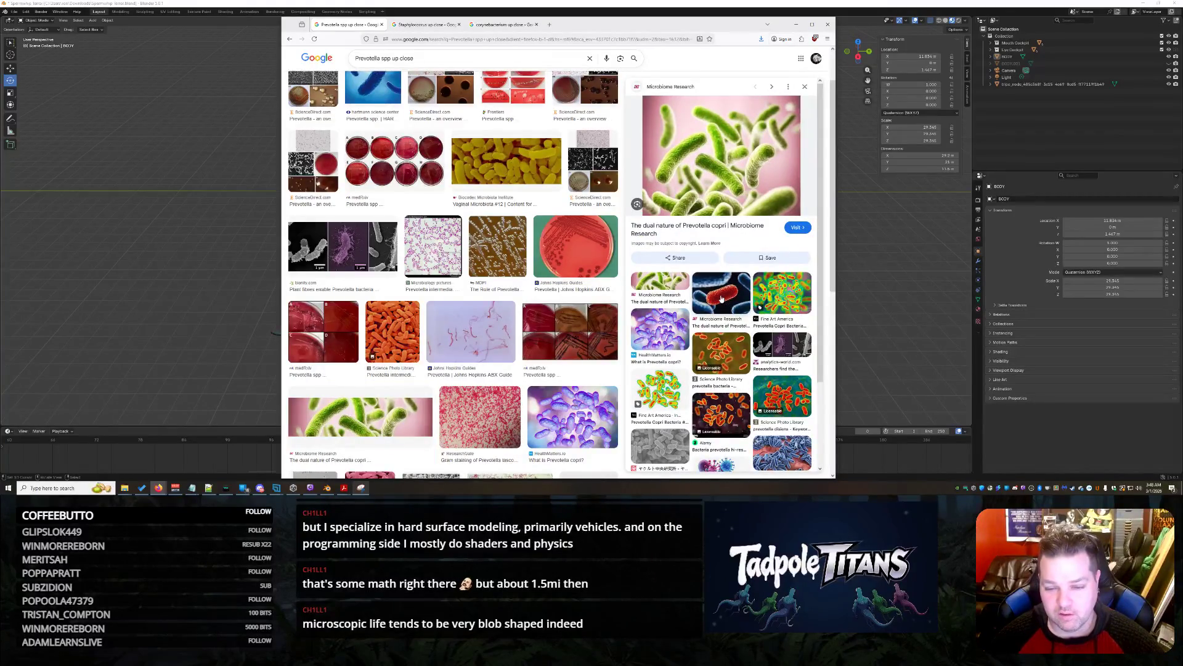
click(427, 26)
click(502, 24)
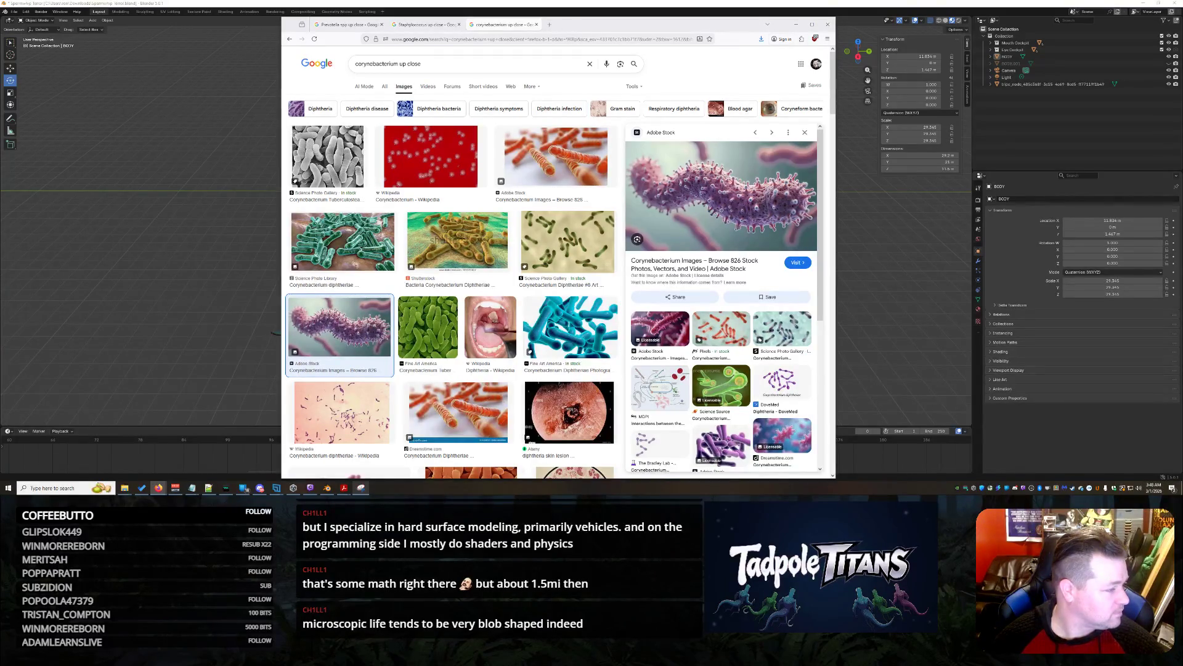
Search images for 'Atopobium spp up close' and preview the Wikipedia and ScienceDirect Atopobium pictures
click(549, 25)
text(Atopobium spp up close)
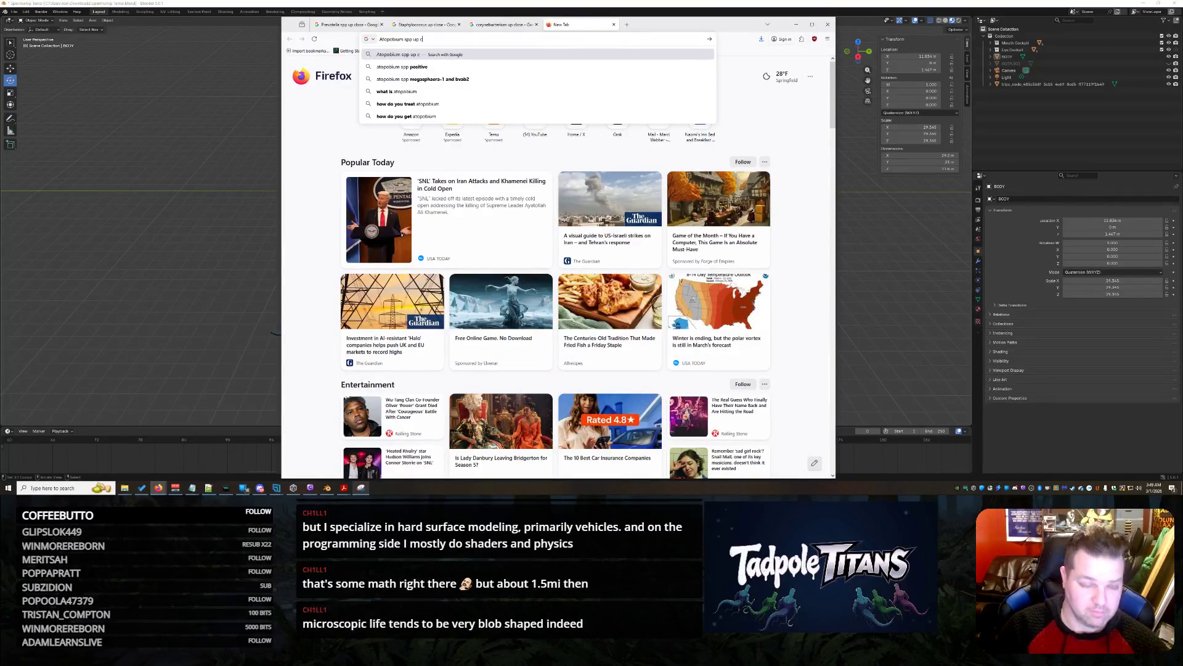
key(Return)
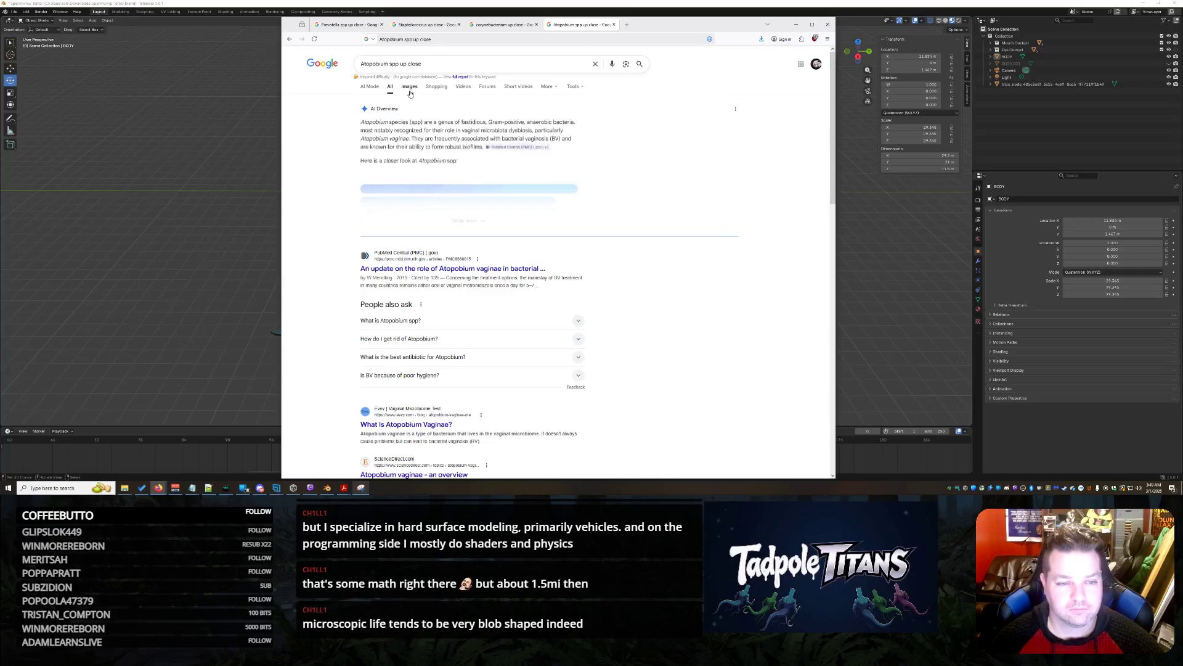
click(409, 86)
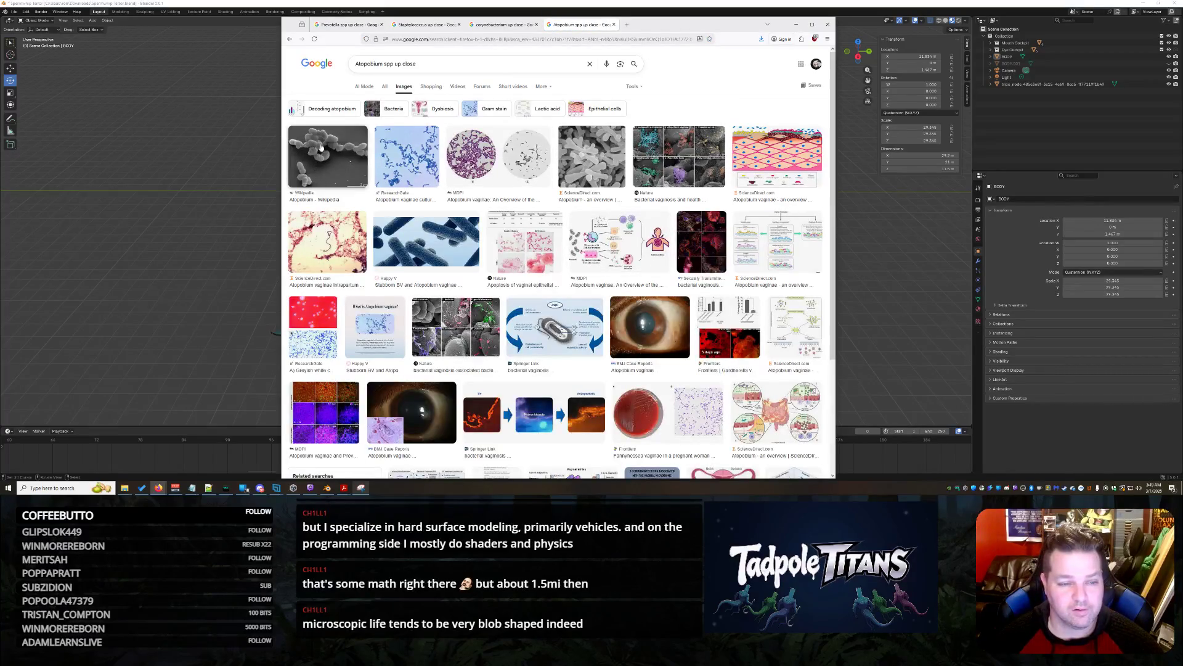
click(324, 148)
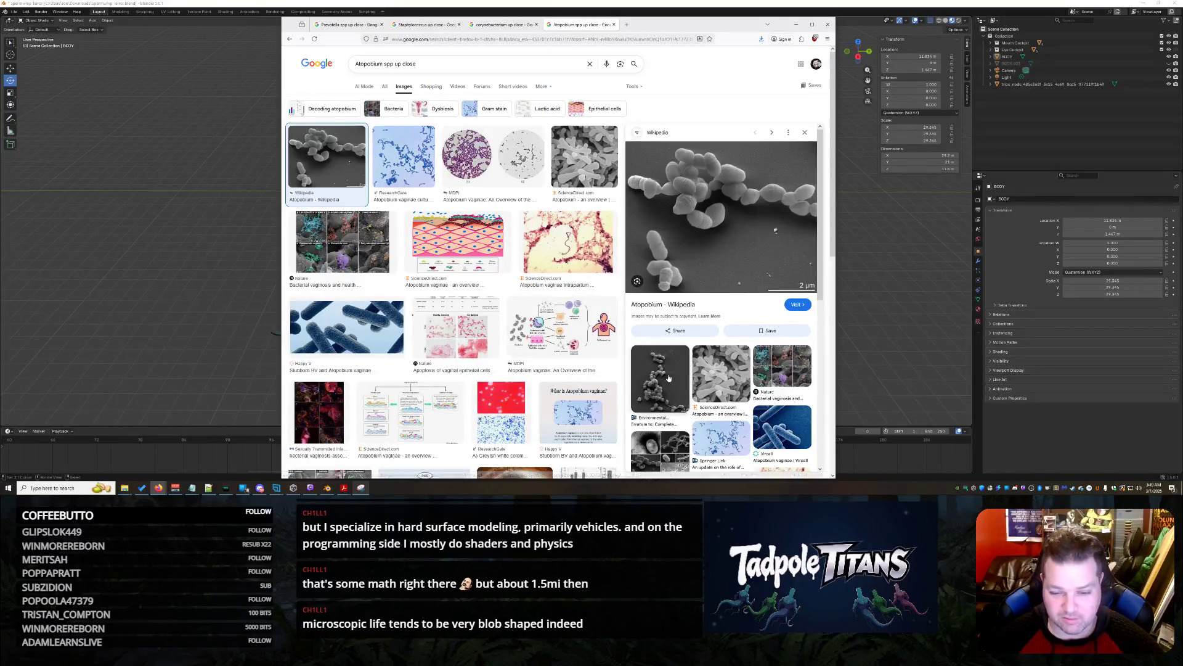
click(728, 372)
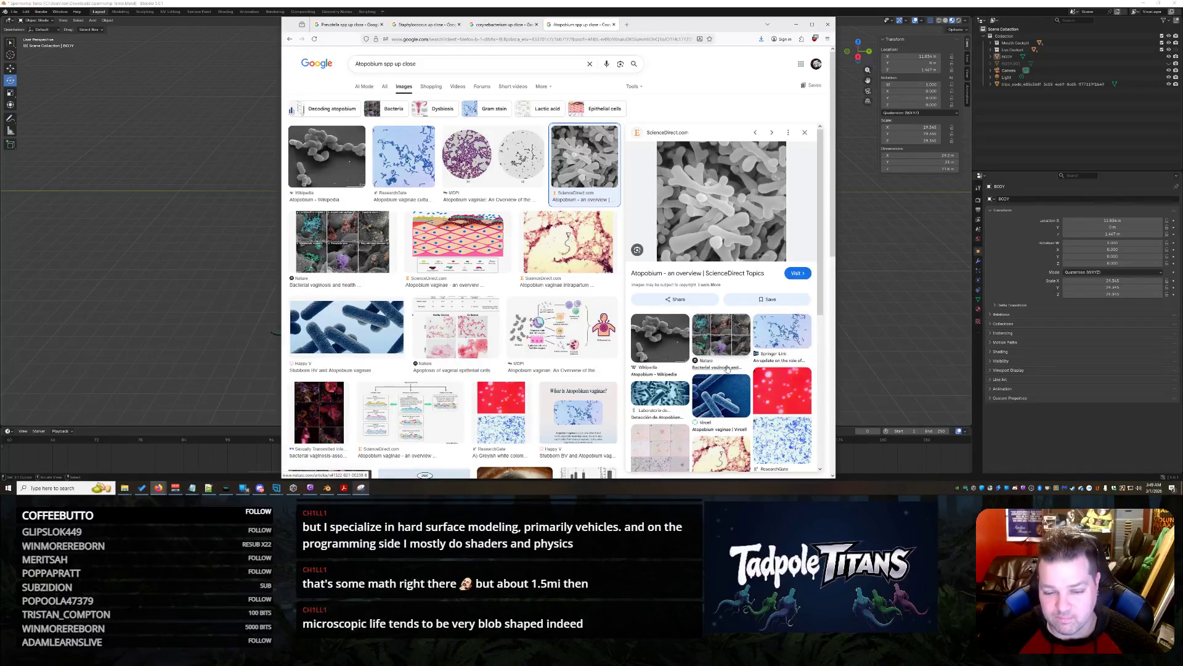
scroll(719, 203, down, 3)
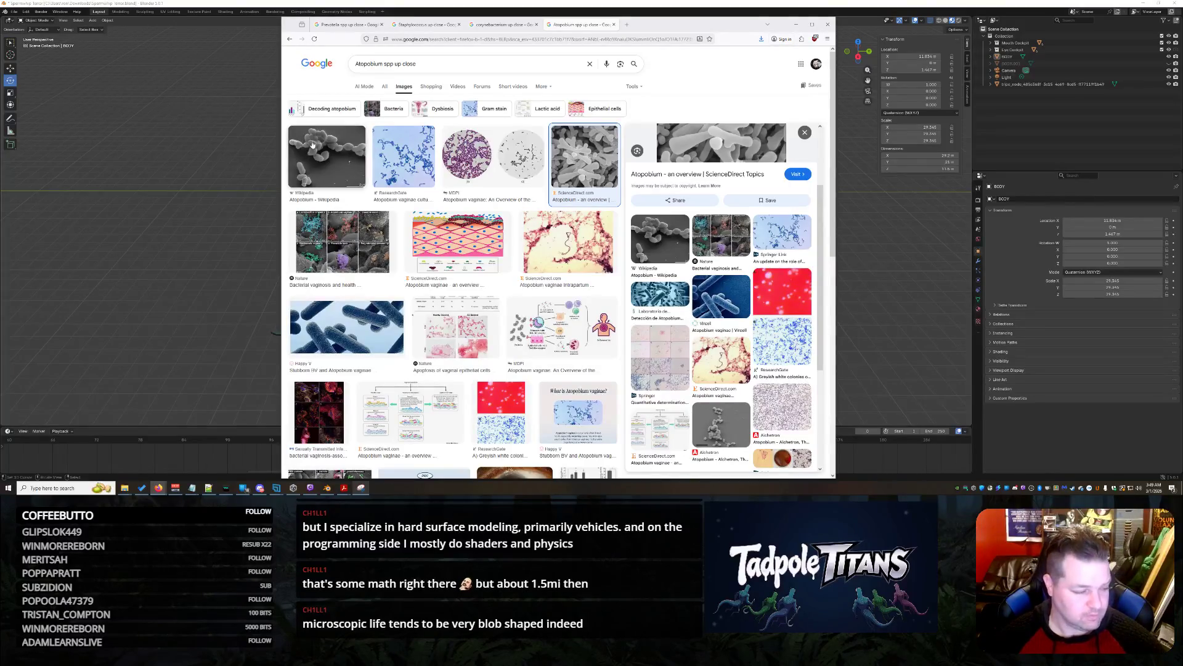
double_click(368, 63)
Search 'Gardnerella spp up close' images and preview the green Fine Art America photo
text(Gardnerella)
key(Return)
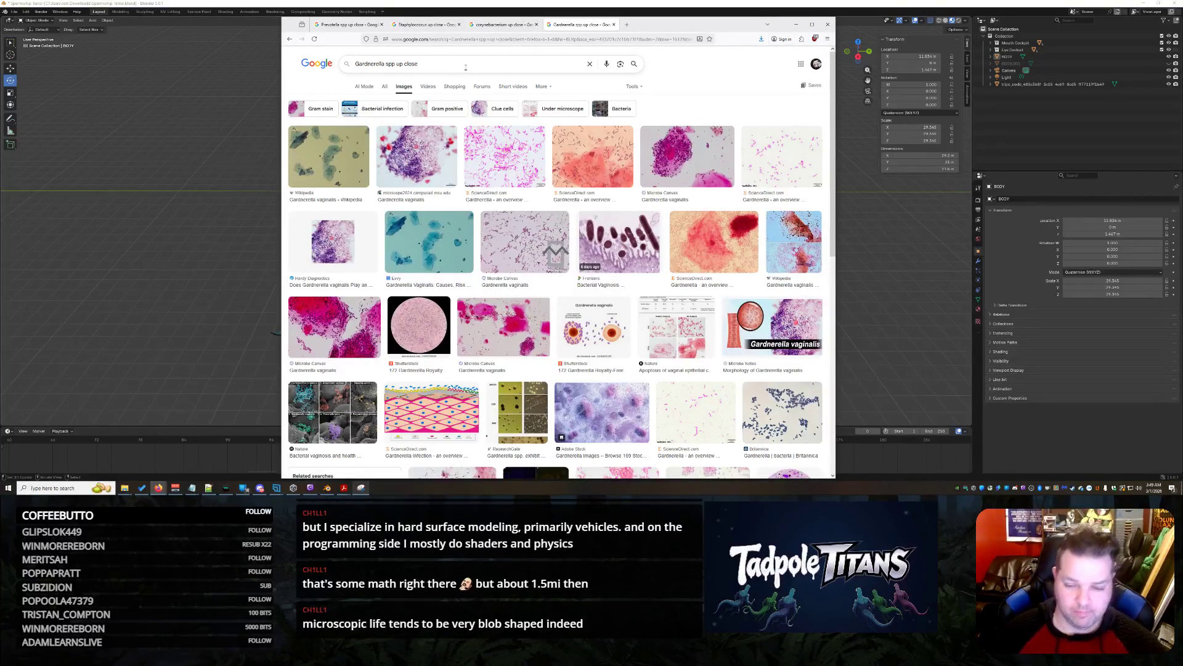
scroll(535, 338, down, 2)
scroll(540, 307, down, 2)
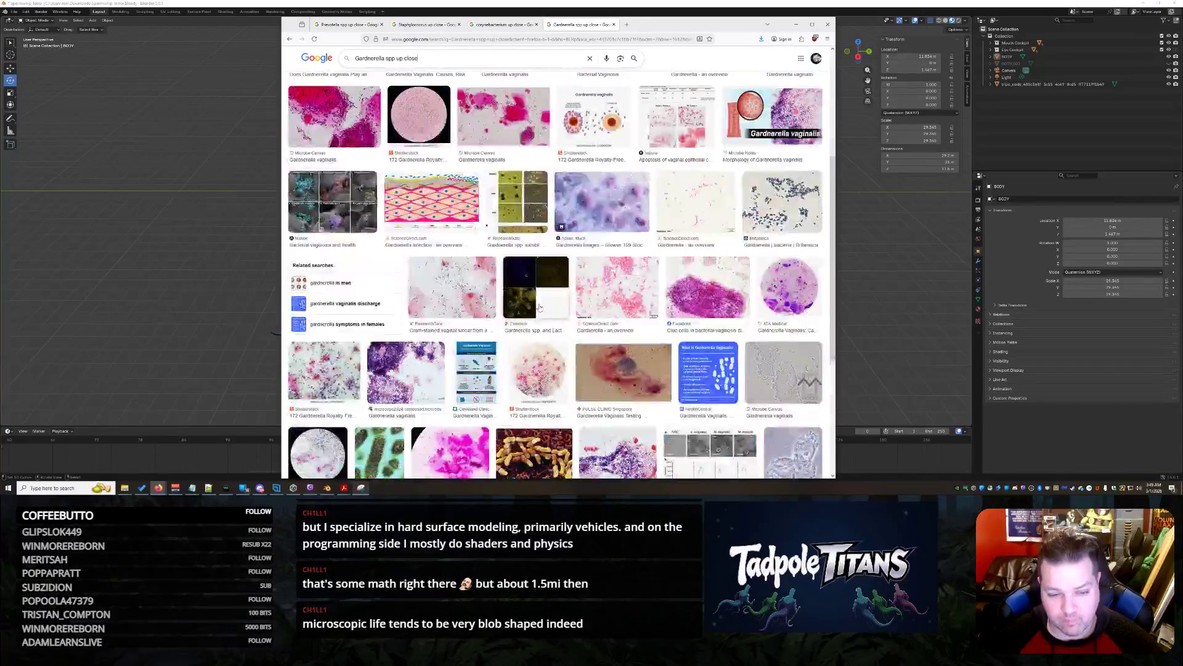
scroll(540, 307, down, 2)
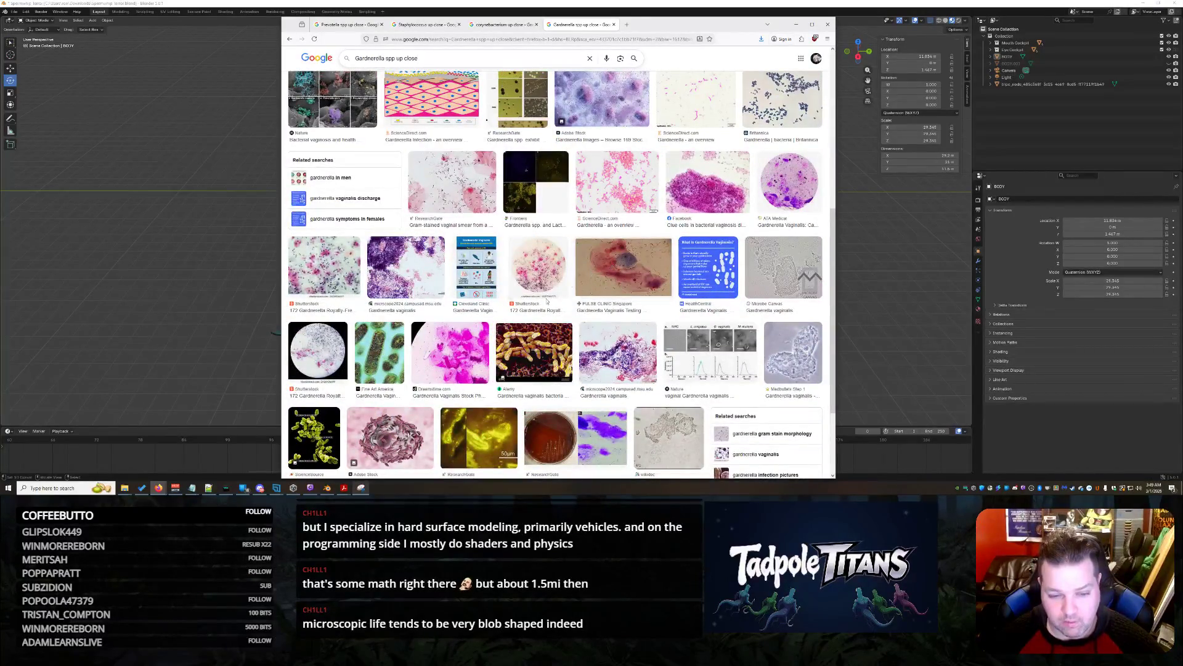
scroll(515, 351, down, 2)
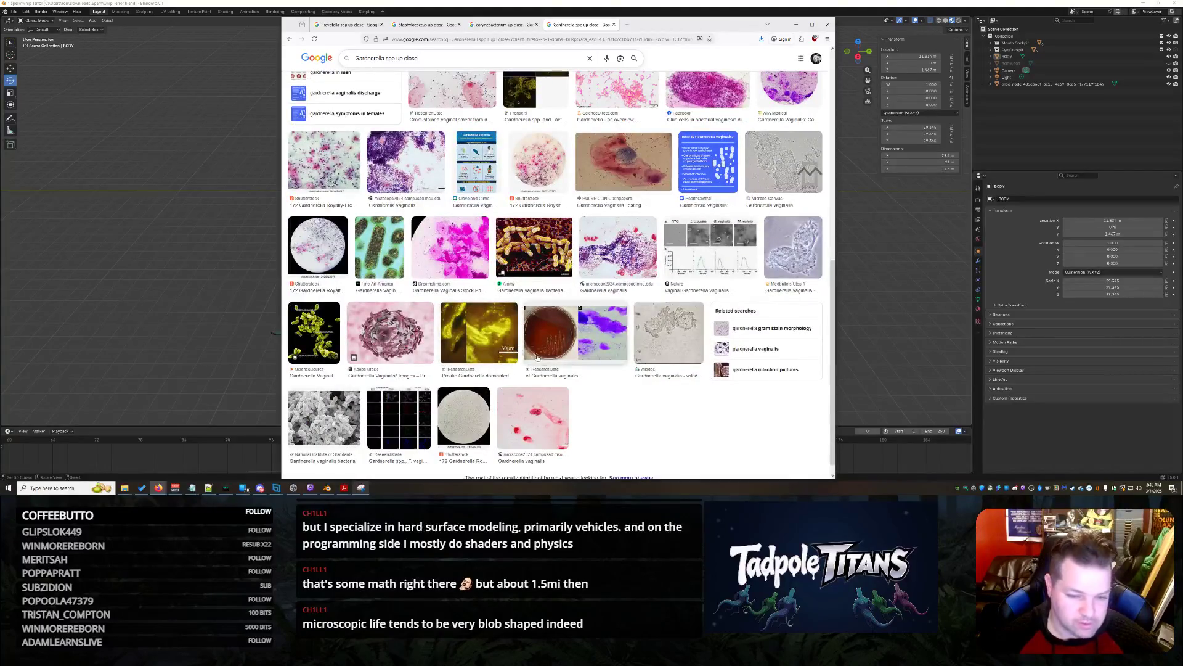
click(376, 245)
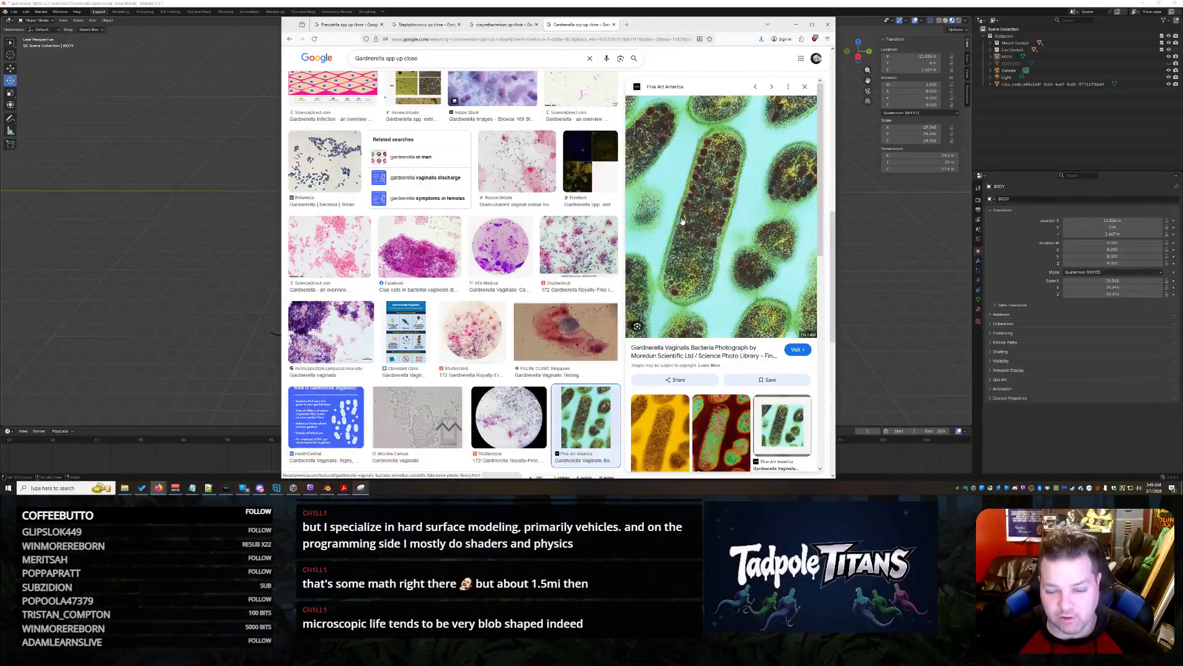
scroll(690, 220, up, 2)
Copy the Gardnerella query and load grok.com in a new tab
triple_click(382, 58)
key(ctrl+c)
key(ctrl+t)
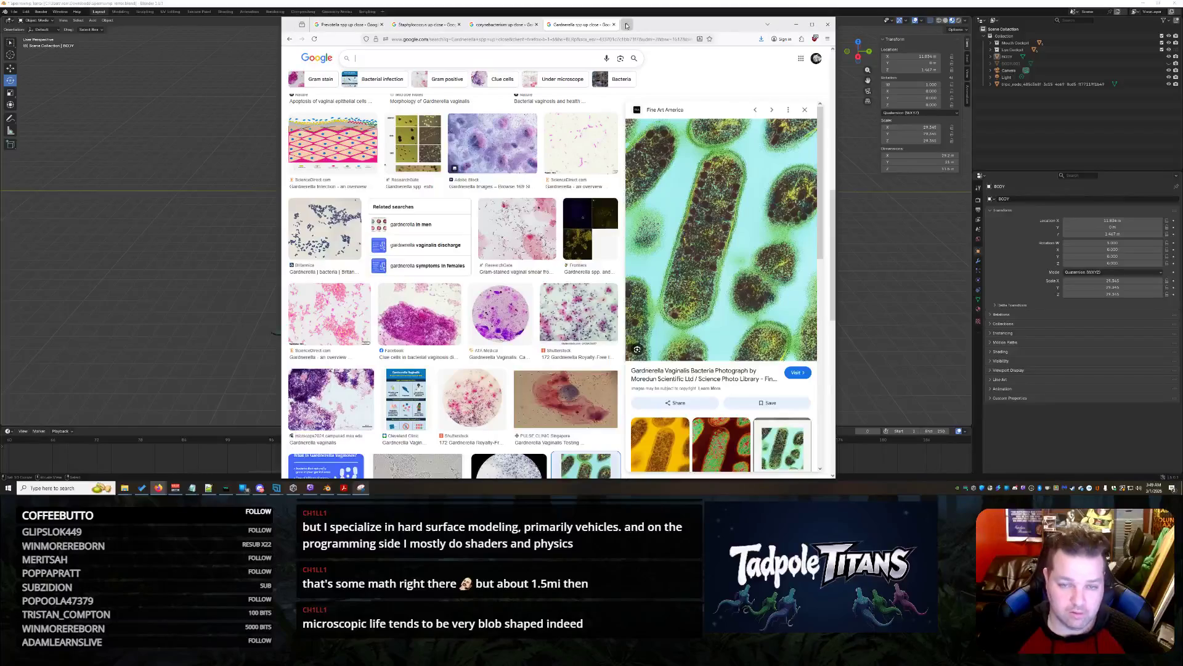
text(drok)
key(Return)
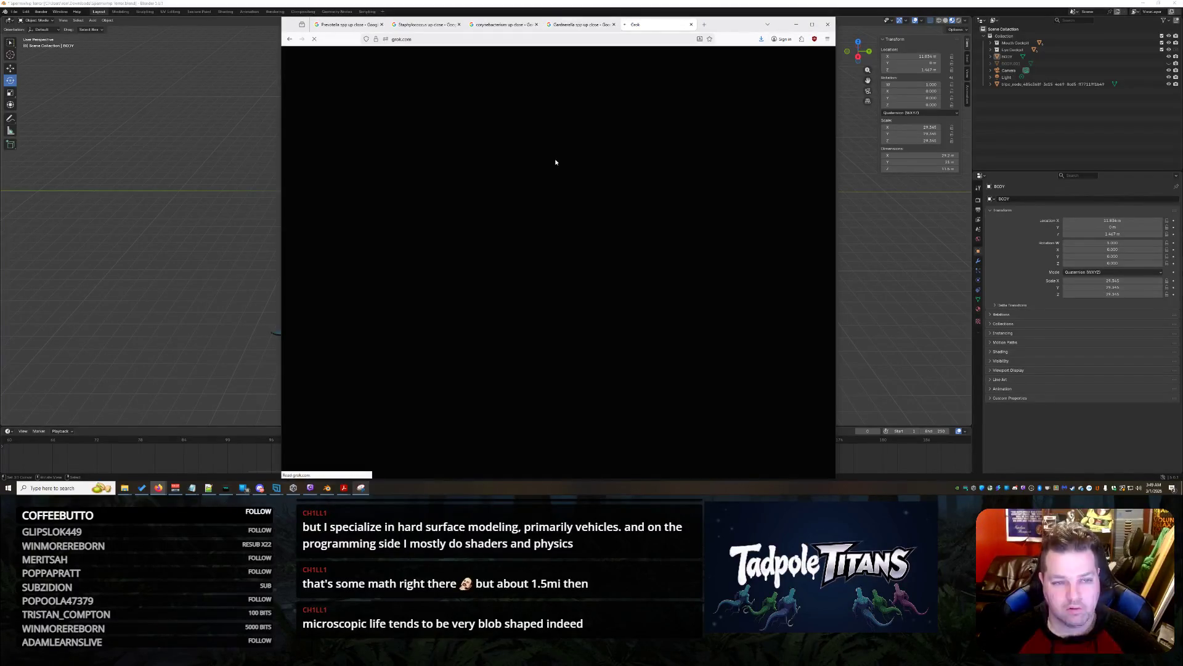
Submit 'render me a Gardnerella spp up close' to Grok, then return to the Gardnerella images
key(ctrl+v)
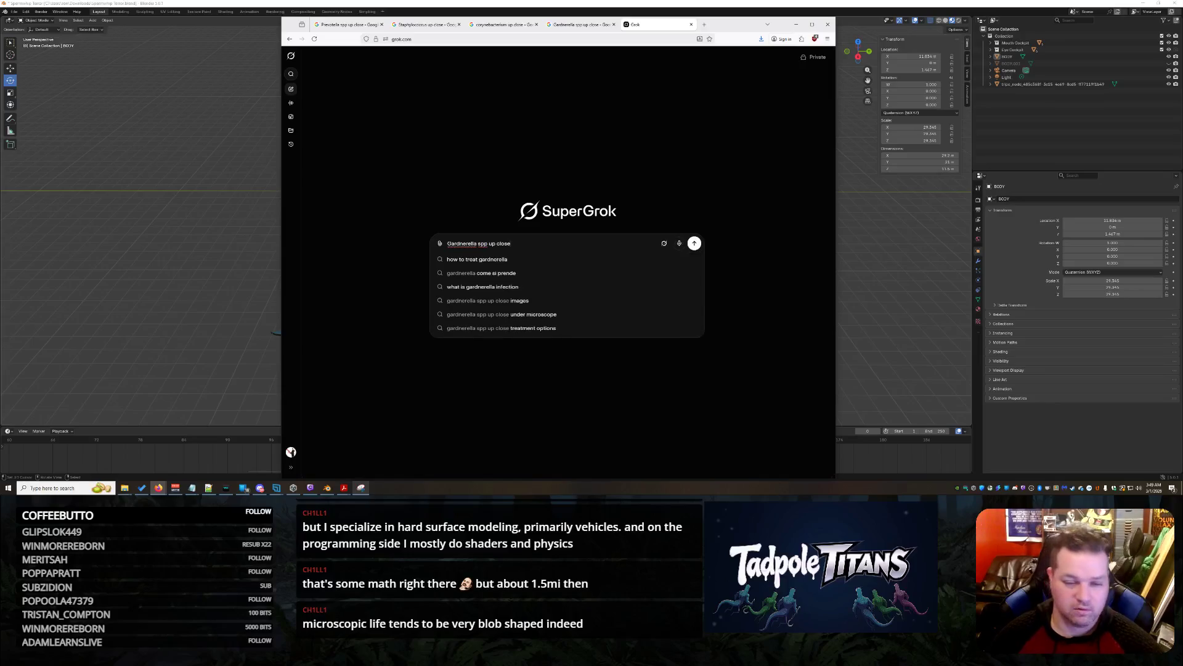
key(Home)
text(render me a)
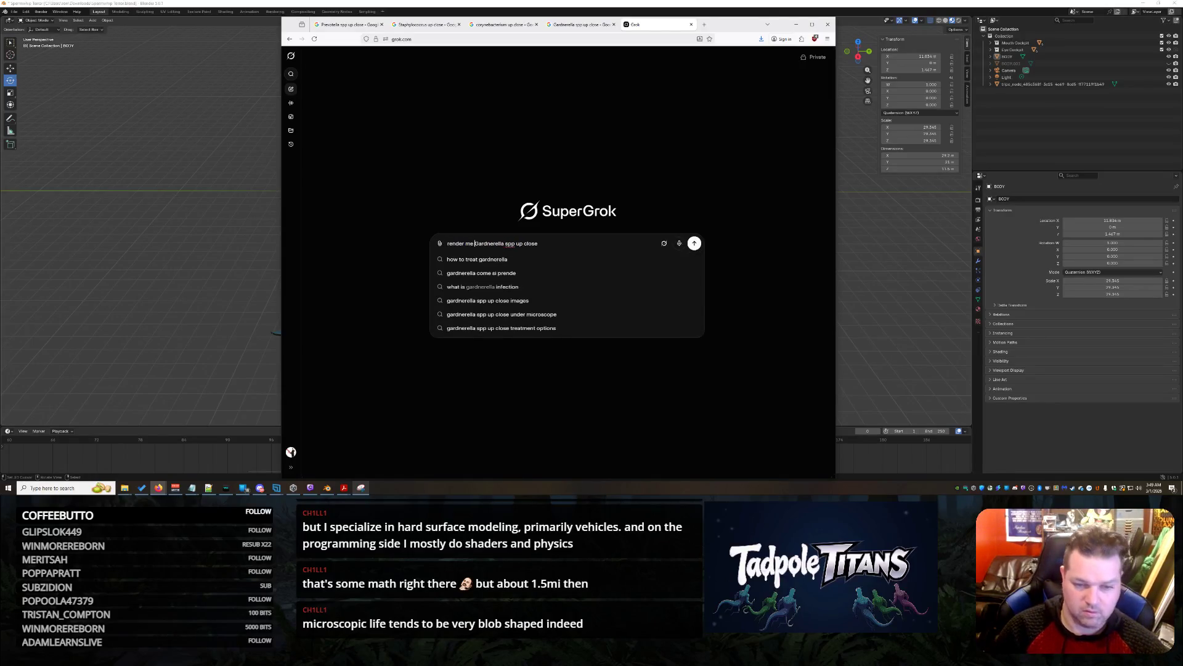
key(Return)
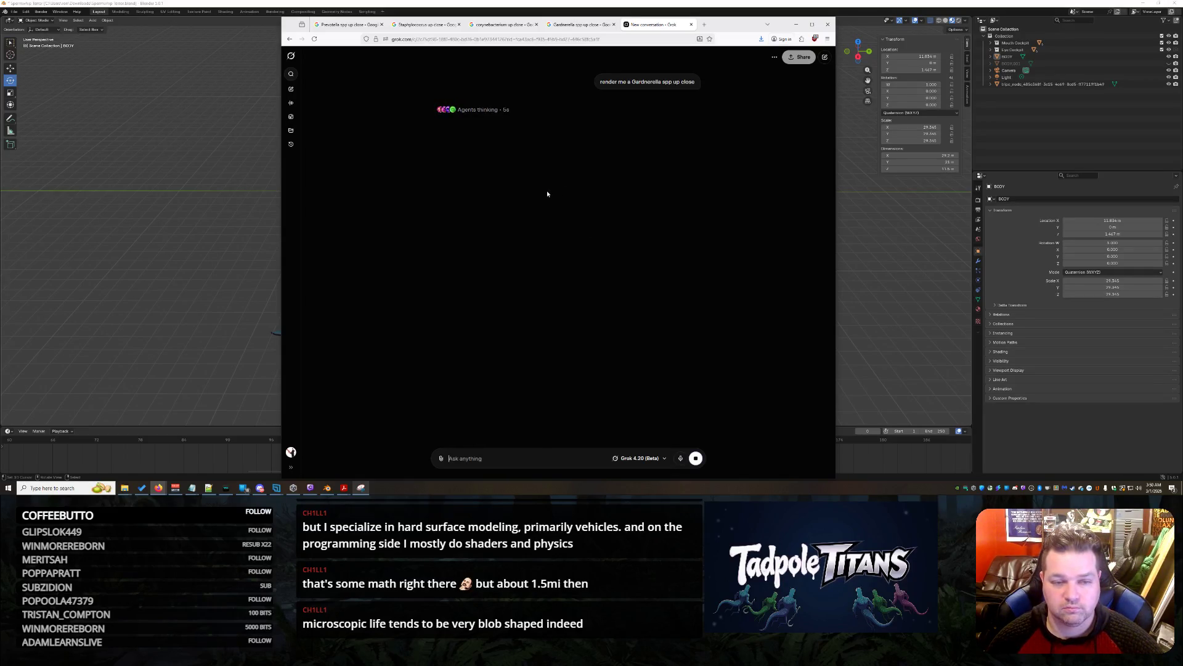
click(579, 25)
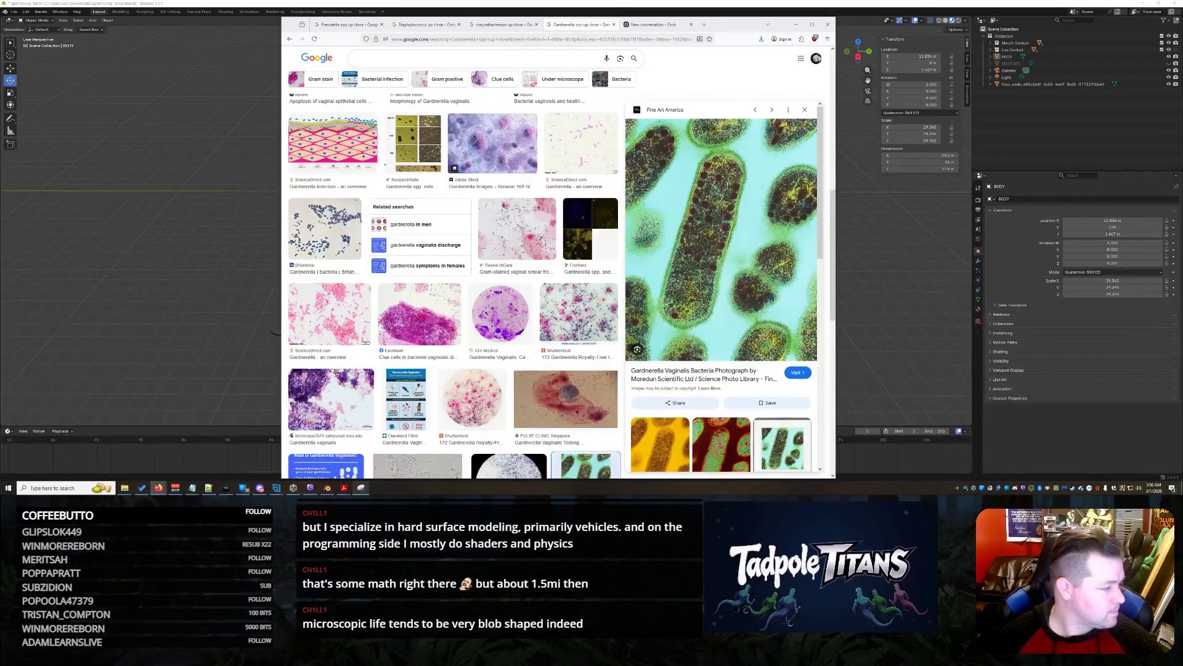
Search 'Lactobacillus spp close up' images, preview the green Shutterstock picture, then check Grok's render
click(430, 60)
text(Lactobacillus spp close up)
key(Return)
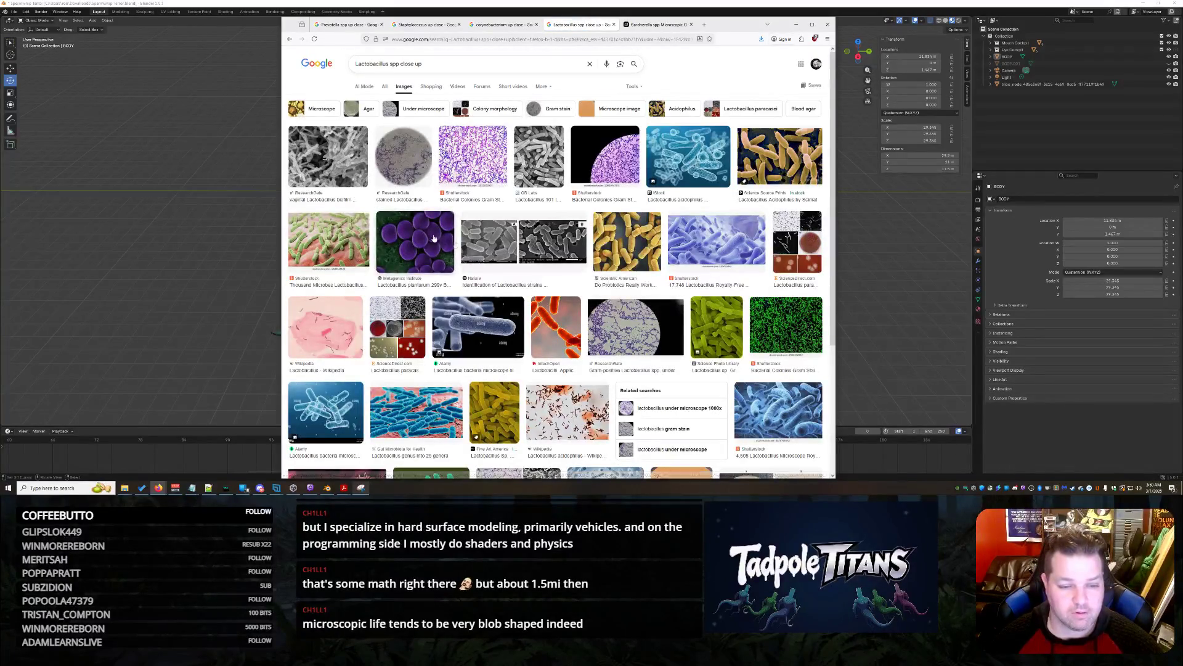
click(337, 247)
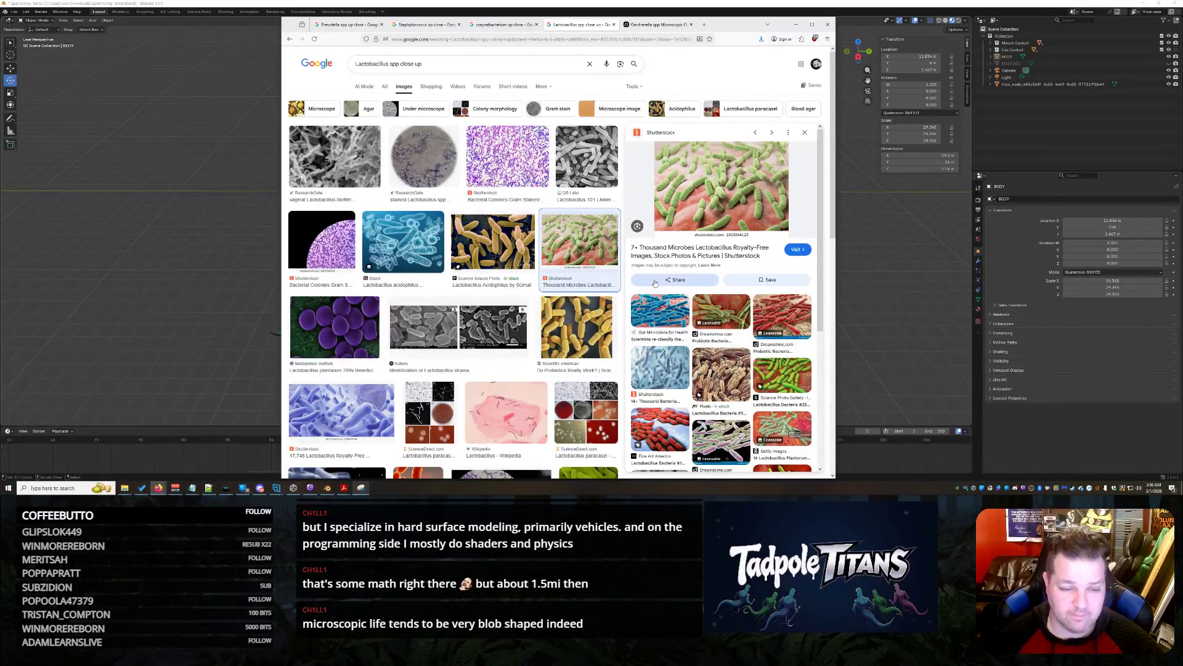
click(657, 26)
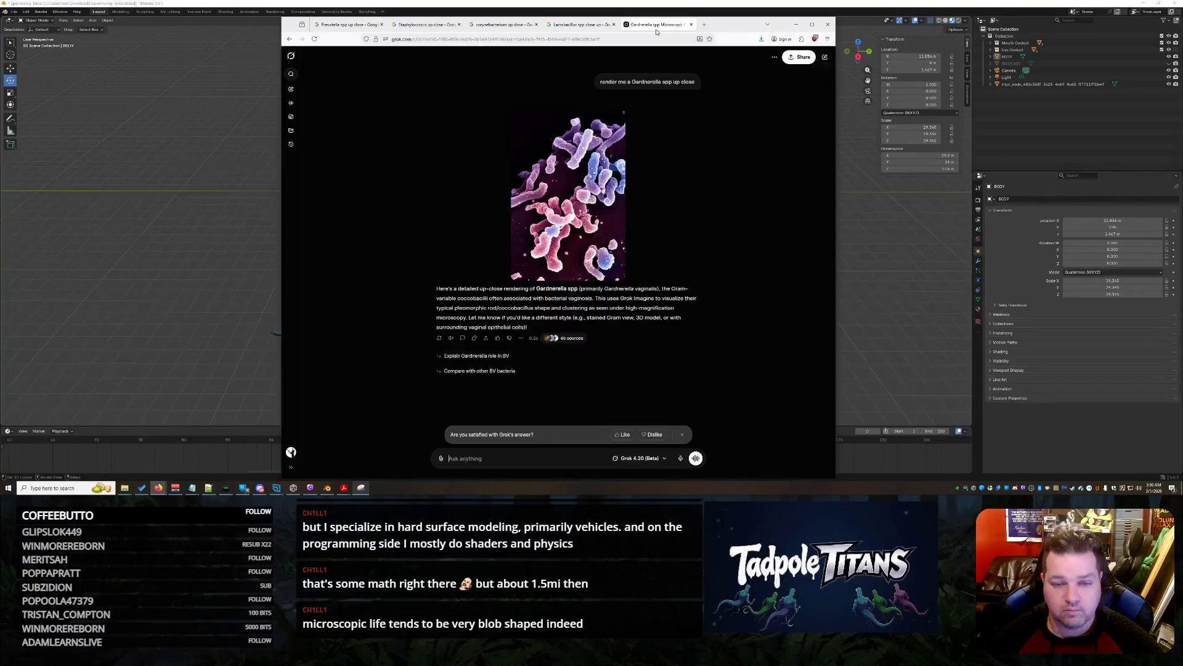
View Grok's Gardnerella render full size, then select the Lactobacillus query in Google
click(562, 209)
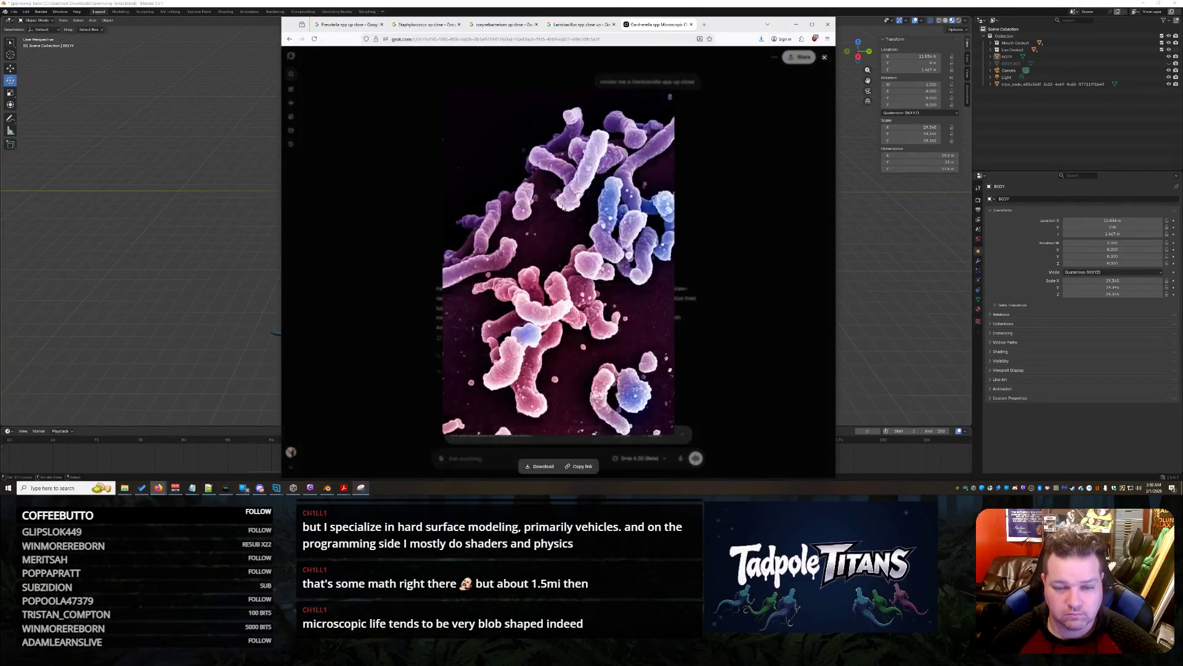
click(745, 156)
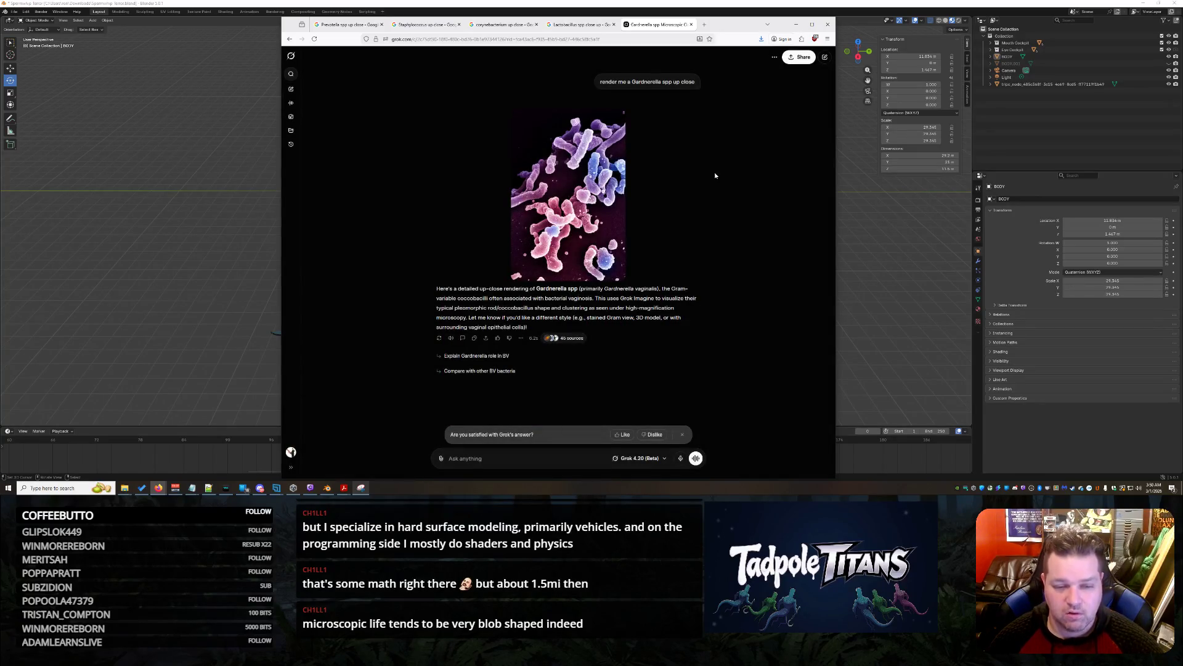
click(576, 25)
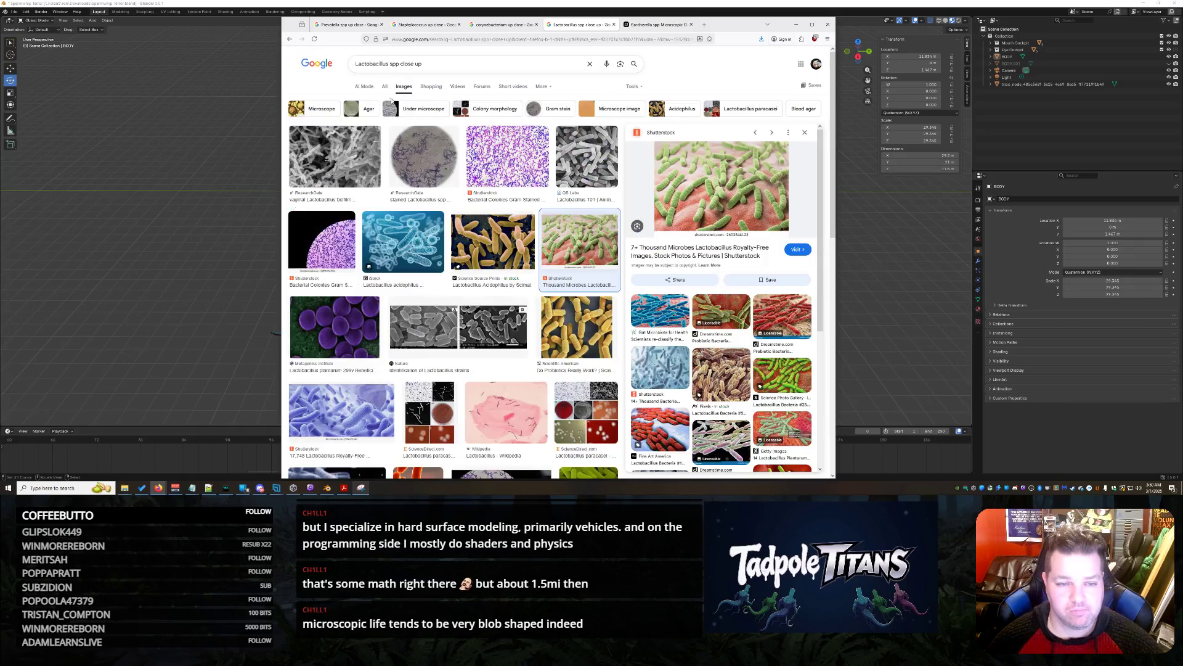
click(435, 67)
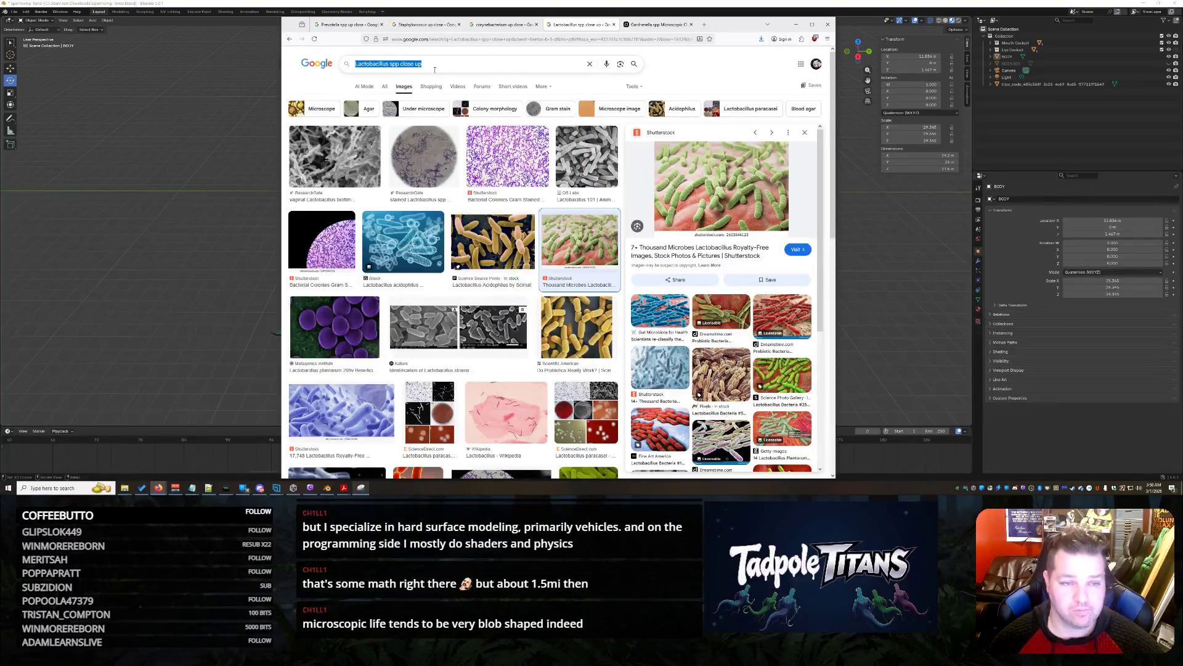
Send Grok 'do the same with Lactobacillus', then return to the Lactobacillus image results
click(656, 25)
text(Lactobacillus spp close up)
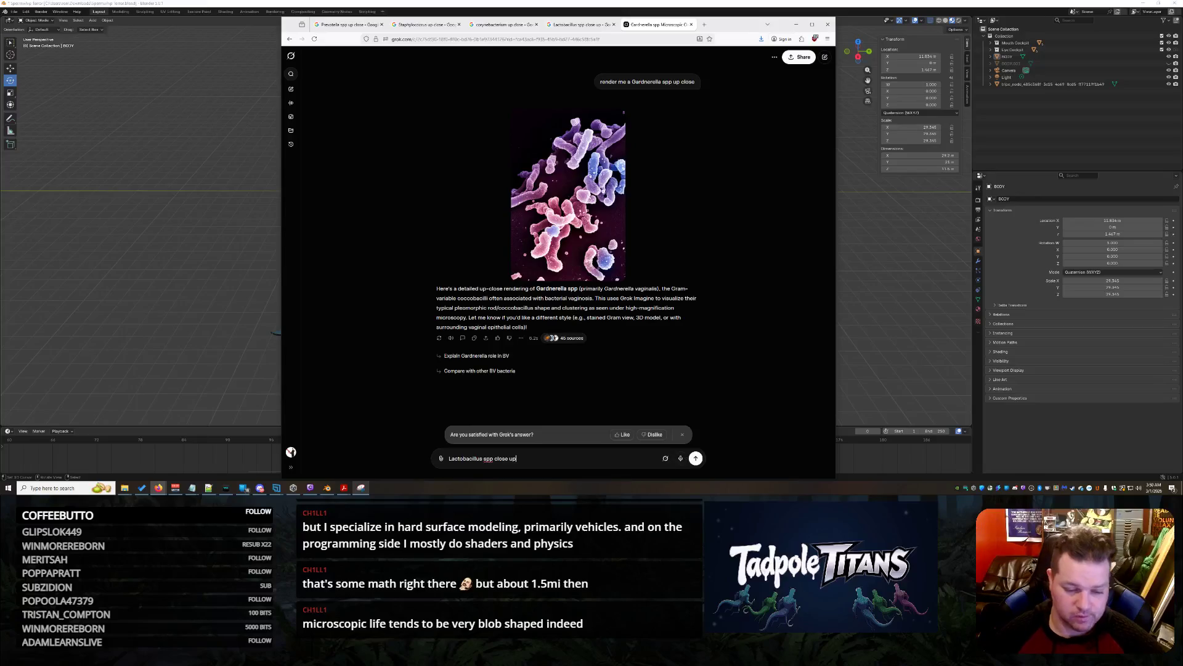
key(BackSpace)
key(BackSpace)
key(BackSpace)
text(do the same with)
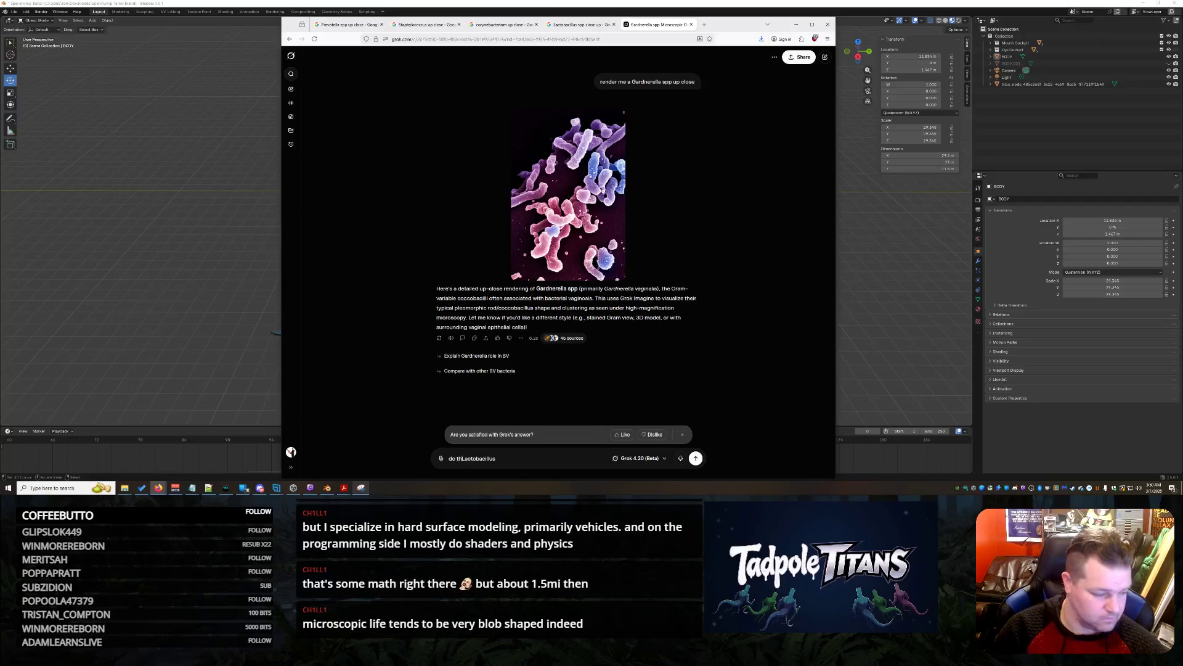
key(Return)
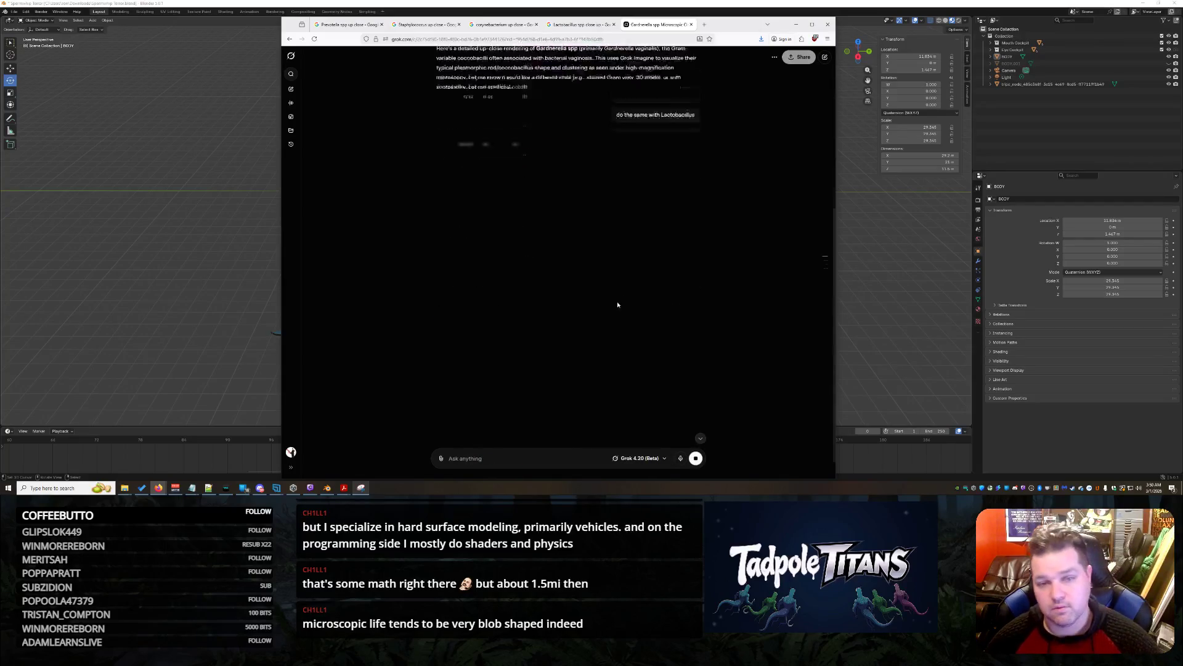
click(582, 25)
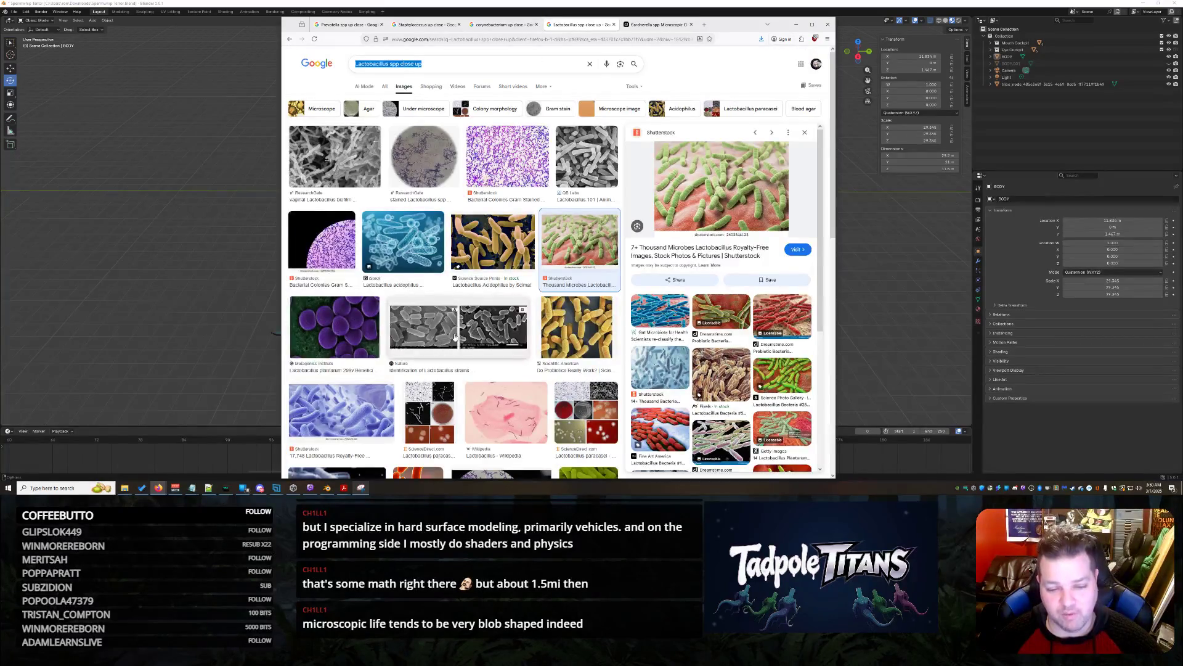
Open the Getty Images page of 763 Lactobacillus stock photos from the red Lactobacillus preview
scroll(434, 336, down, 3)
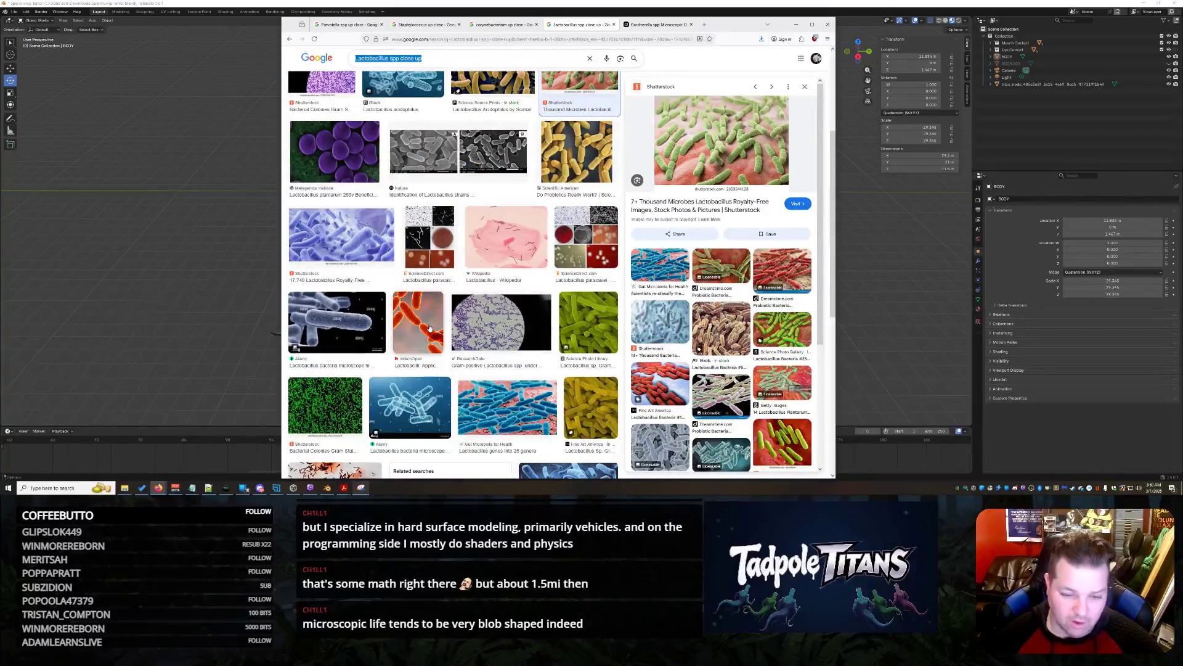
scroll(432, 328, down, 5)
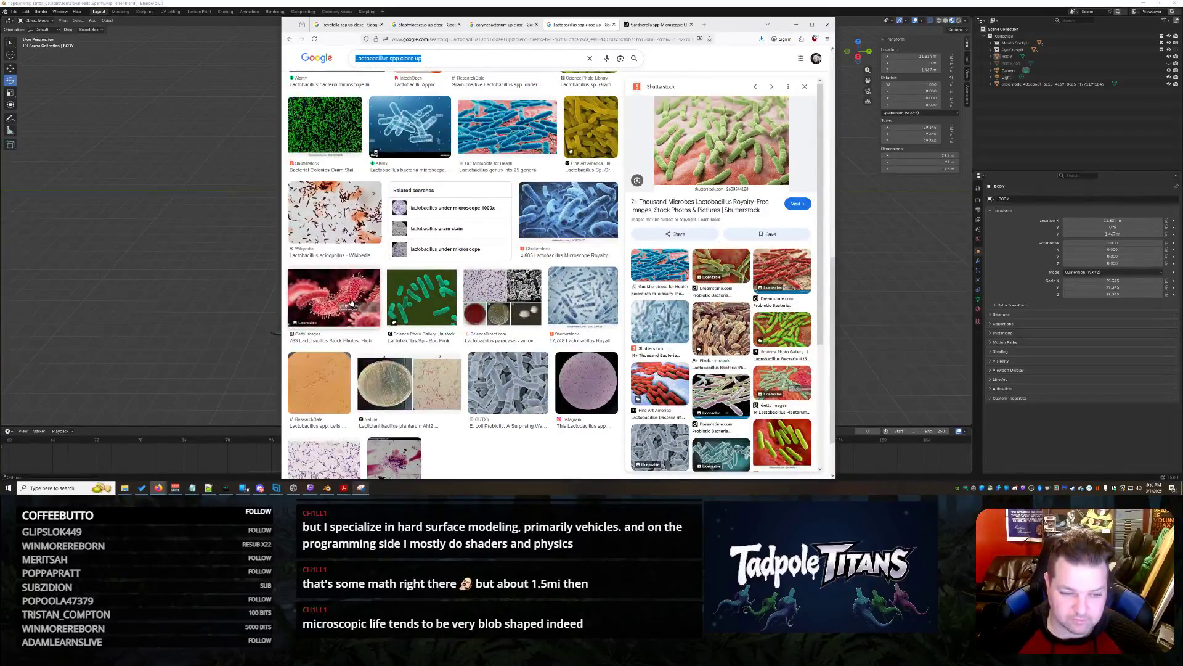
click(331, 296)
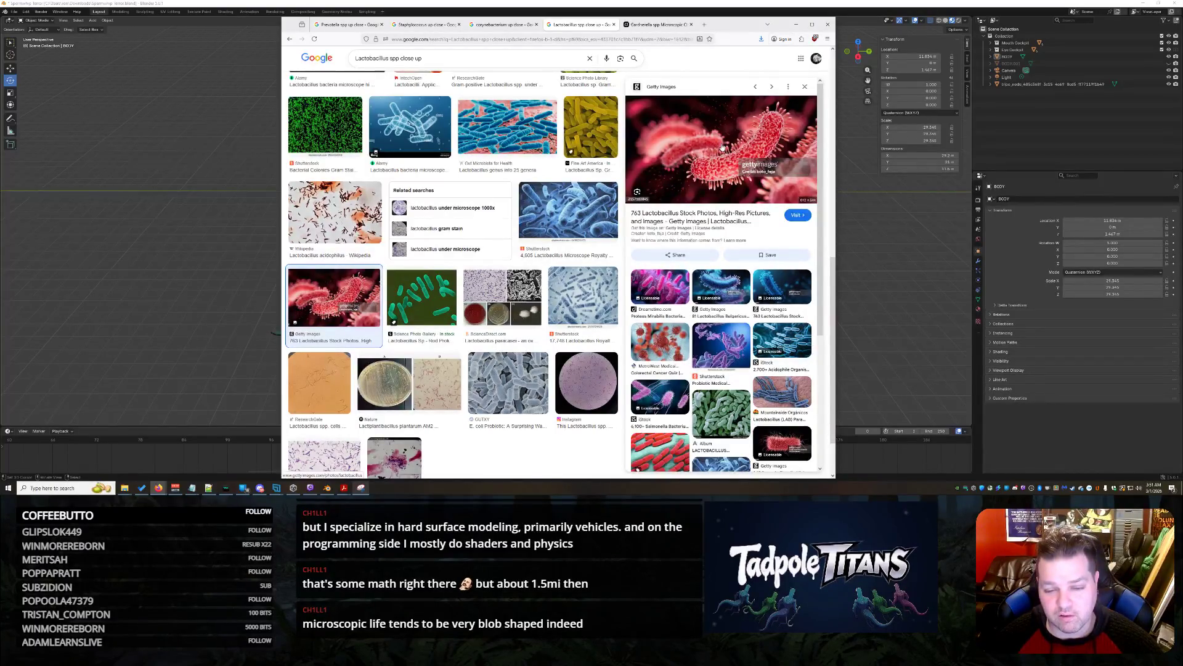
click(723, 147)
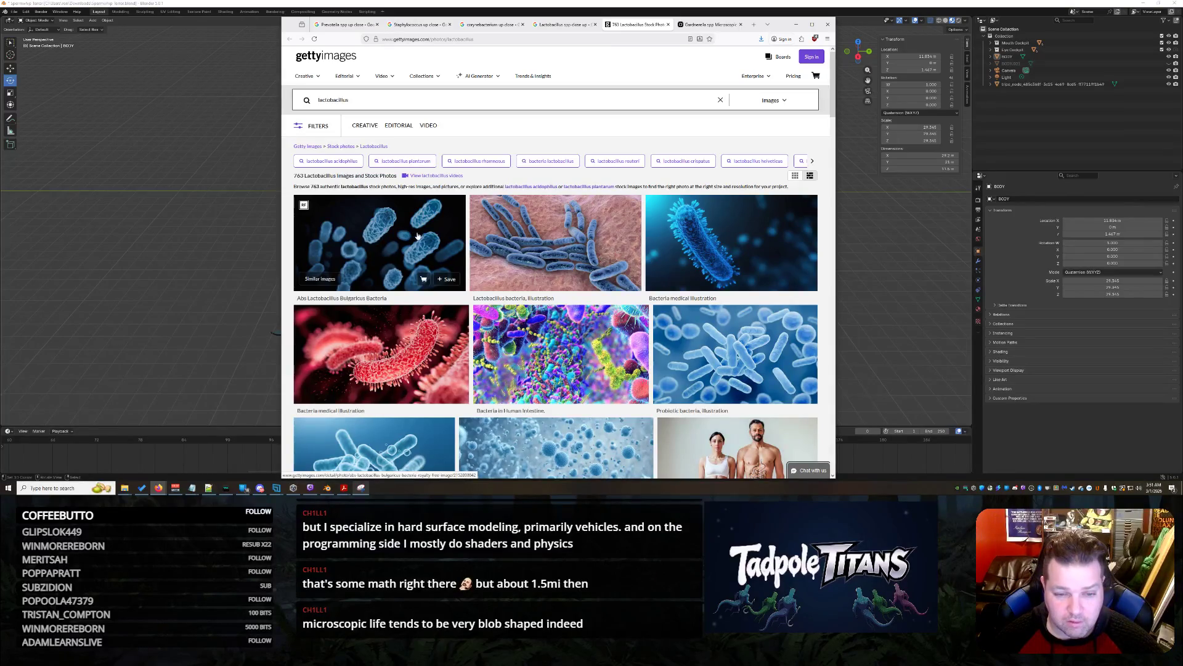
View the Getty Lactobacillus bulgaricus photo details, then return to the Grok Lactobacillus rendering
click(417, 235)
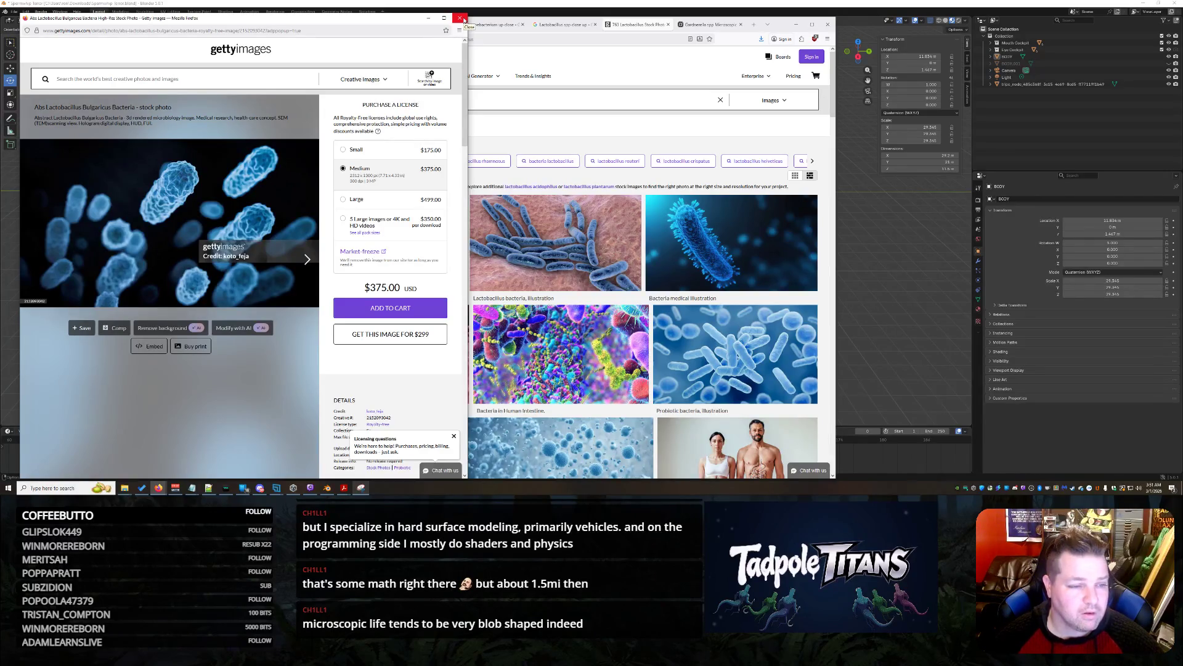
click(464, 19)
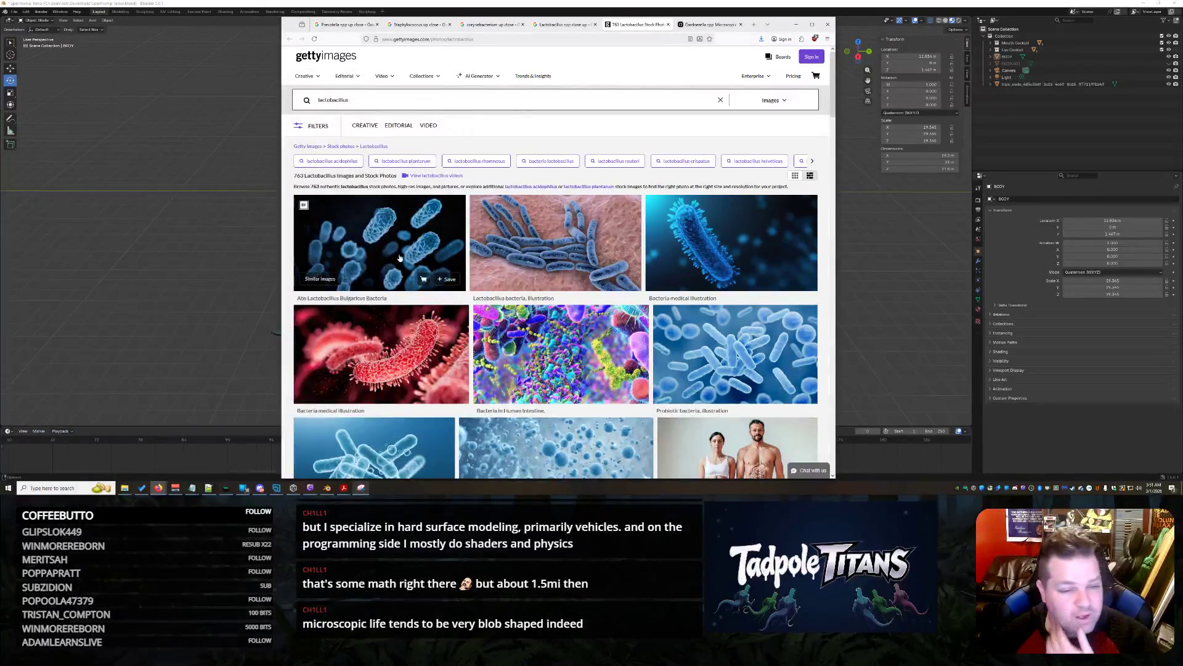
scroll(441, 264, down, 3)
scroll(440, 264, up, 3)
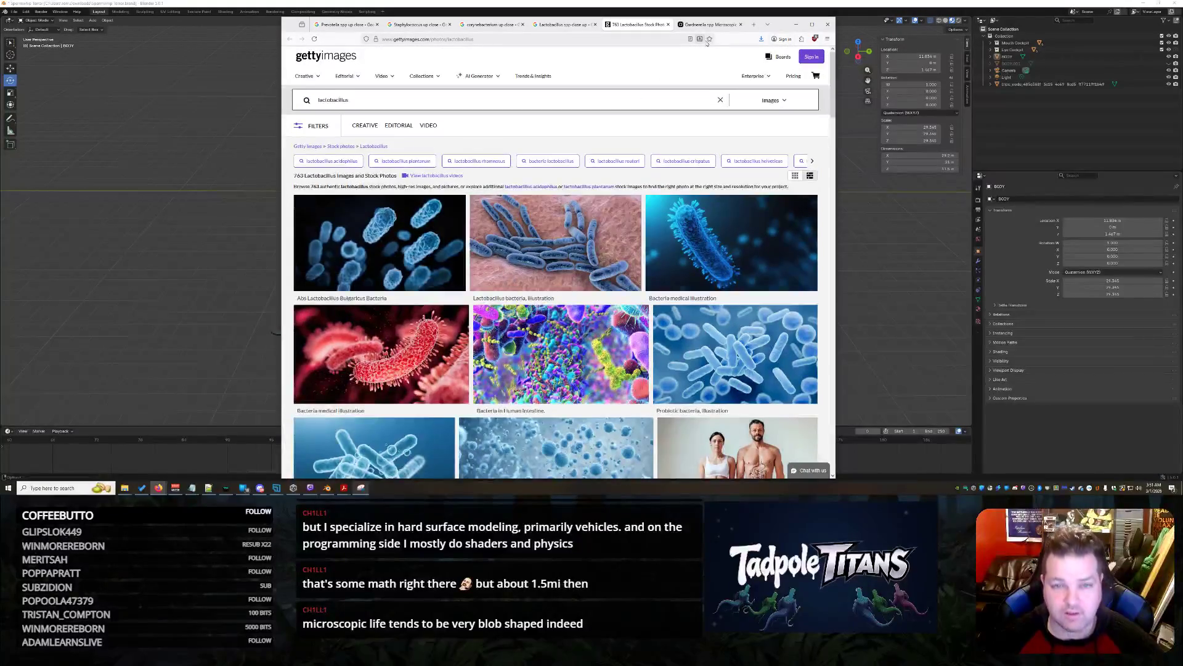
click(720, 25)
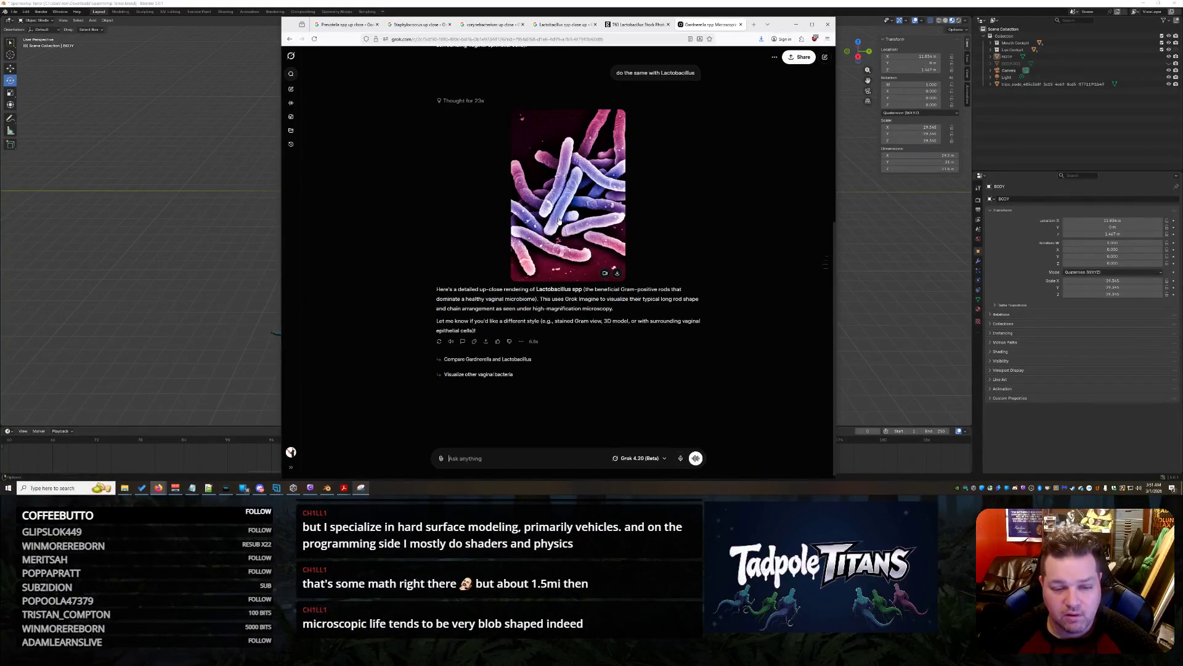
Browse the Getty, Lactobacillus, corynebacterium, Staphylococcus and Prevotella image tabs, ending on Prevotella
click(639, 25)
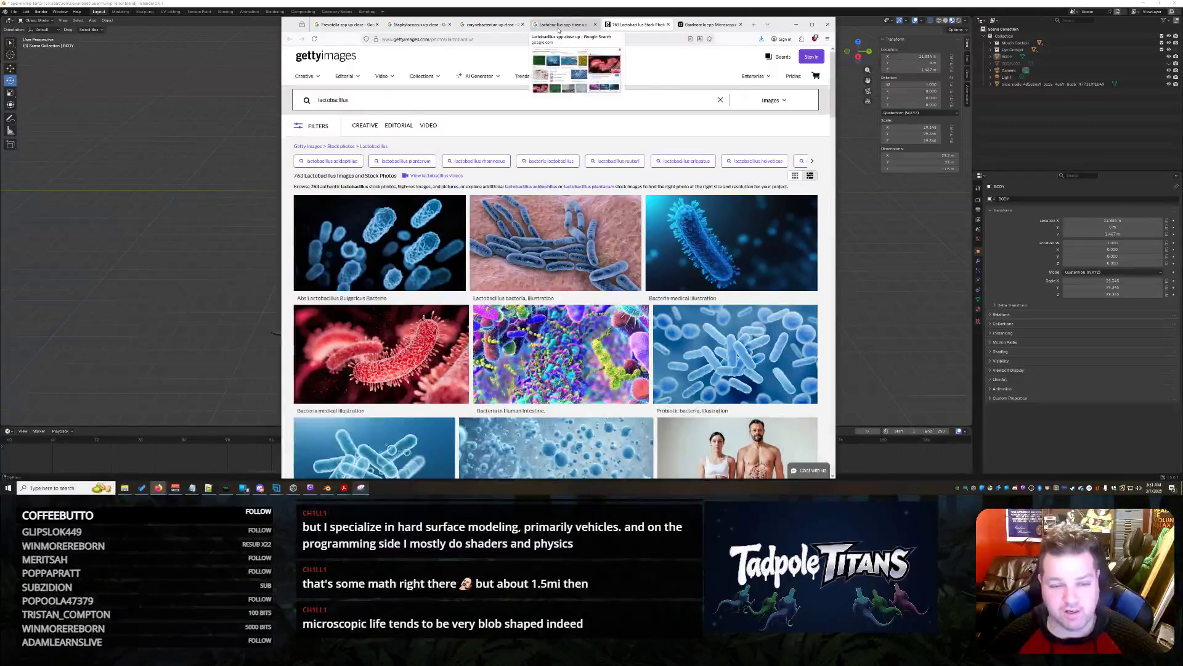
click(563, 25)
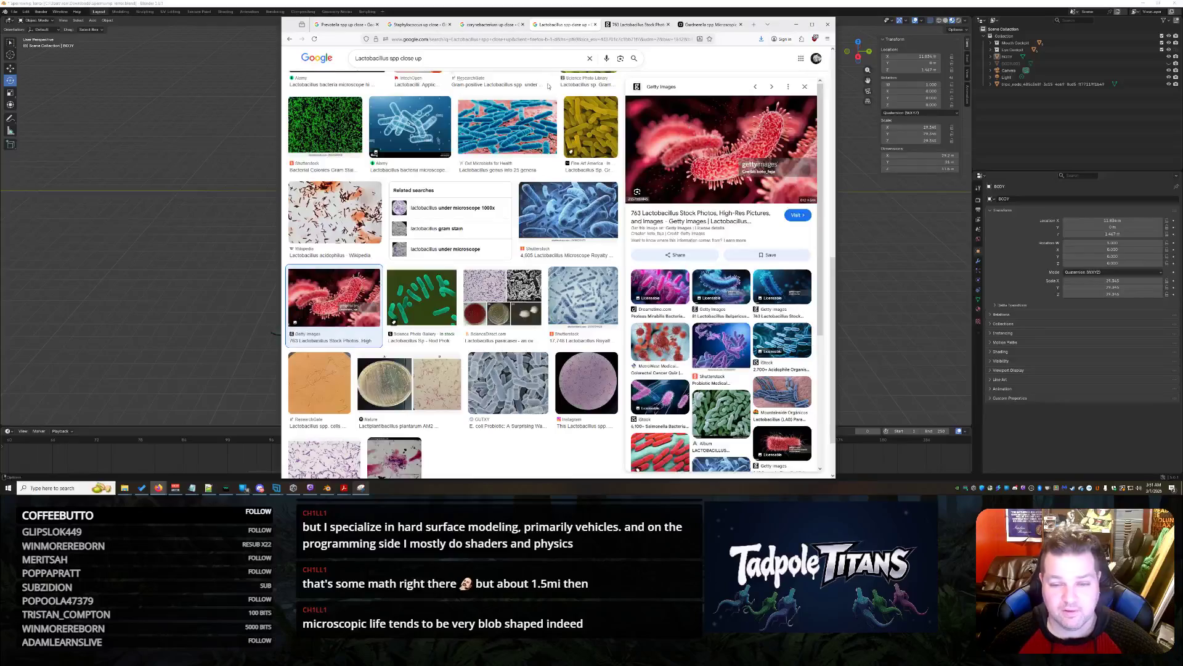
click(473, 27)
click(419, 24)
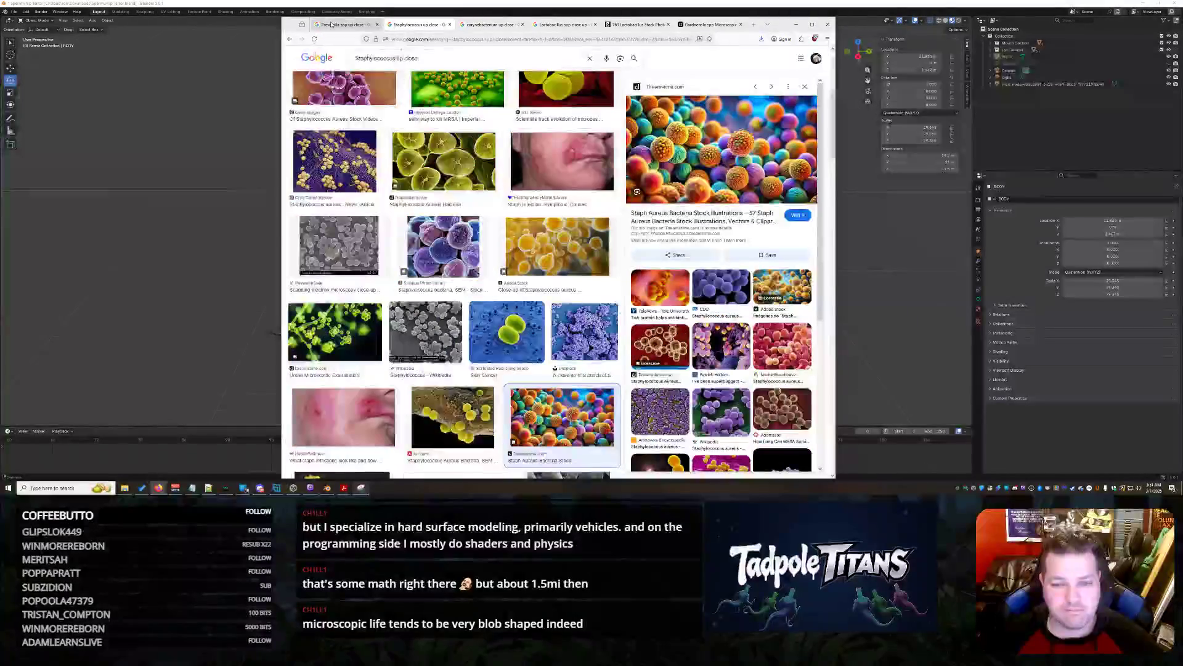
click(345, 24)
Open a blank new browser tab and close it again
click(753, 24)
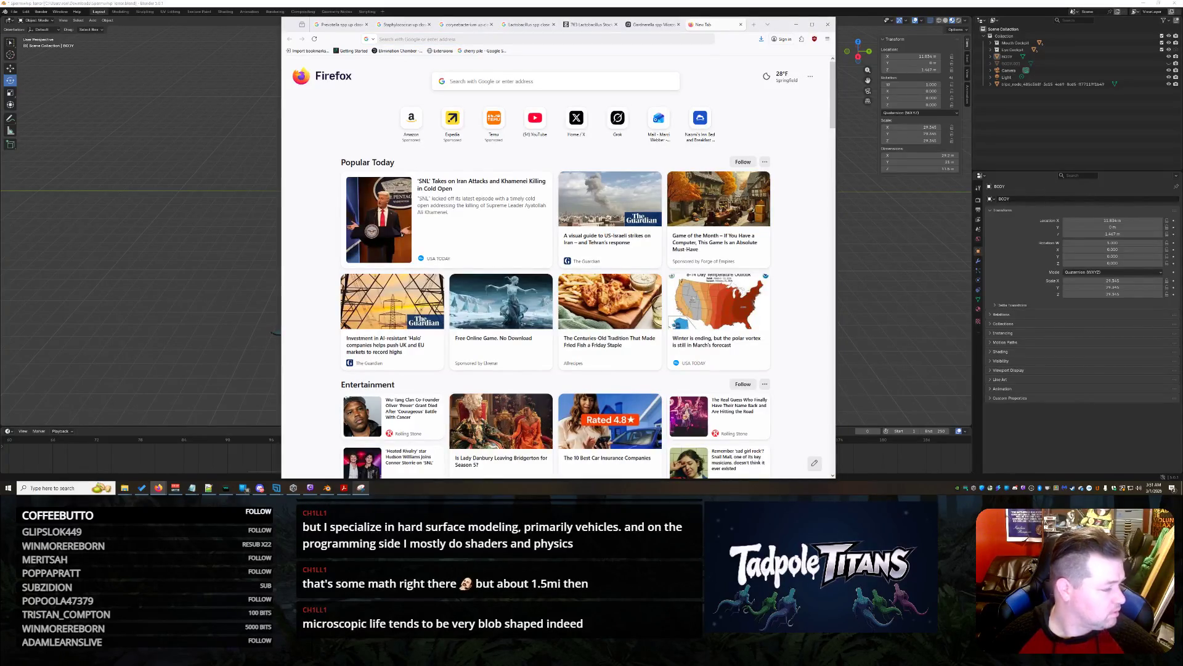
click(743, 32)
click(740, 25)
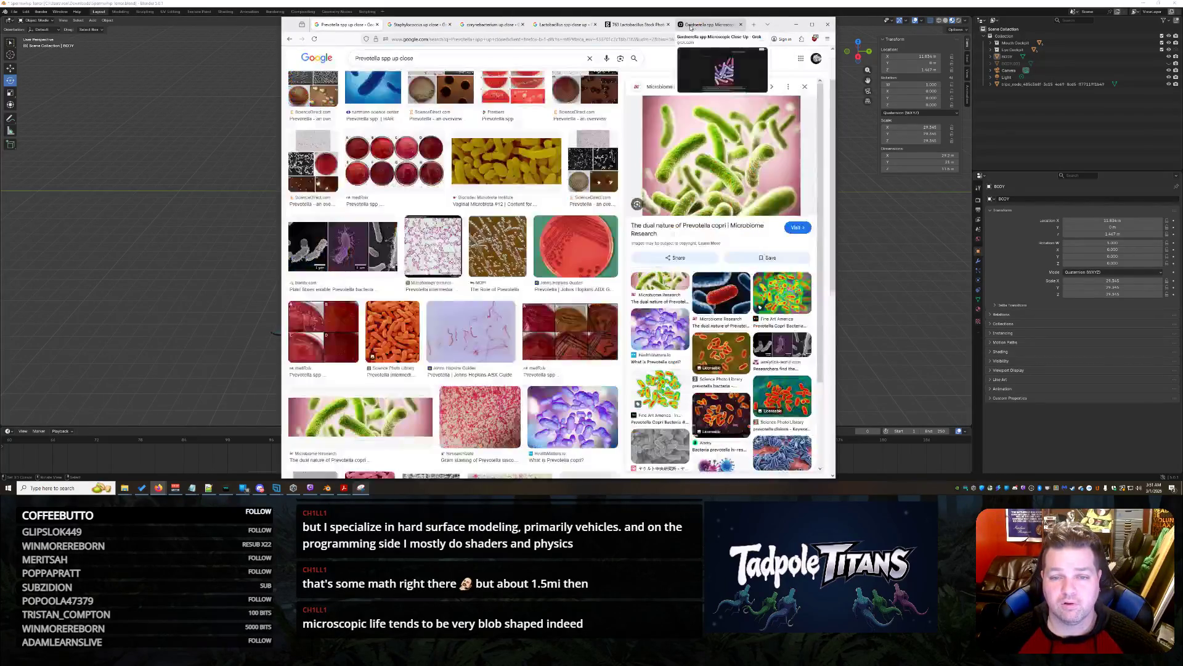
Ask Grok to render Cutibacterium spp, view the enlarged image, then begin the next render prompt
text(redner me Cutibacterium spp)
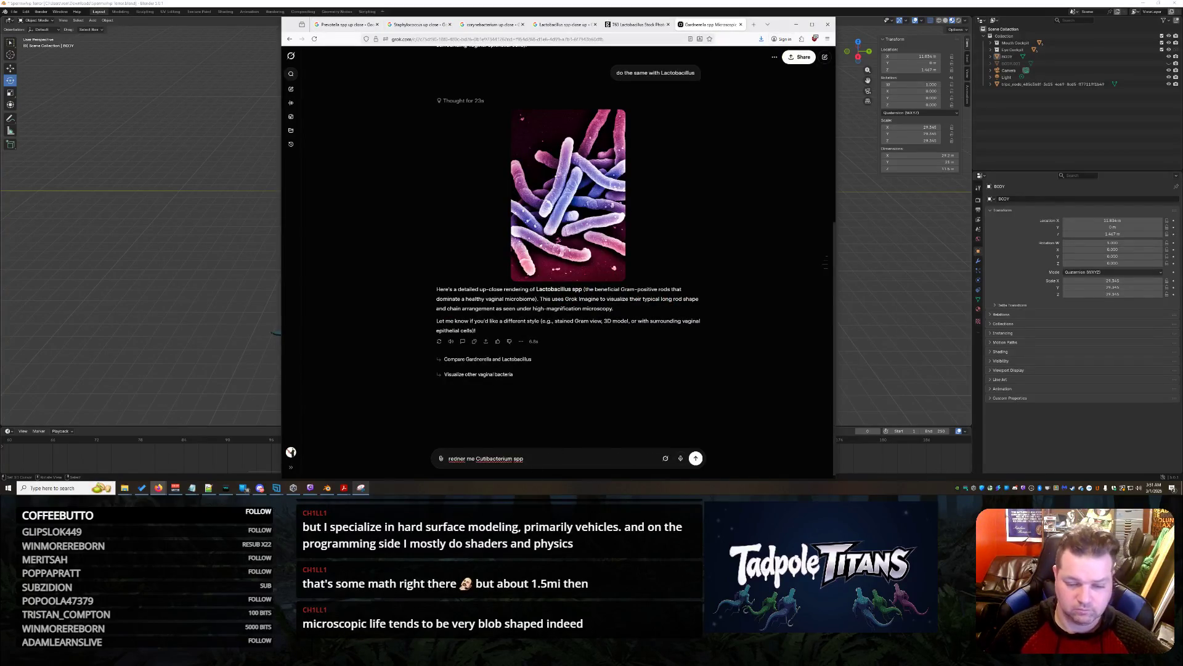
key(Return)
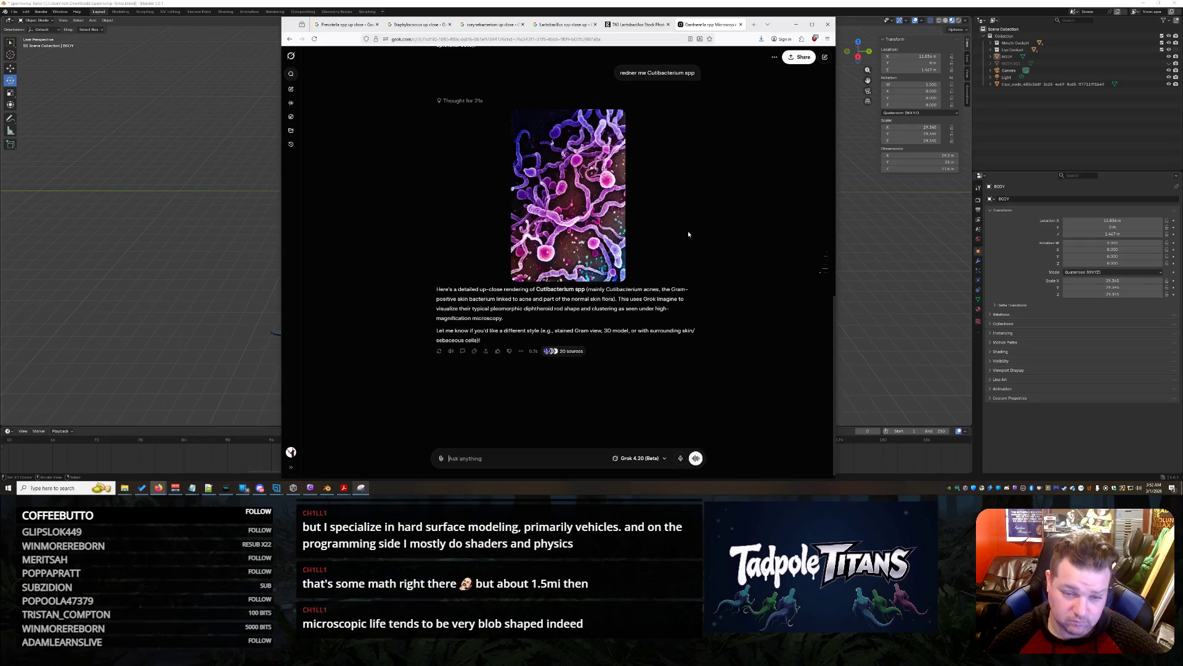
click(583, 183)
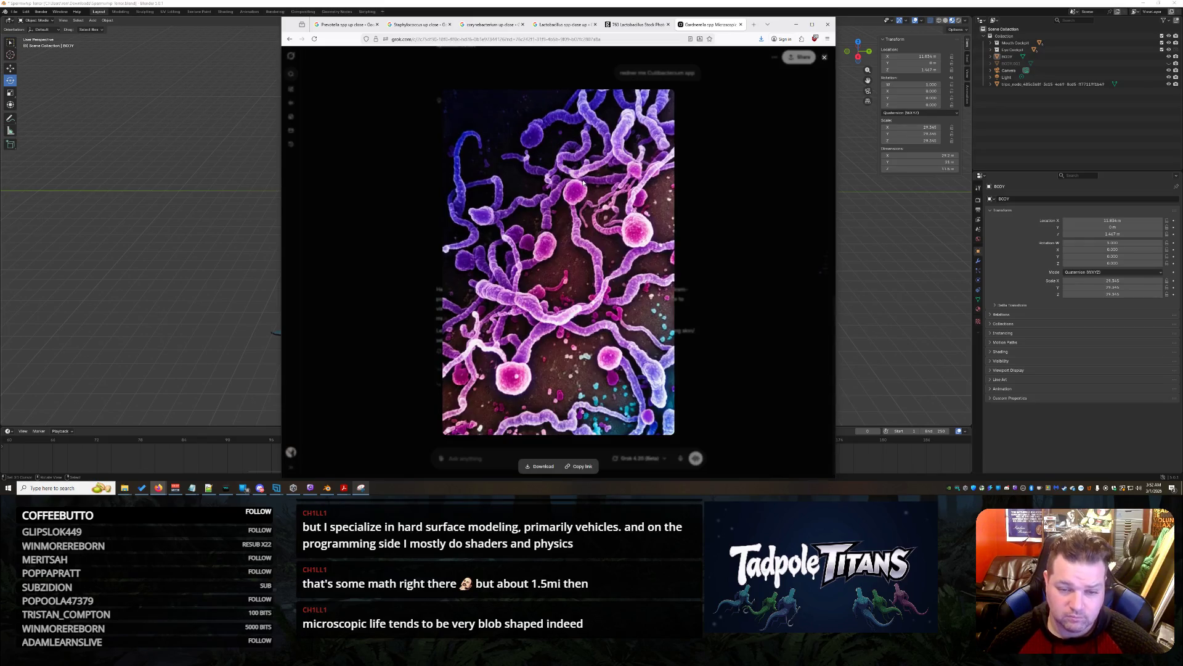
click(708, 238)
scroll(669, 246, up, 5)
scroll(660, 248, down, 15)
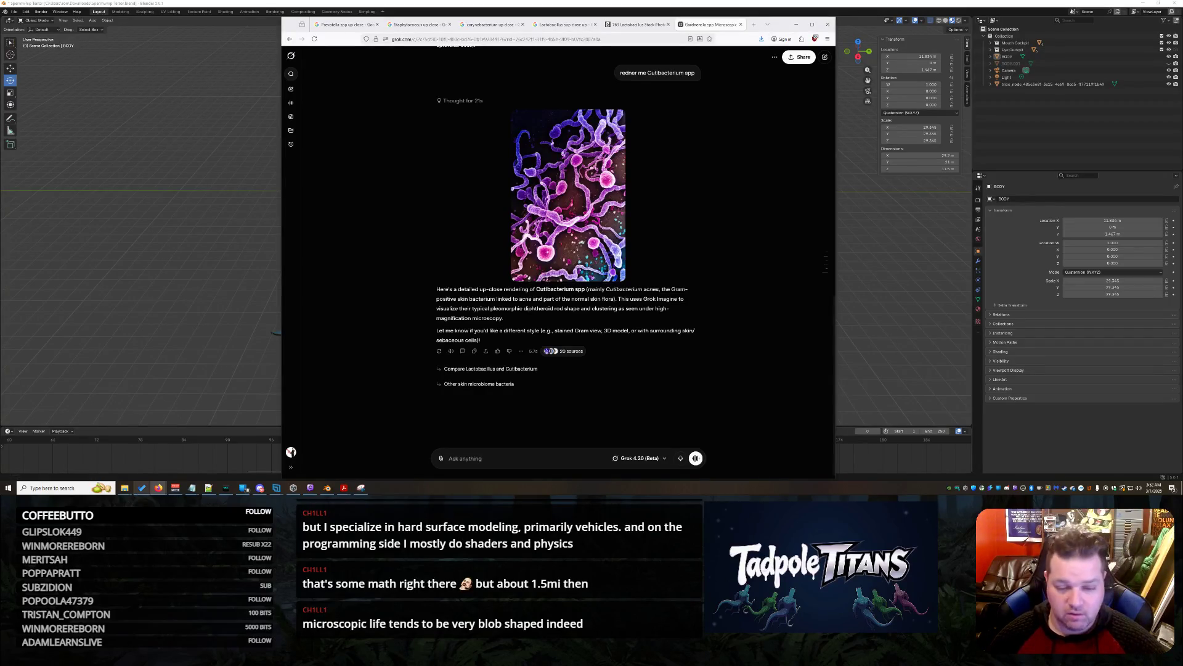
text(redner me)
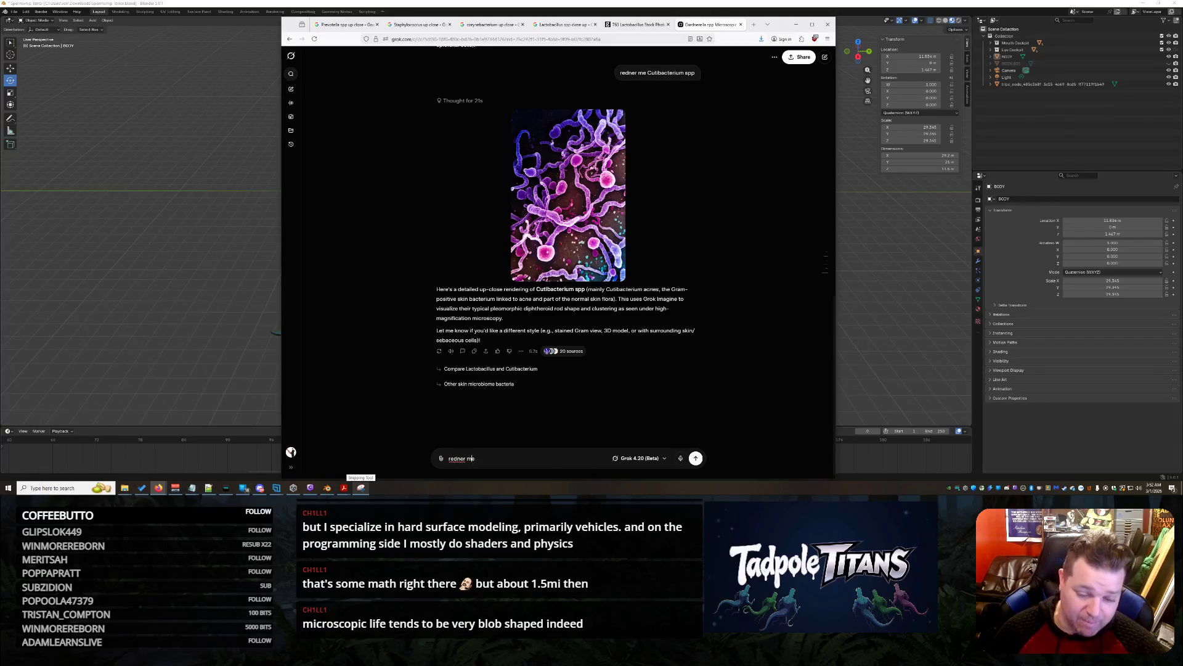
Fix the prompt typo and send 'render me Escherichia spp' to Grok
key(Delete)
key(End)
text(n)
key(BackSpace)
text(d)
key(End)
text(Escherichia spp)
key(Return)
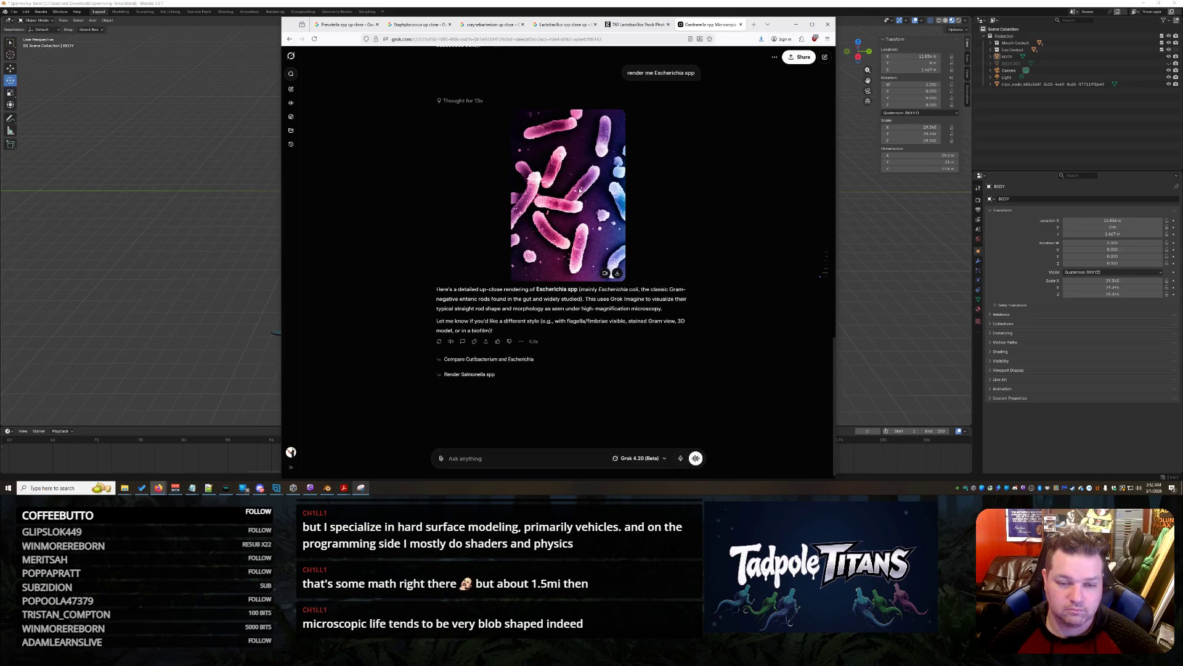
Enlarge the generated Escherichia image, then type 'render me Lactobacillus crispatus'
click(579, 191)
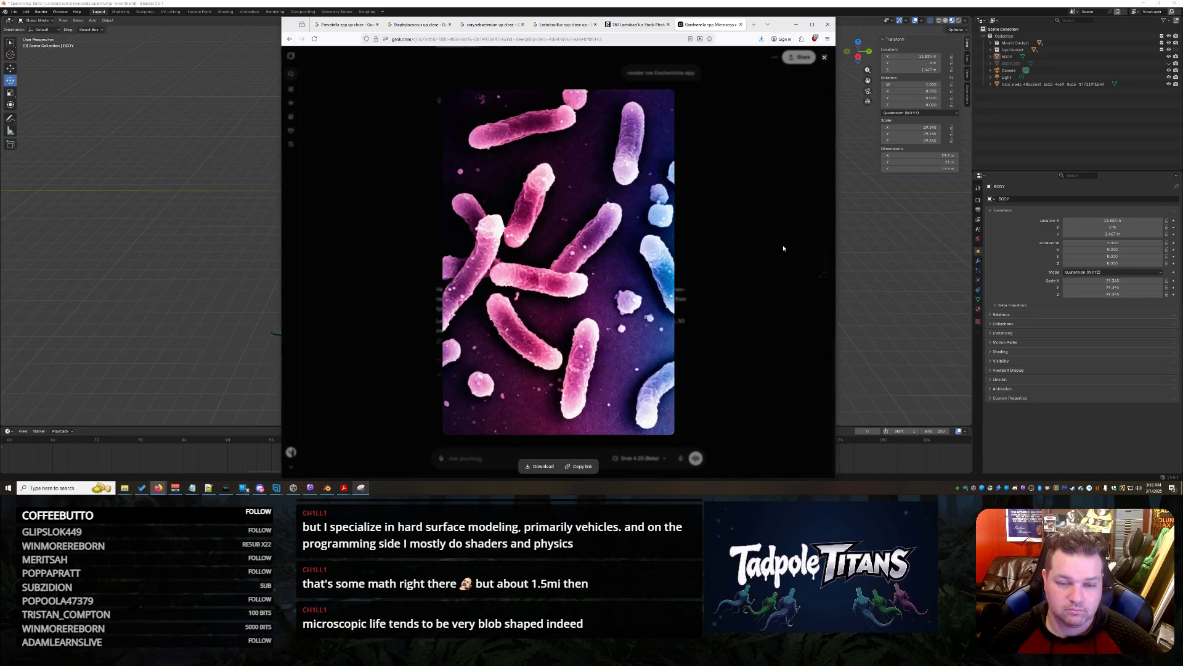
click(731, 219)
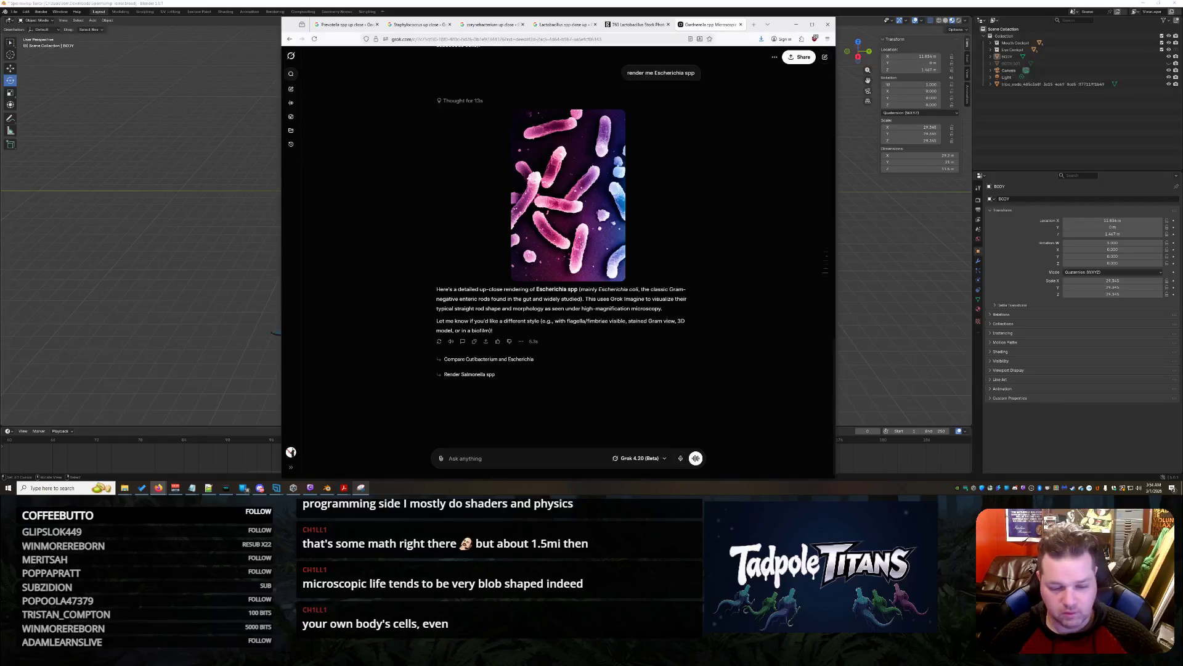
text(render me Lactobacillus crispatus)
key(Return)
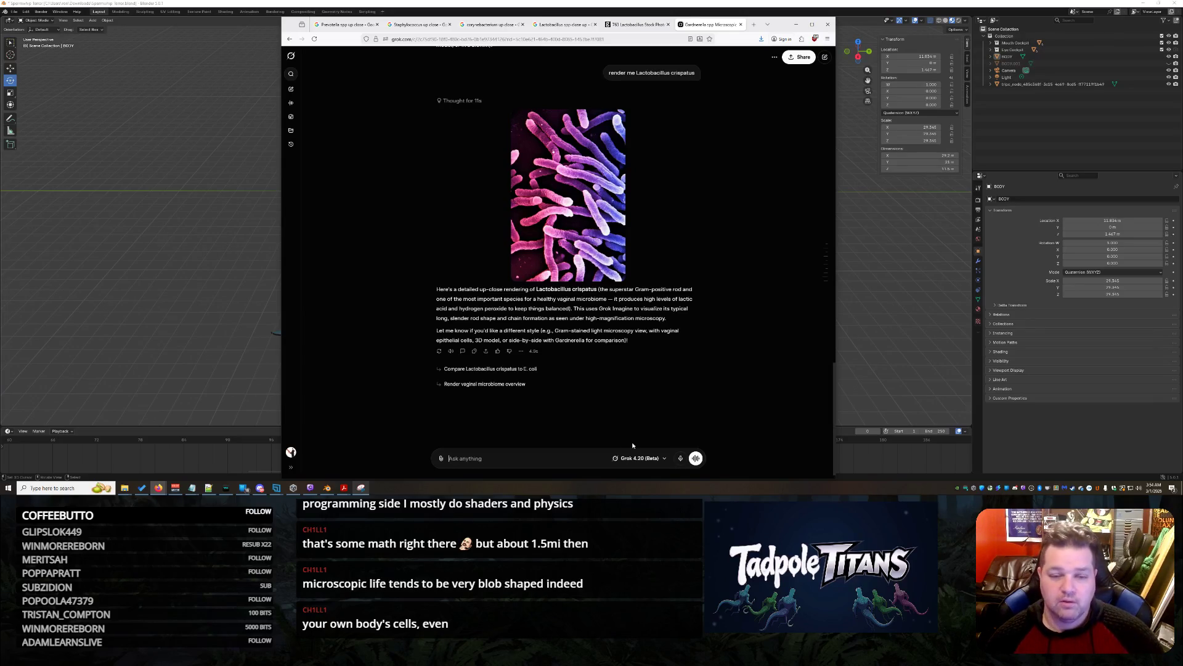
scroll(667, 219, up, 4)
scroll(684, 259, down, 4)
scroll(692, 281, up, 4)
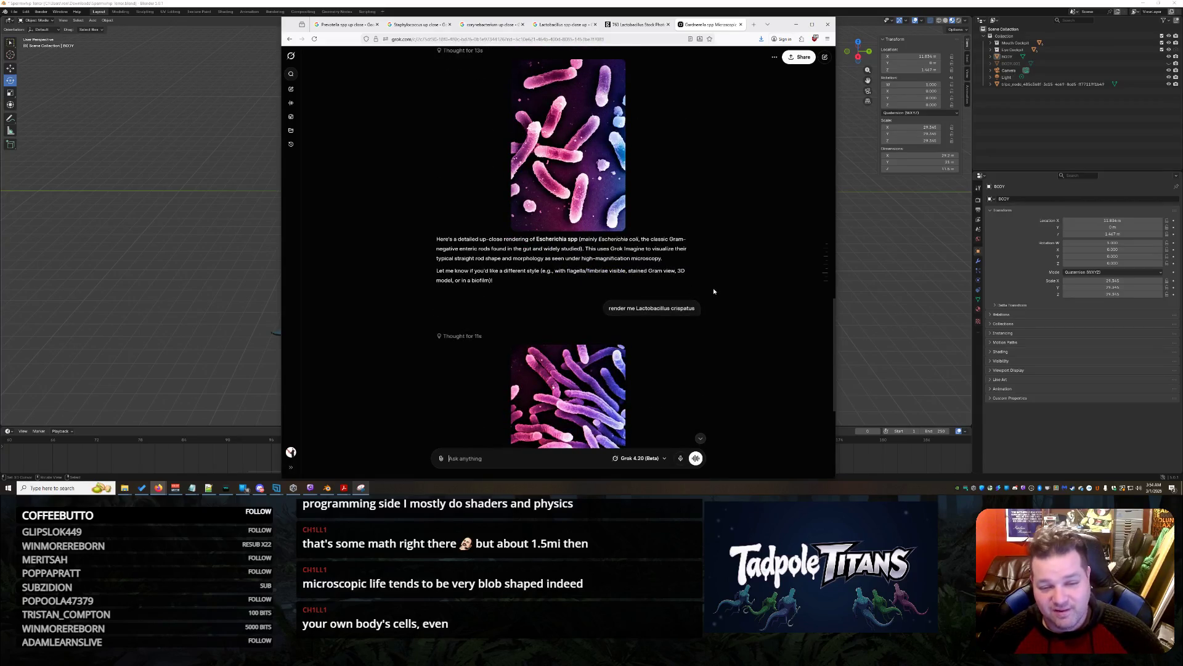
scroll(712, 286, down, 4)
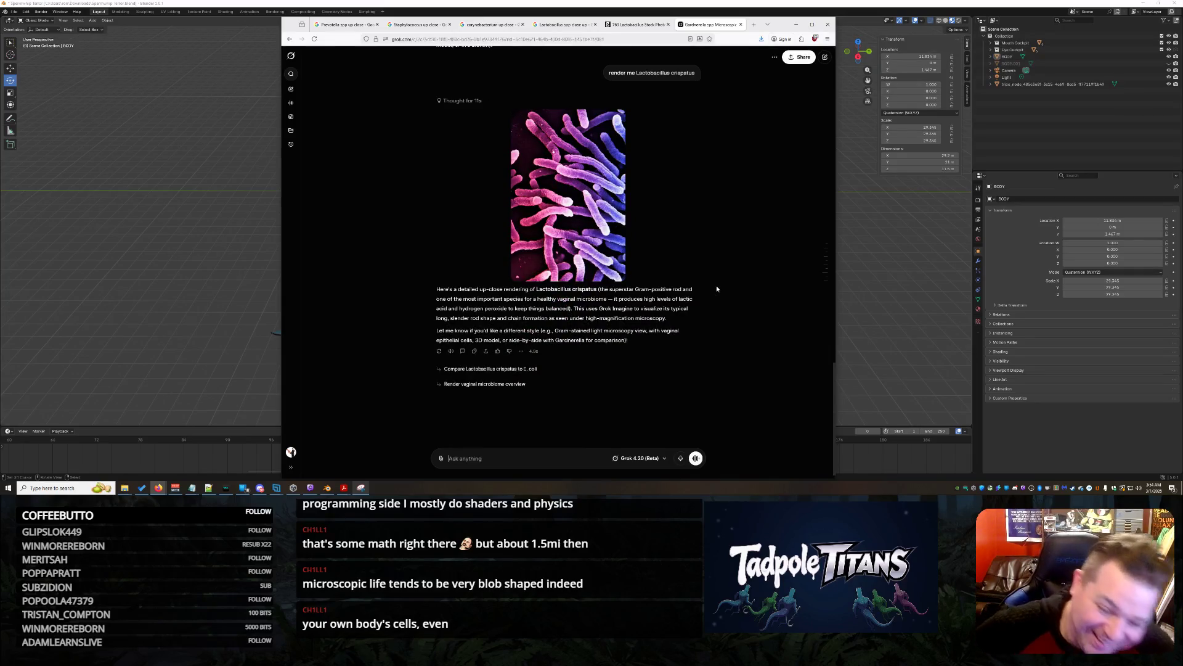
scroll(717, 289, up, 5)
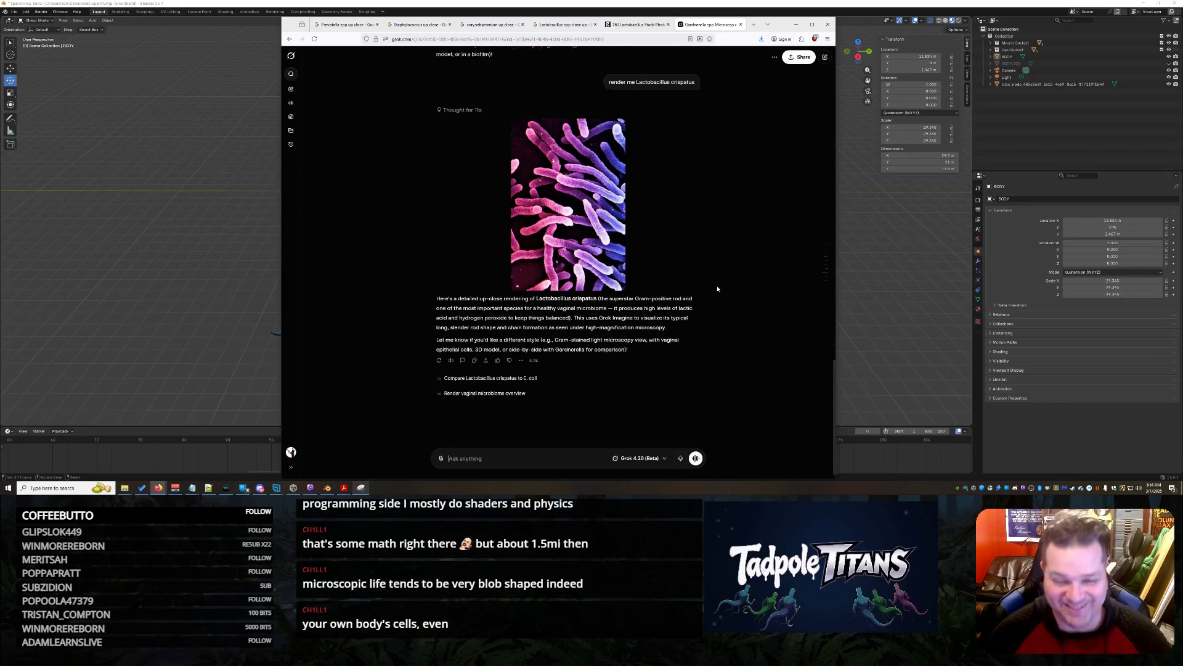
scroll(584, 133, down, 1)
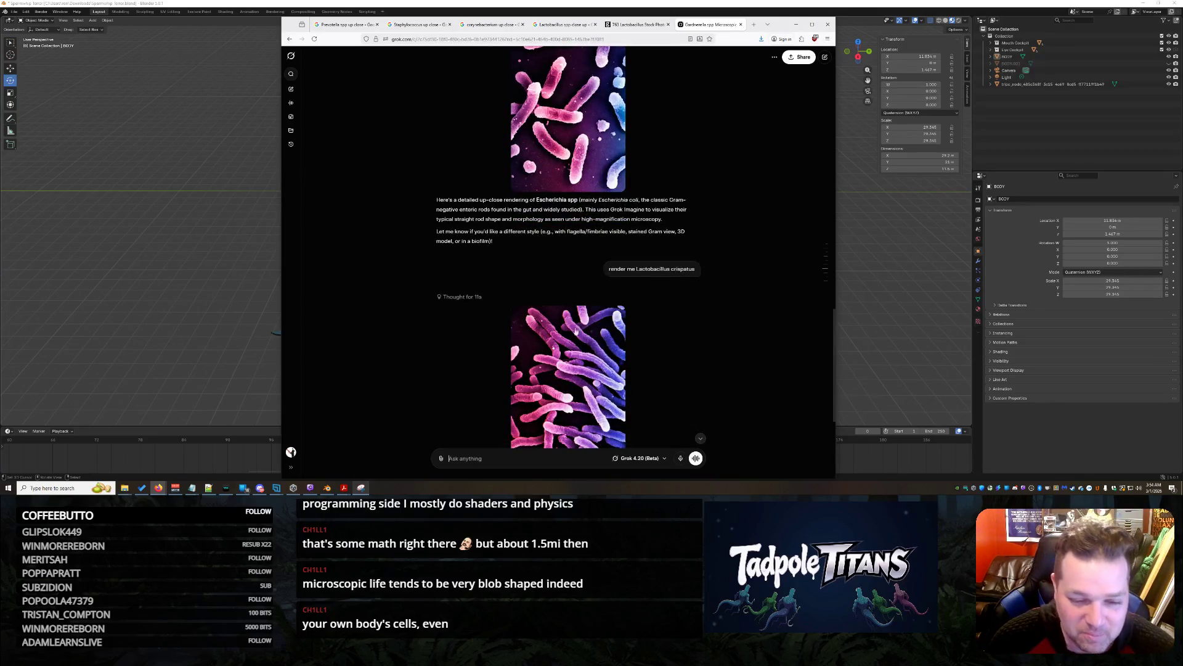
scroll(727, 306, down, 2)
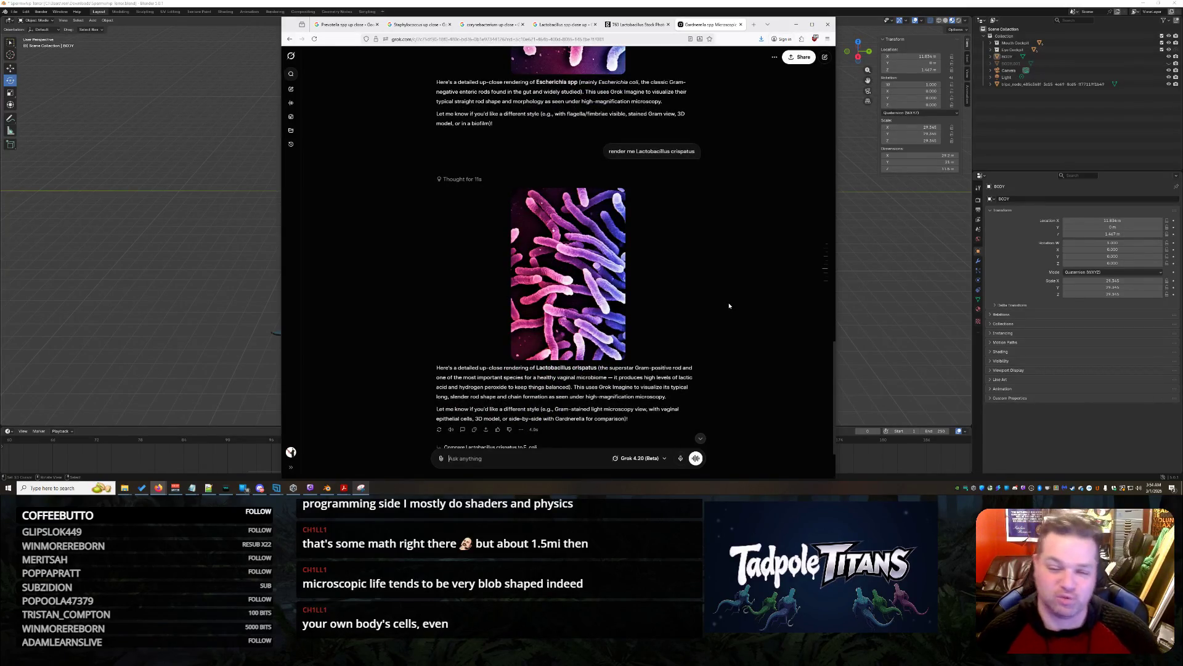
scroll(726, 302, up, 5)
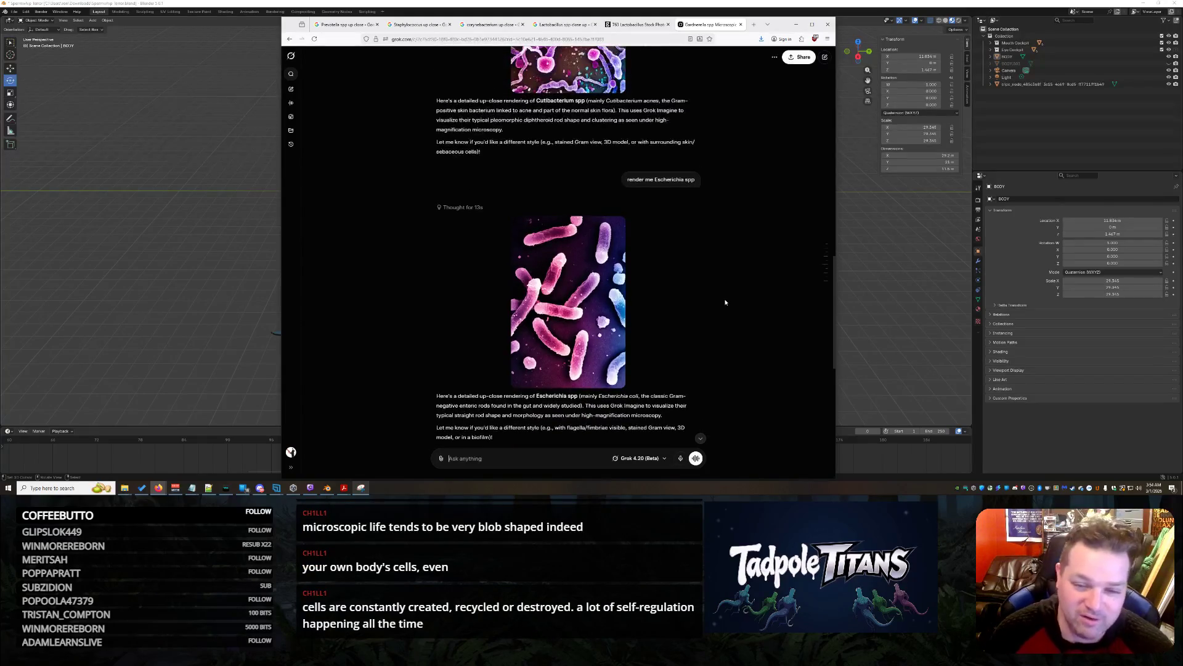
scroll(726, 302, down, 6)
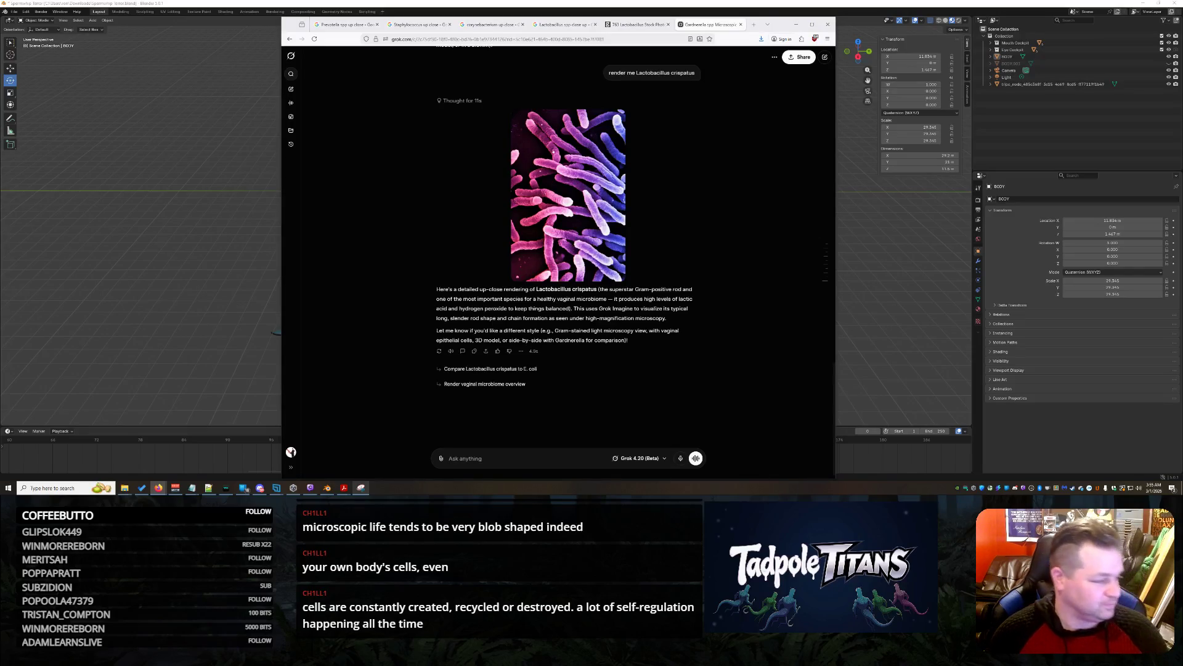
text(redner m)
text(e)
Replace the misspelled prompt with 'render me Bifidobacterium' and send it
key(ctrl+a)
text(render me Bifidobacterium)
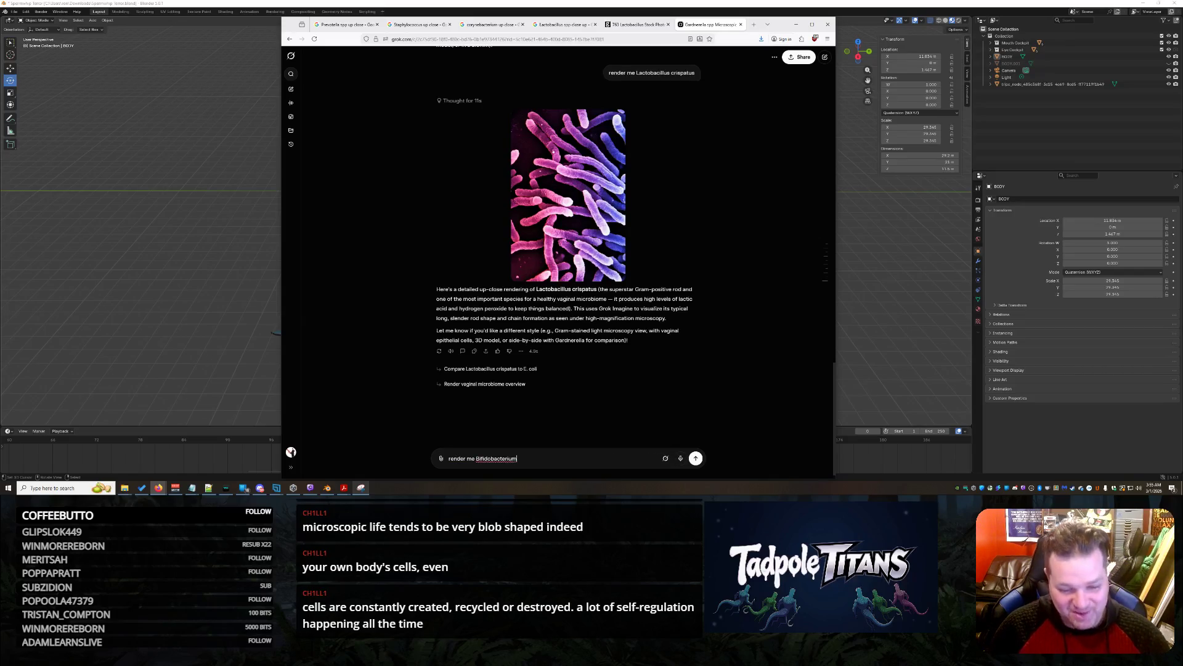
key(Return)
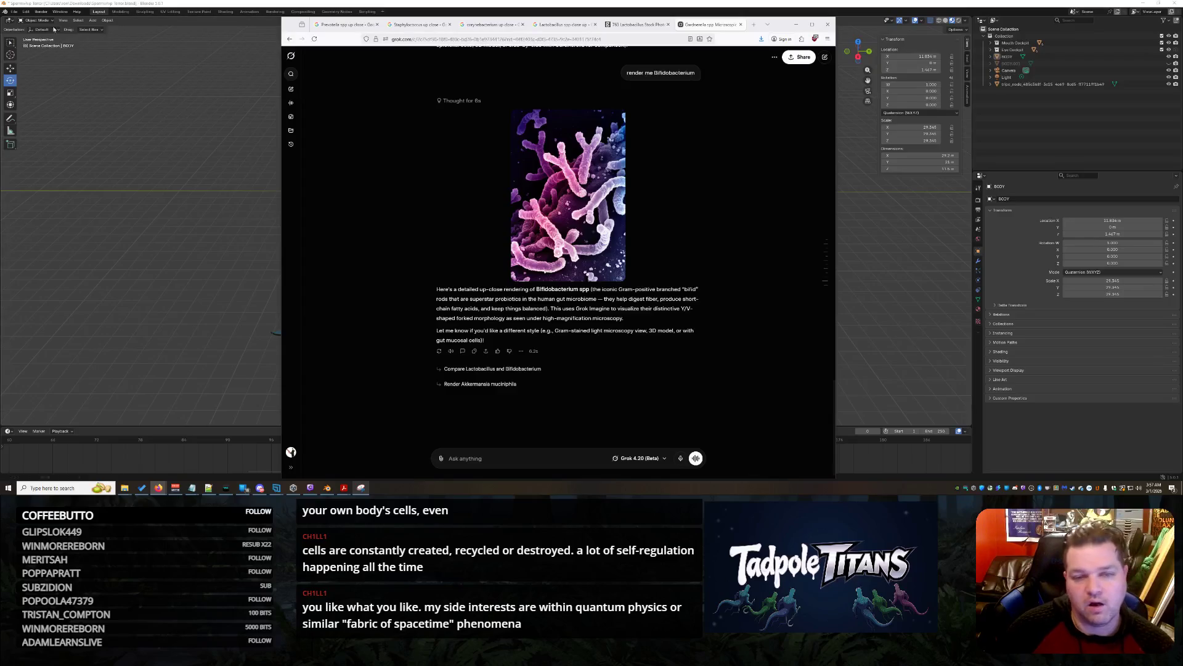
Minimize the browser and orbit and zoom around the shark-submarine model in Blender
click(794, 26)
mouse_move(623, 204)
mouse_down()
mouse_move(584, 205)
mouse_move(683, 155)
mouse_move(704, 237)
mouse_move(395, 245)
mouse_move(490, 232)
mouse_move(409, 235)
mouse_move(306, 255)
mouse_move(392, 277)
mouse_up()
scroll(396, 246, up, 5)
scroll(392, 278, up, 4)
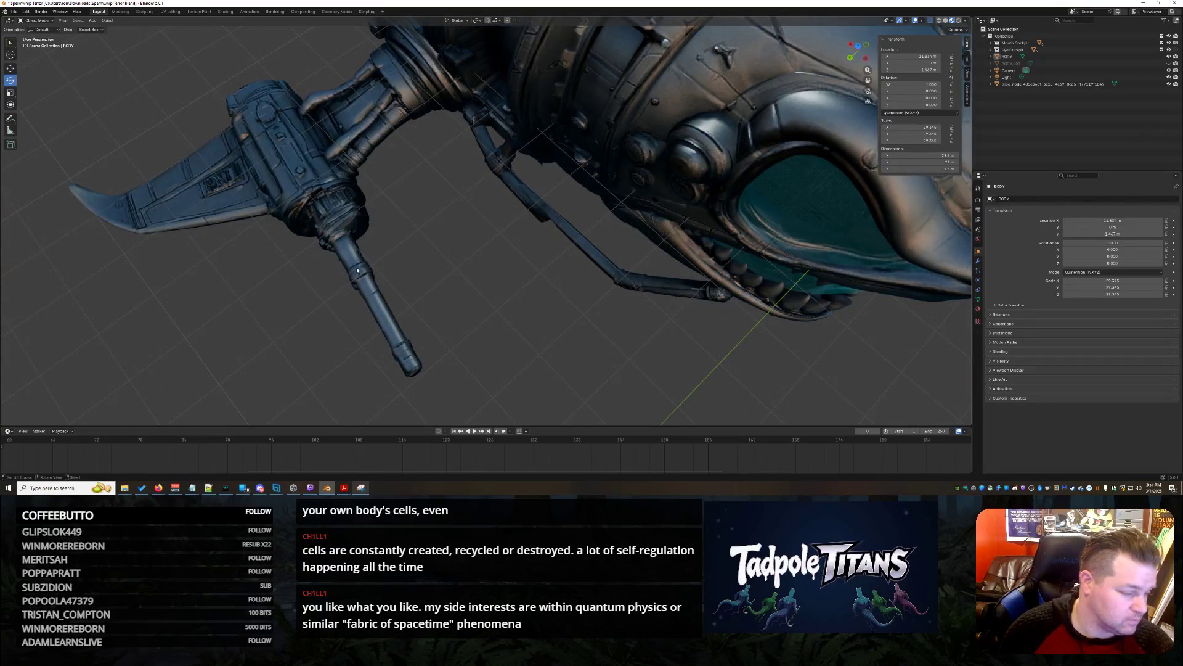
Orbit around the cannon arm to see it from below, the side and front
mouse_move(318, 259)
mouse_down()
mouse_move(337, 238)
mouse_move(474, 213)
mouse_move(372, 220)
mouse_move(378, 246)
mouse_move(543, 269)
mouse_move(501, 272)
mouse_move(607, 201)
mouse_up()
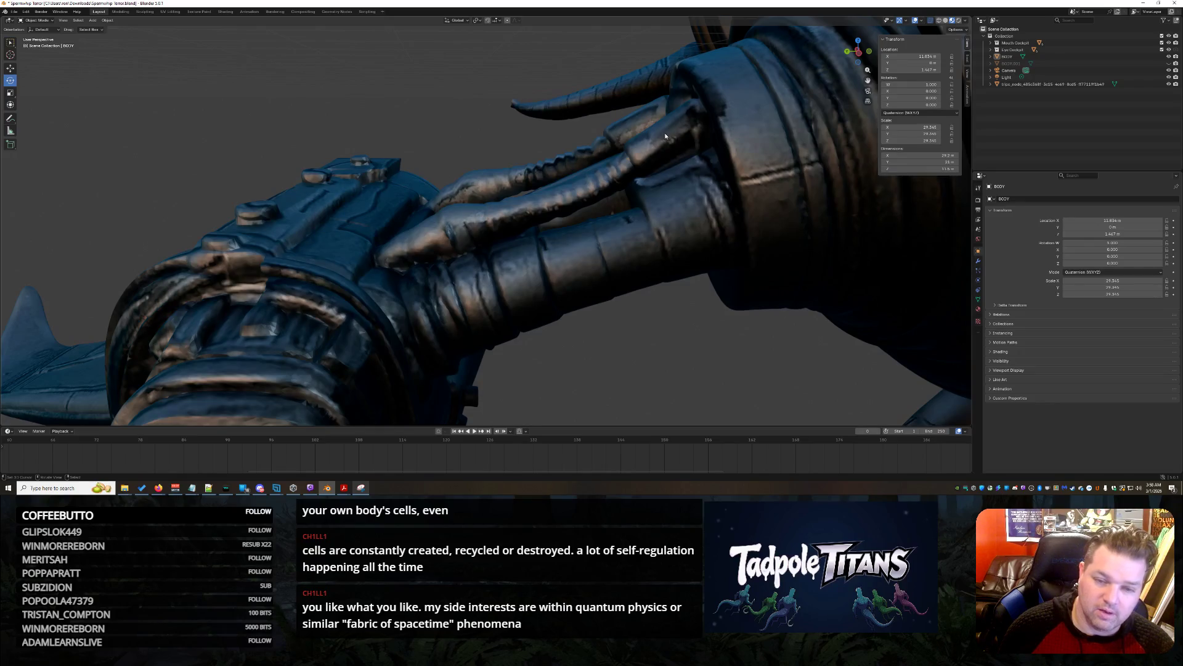
mouse_move(714, 149)
mouse_down()
mouse_move(393, 269)
mouse_move(493, 302)
mouse_up()
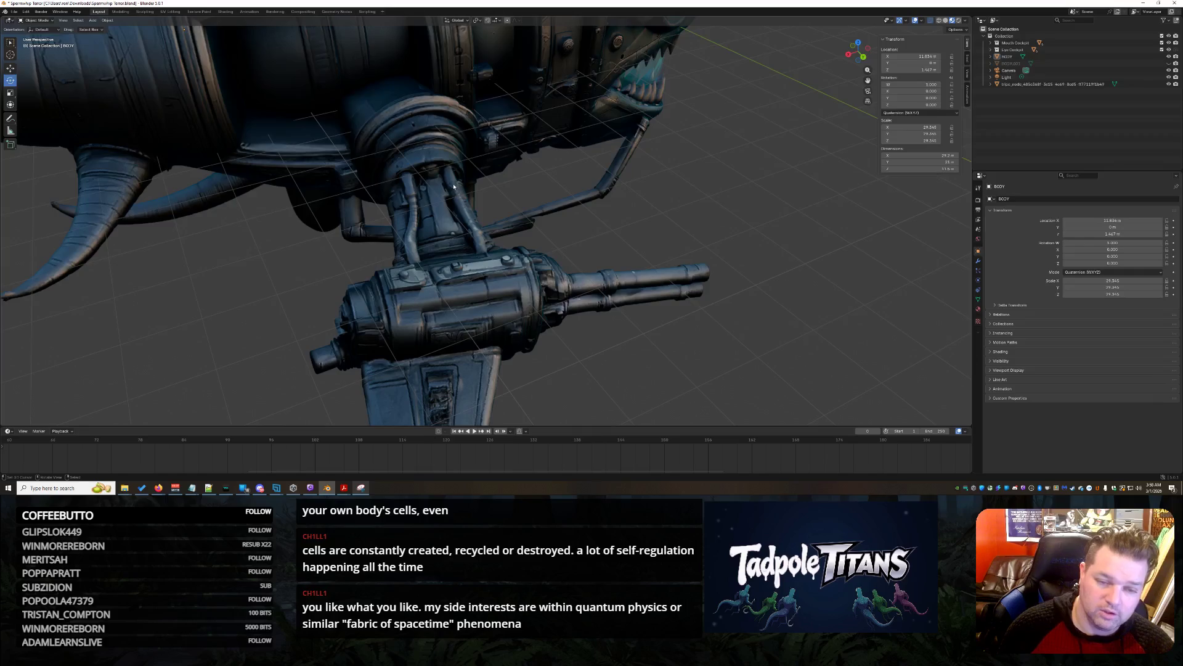
drag(788, 267, 607, 215)
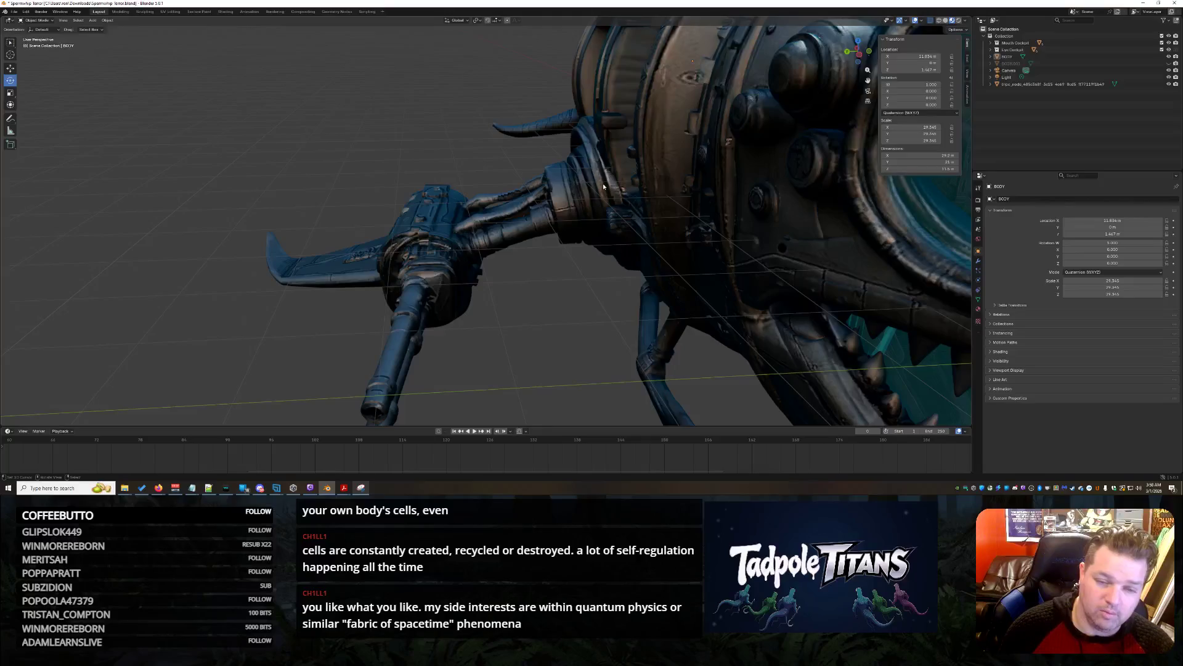
drag(486, 319, 475, 274)
drag(641, 299, 441, 197)
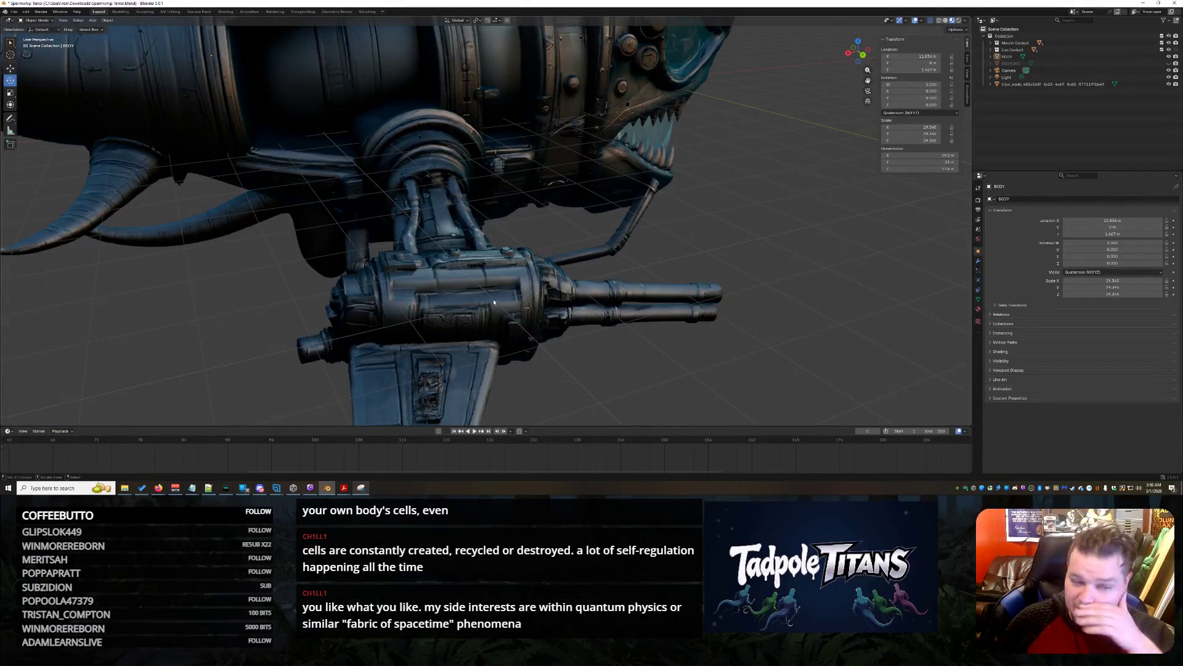
scroll(691, 279, down, 3)
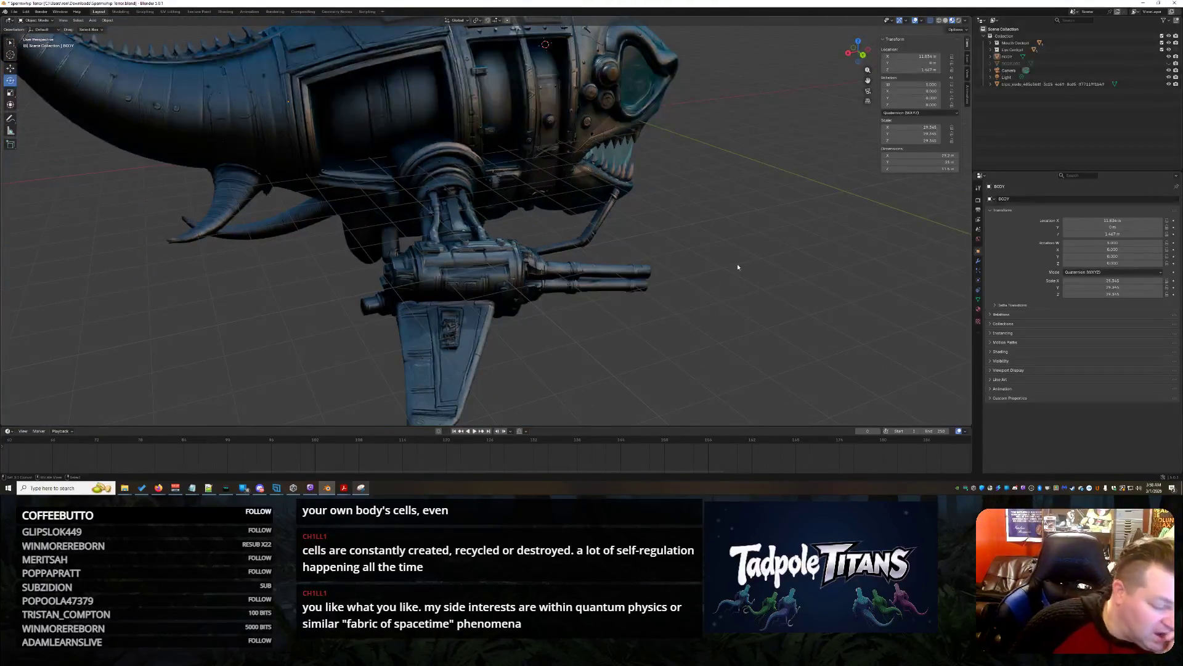
scroll(806, 278, down, 3)
mouse_move(787, 267)
mouse_down()
mouse_move(647, 265)
mouse_move(758, 263)
mouse_move(697, 266)
mouse_move(740, 267)
mouse_move(720, 269)
mouse_up()
scroll(715, 277, down, 3)
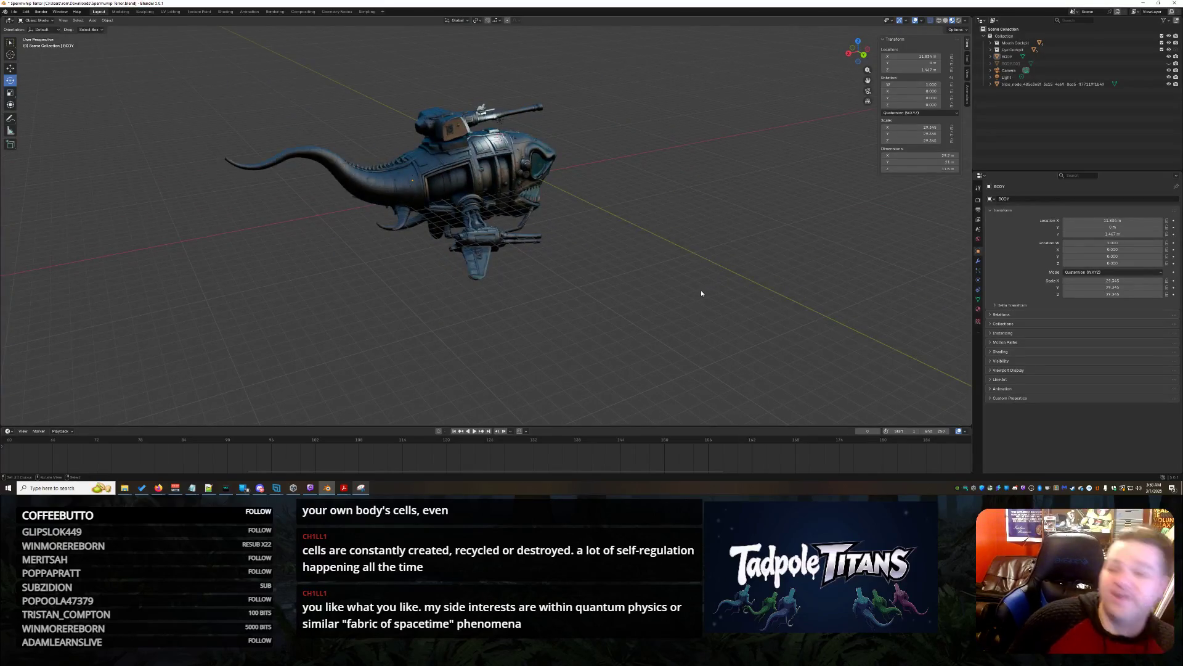
mouse_move(675, 302)
mouse_down()
mouse_move(660, 299)
mouse_move(696, 309)
mouse_move(640, 295)
mouse_up()
scroll(638, 297, up, 3)
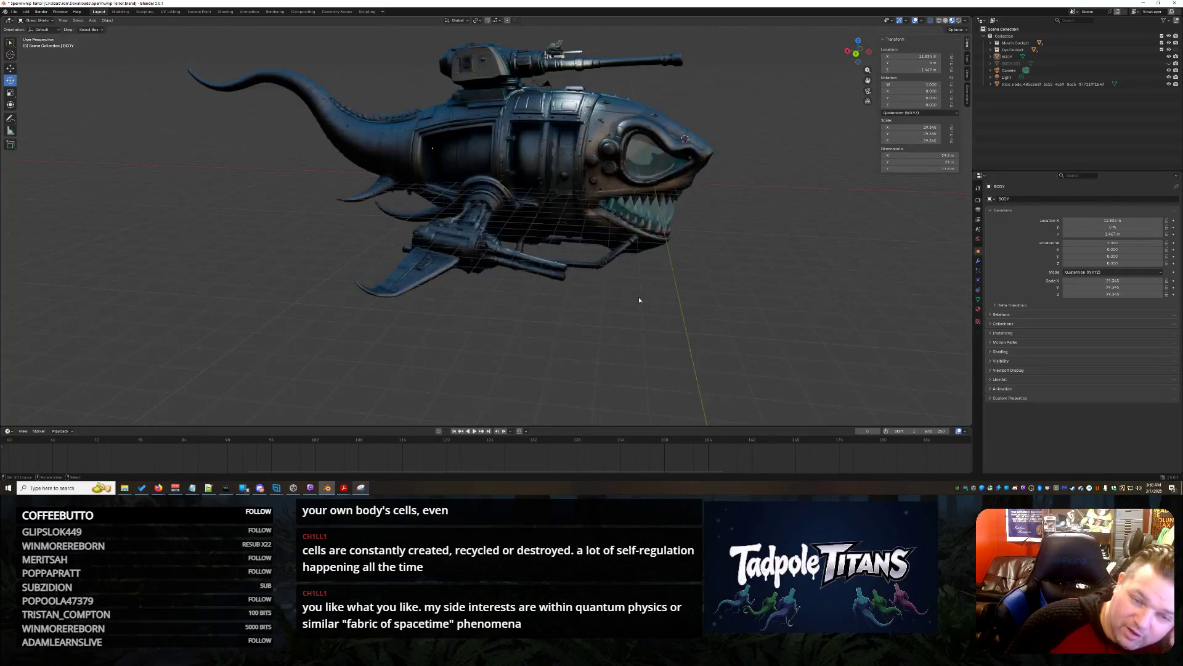
scroll(639, 300, down, 3)
mouse_move(597, 289)
mouse_down()
mouse_move(591, 342)
mouse_move(592, 307)
mouse_up()
scroll(592, 345, up, 4)
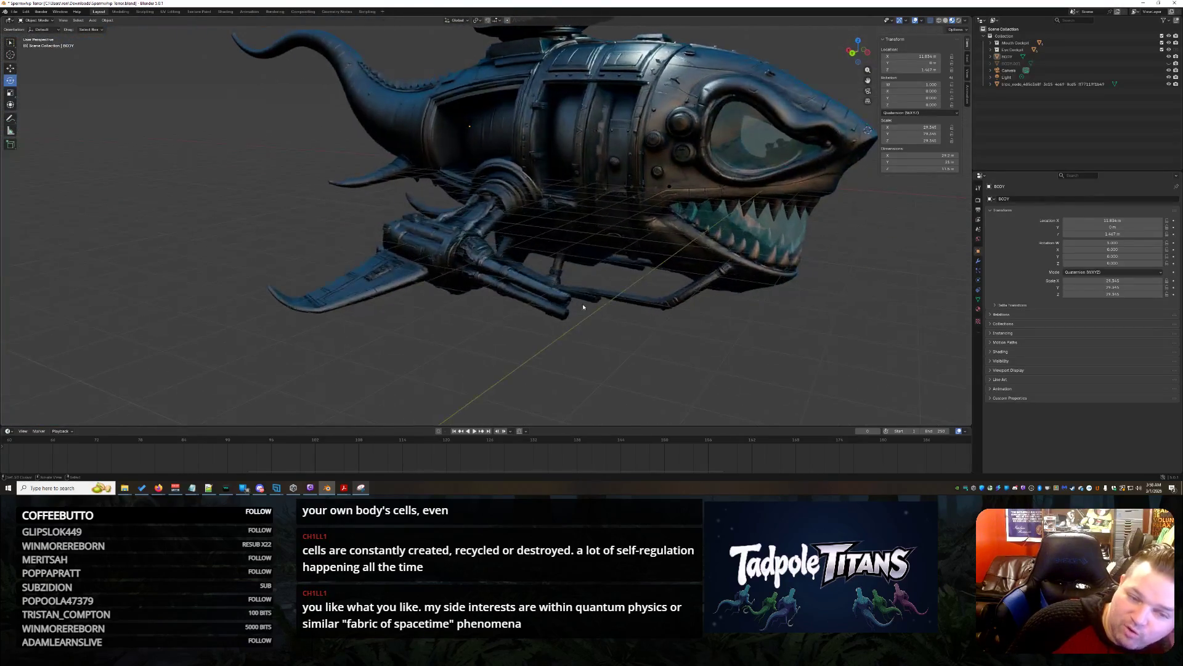
scroll(595, 311, down, 5)
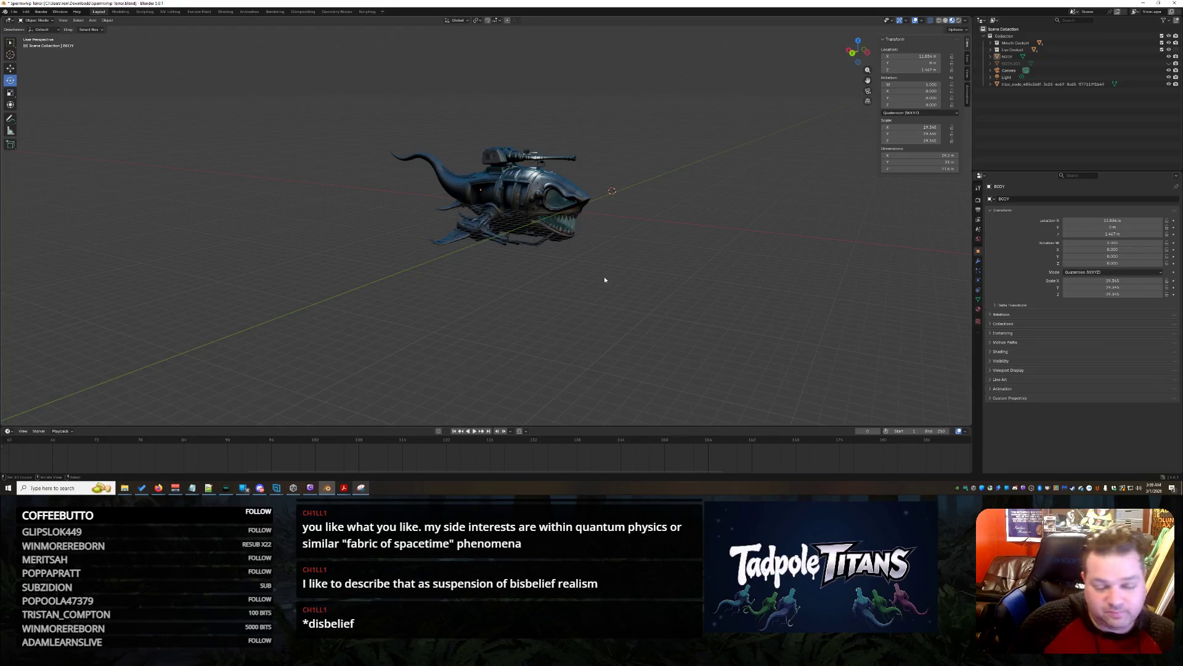
scroll(604, 276, up, 10)
mouse_move(589, 277)
mouse_down()
mouse_move(703, 292)
mouse_move(572, 284)
mouse_move(632, 257)
mouse_move(723, 271)
mouse_move(692, 254)
mouse_move(702, 264)
mouse_move(678, 269)
mouse_up()
scroll(691, 254, down, 6)
scroll(570, 289, up, 6)
drag(571, 290, 432, 189)
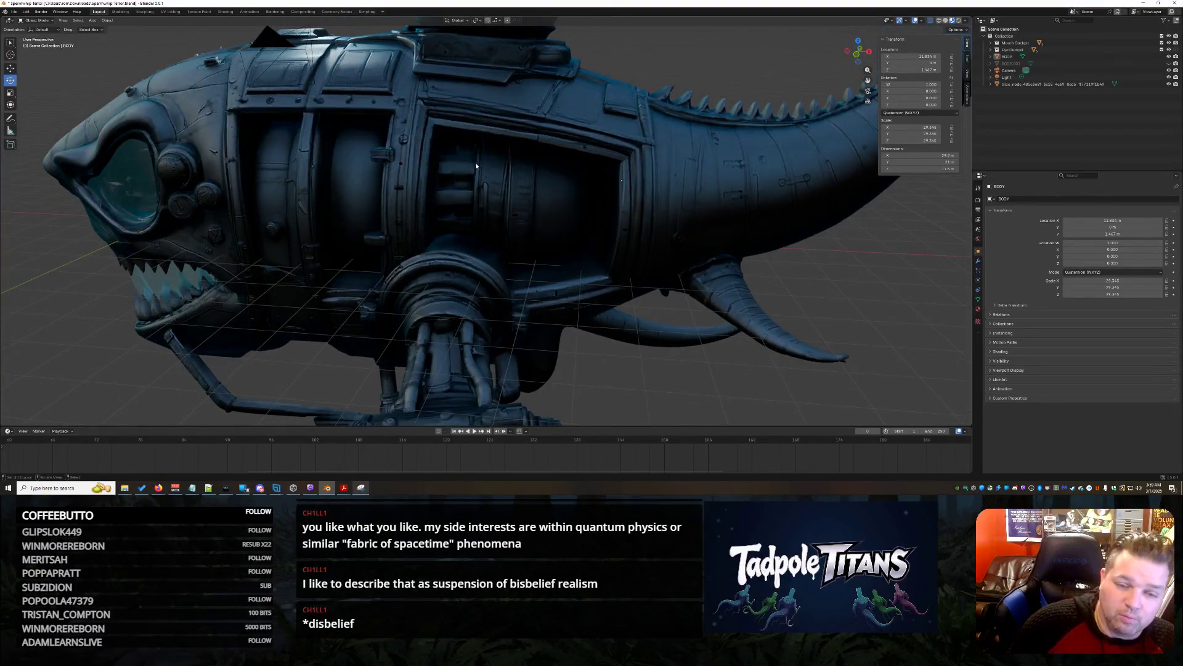
drag(619, 211, 551, 276)
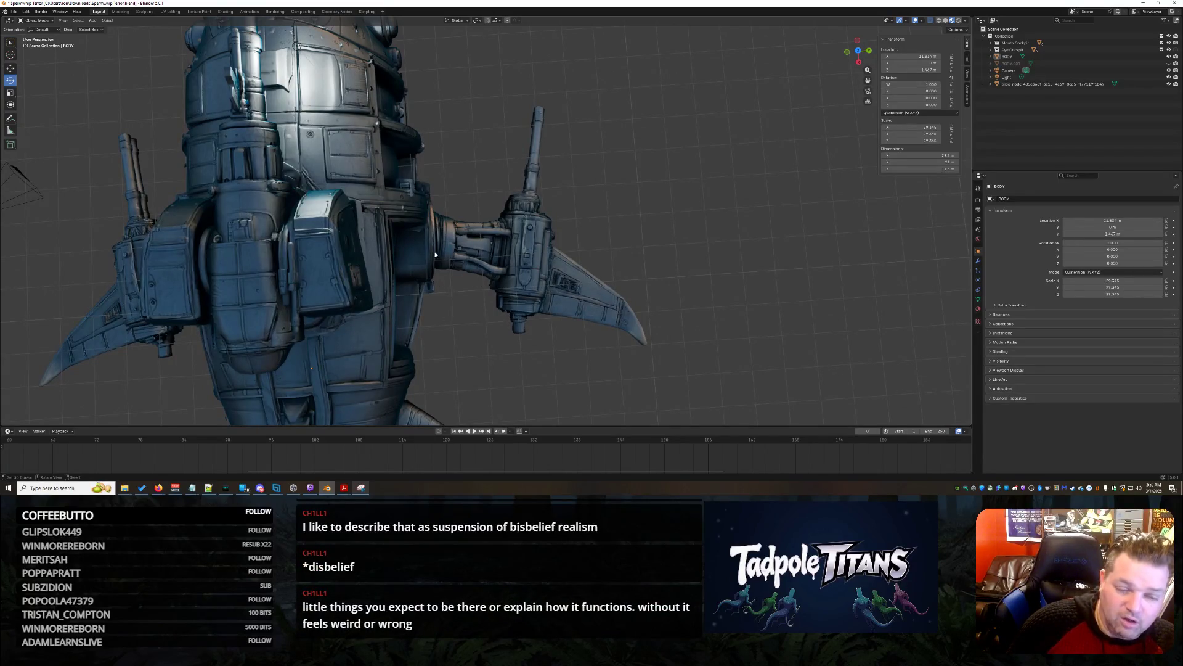
mouse_move(668, 148)
mouse_down()
mouse_move(661, 189)
mouse_move(425, 163)
mouse_up()
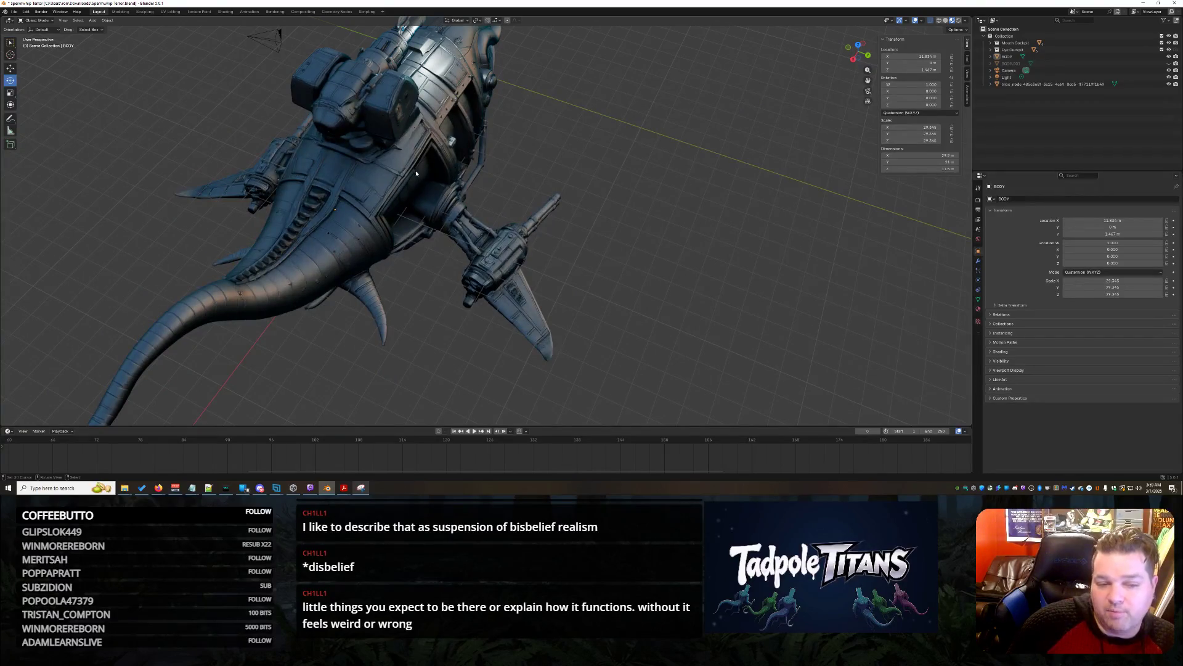
scroll(509, 223, down, 4)
mouse_move(509, 223)
mouse_down()
mouse_move(574, 237)
mouse_move(542, 216)
mouse_move(563, 242)
mouse_up()
scroll(493, 240, up, 2)
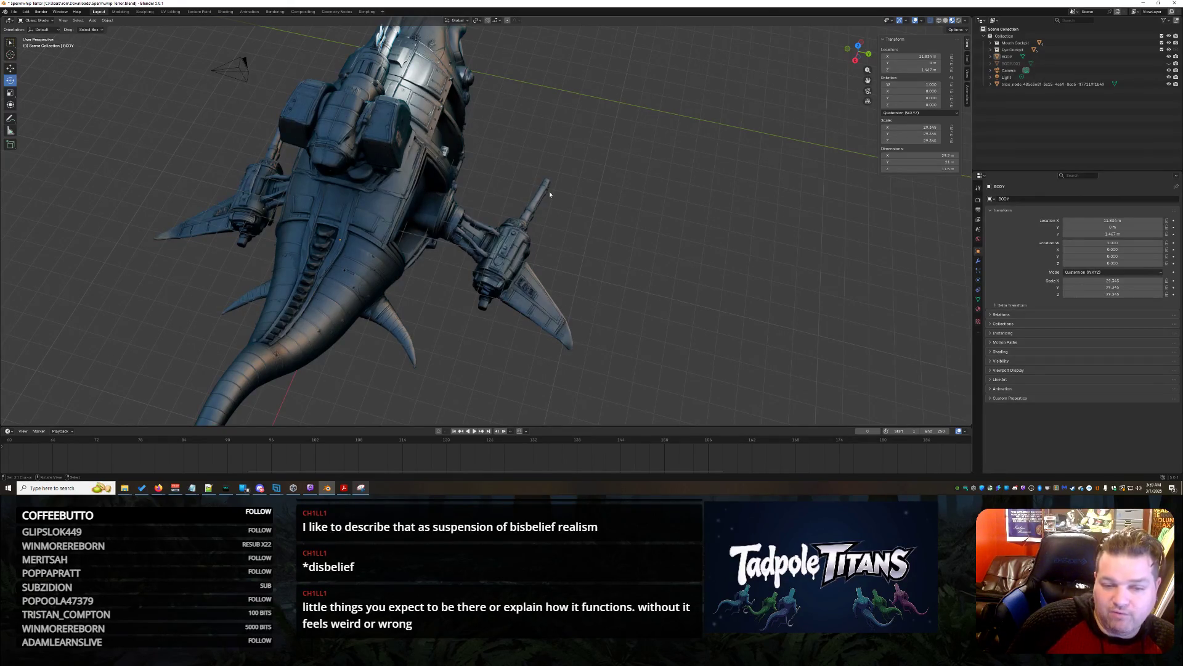
scroll(603, 219, down, 5)
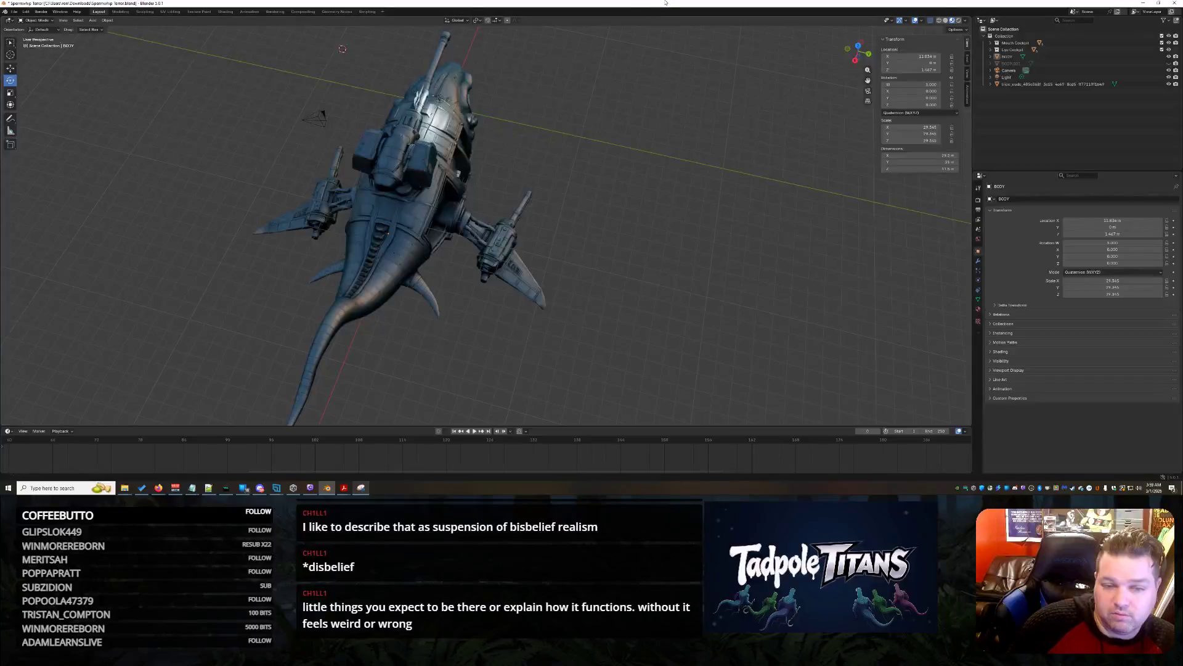
Orbit to a straight top-down view of the textured shark submarine
scroll(670, 225, down, 3)
drag(657, 244, 624, 269)
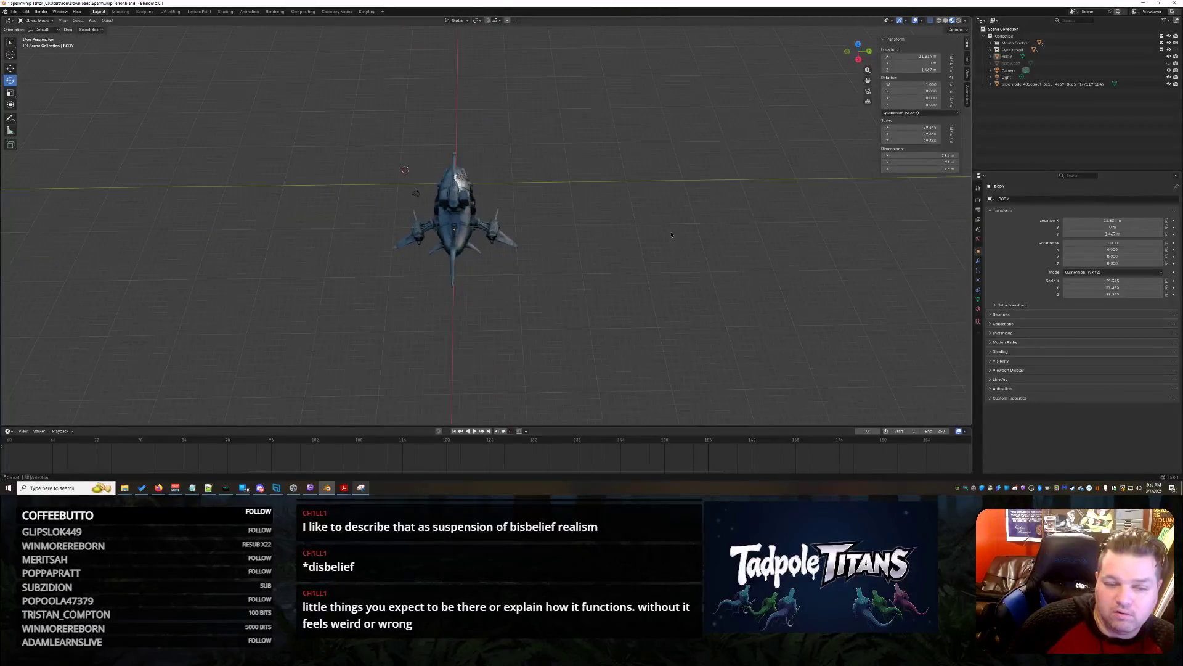
scroll(624, 269, up, 3)
scroll(617, 254, up, 3)
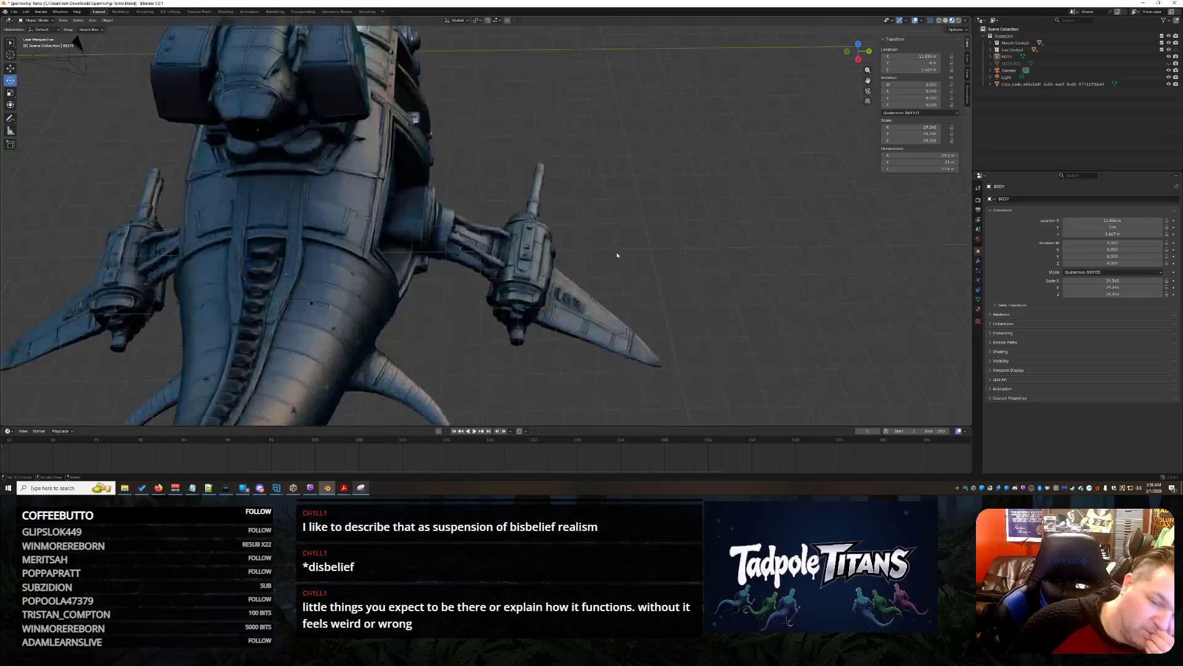
scroll(617, 254, down, 1)
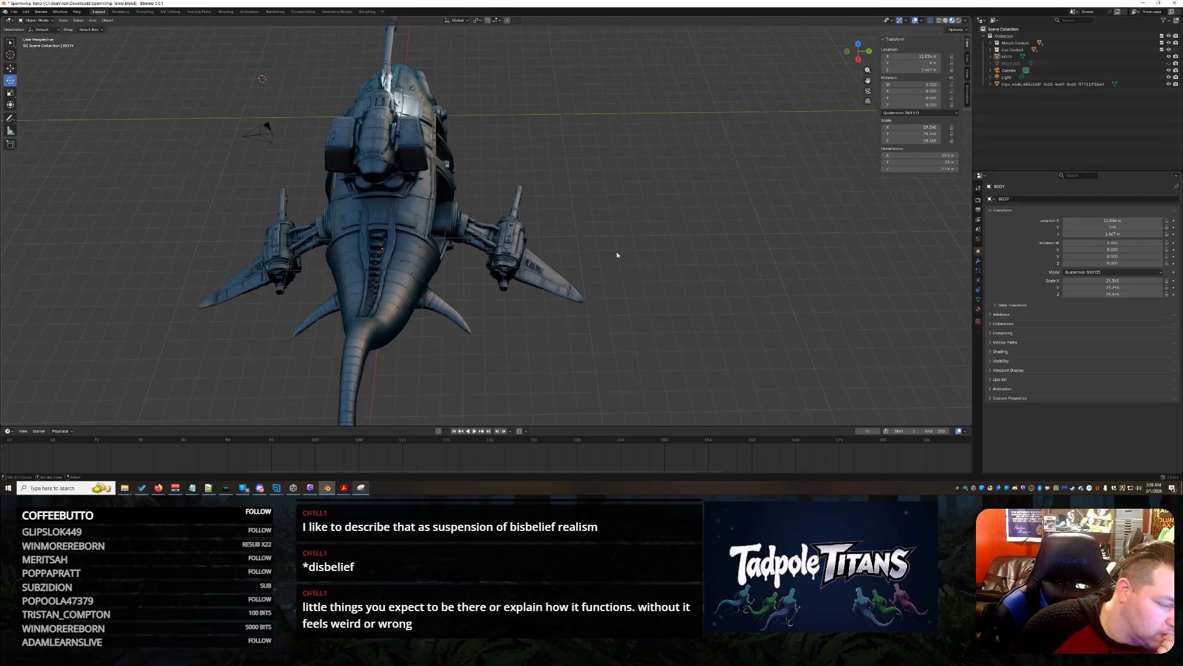
mouse_move(650, 257)
mouse_down()
mouse_move(259, 138)
mouse_move(753, 252)
mouse_move(807, 206)
mouse_move(734, 231)
mouse_move(726, 273)
mouse_move(739, 279)
mouse_move(550, 290)
mouse_move(663, 299)
mouse_move(656, 287)
mouse_move(670, 285)
mouse_move(632, 275)
mouse_move(634, 261)
mouse_up()
Zoom around a side view of the ship, then bring up the Notepad window thumbnails
scroll(745, 277, up, 3)
scroll(657, 295, up, 6)
scroll(649, 292, down, 3)
scroll(651, 291, up, 3)
scroll(653, 290, down, 6)
scroll(631, 271, down, 3)
scroll(635, 278, up, 5)
scroll(637, 282, down, 1)
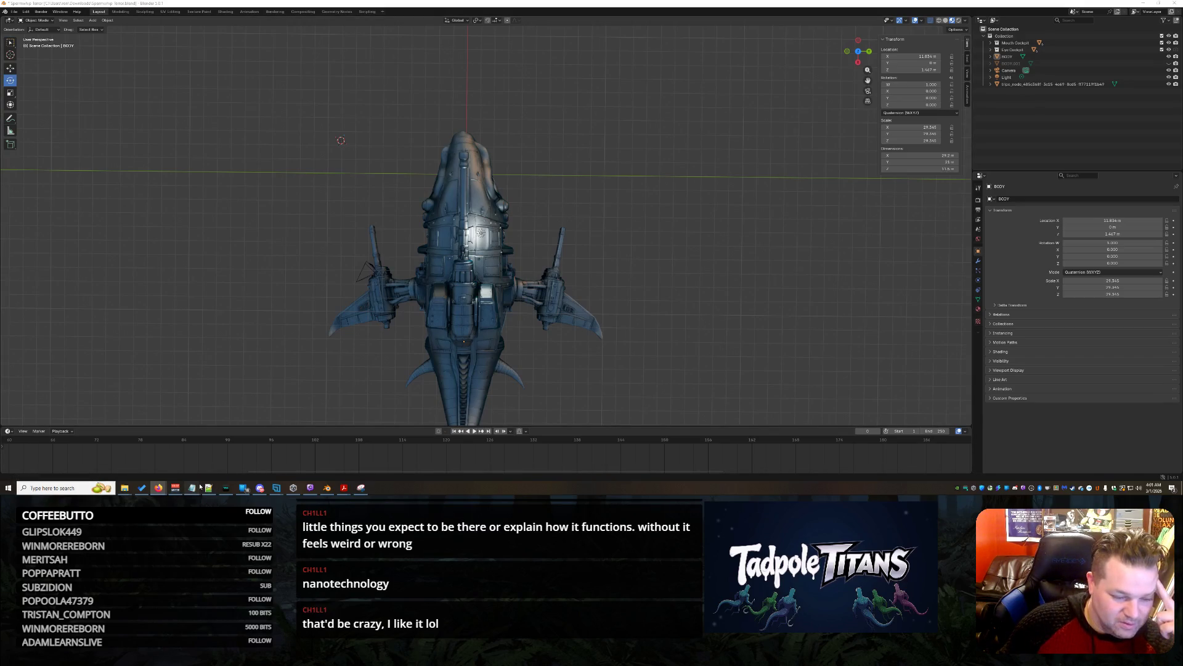
mouse_move(201, 487)
mouse_move(344, 460)
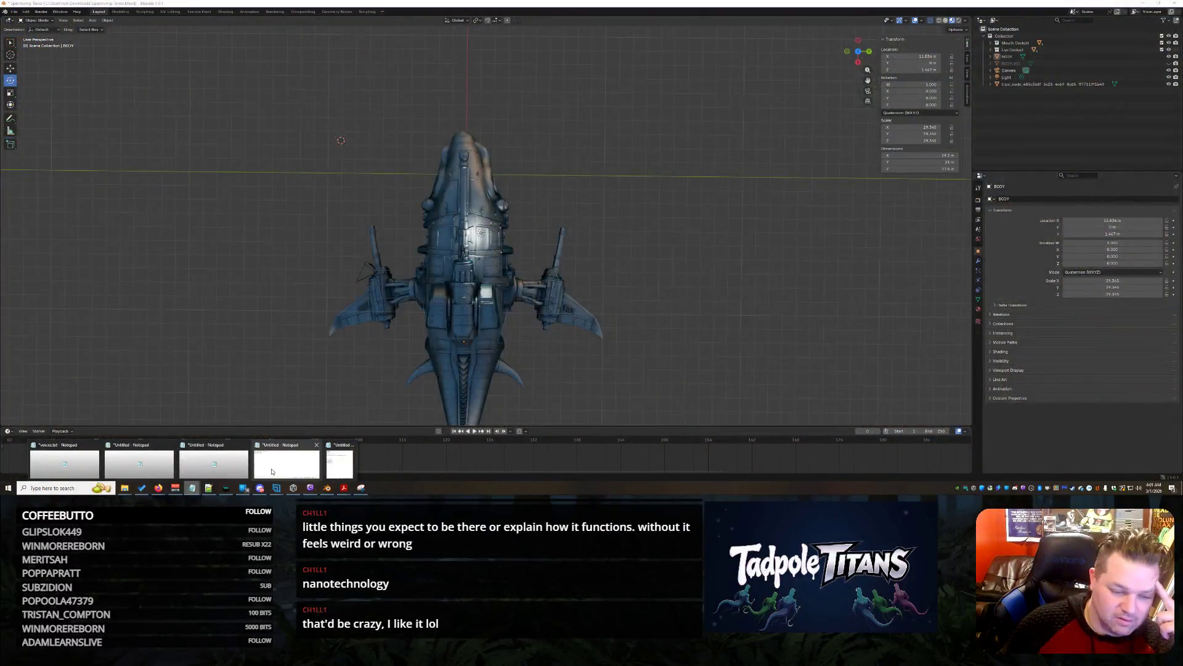
Type 'Nanites - God Race' in the blank Notepad document, then minimize it
click(272, 471)
text(N)
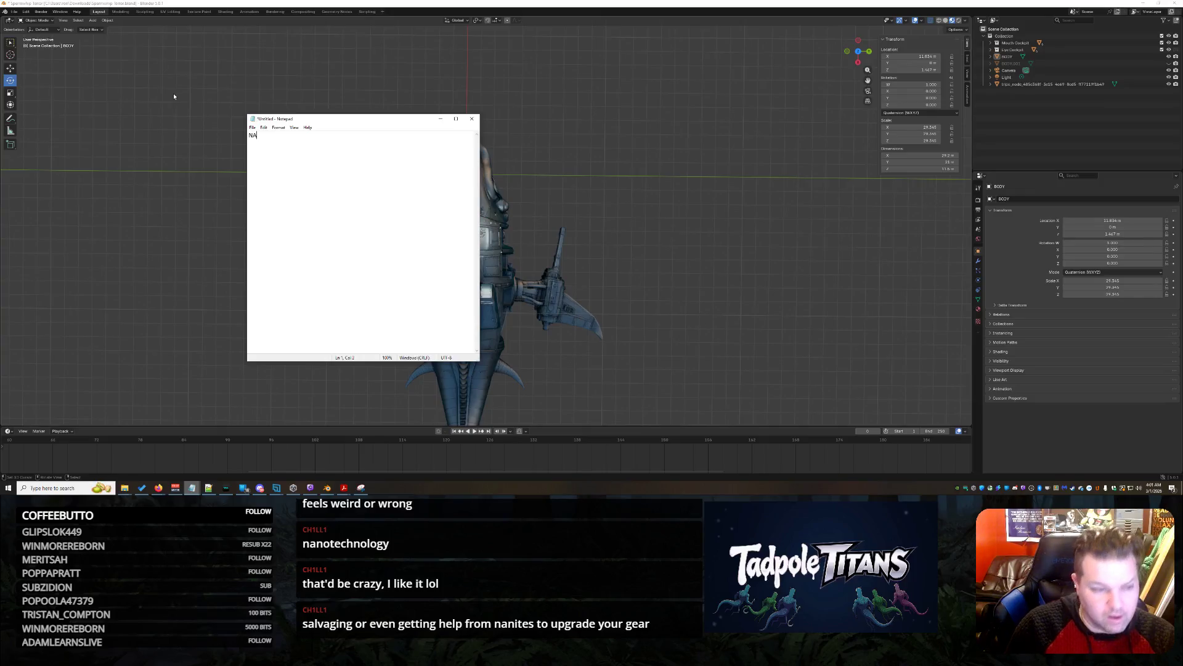
text(ani)
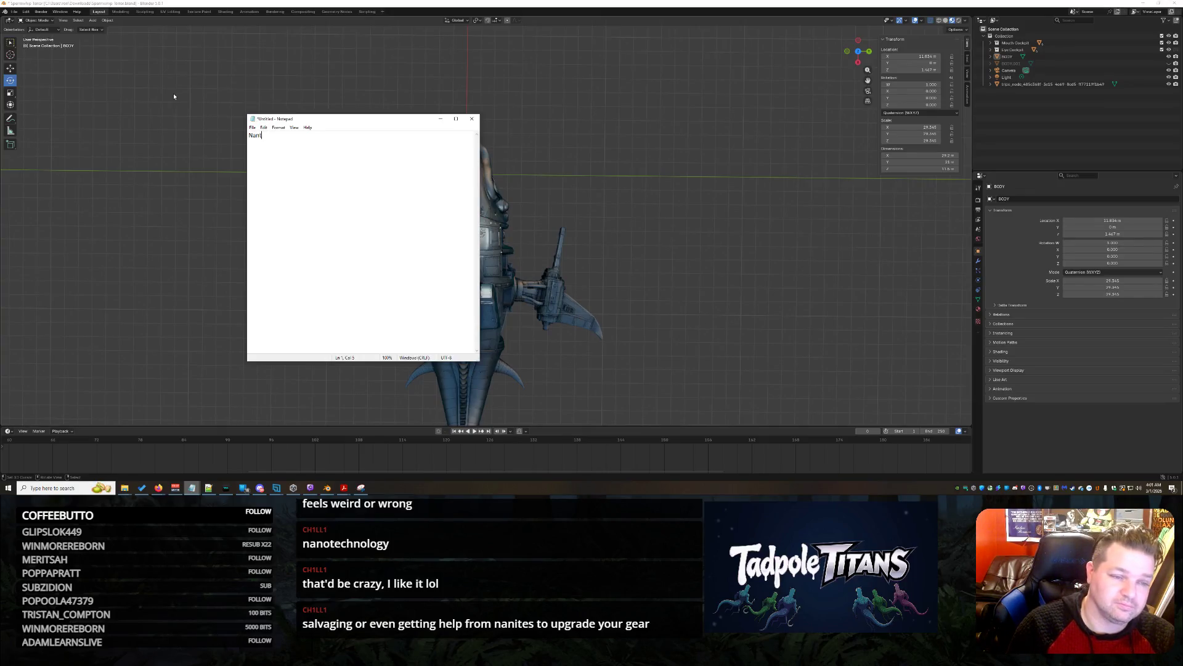
text(tes - God Race)
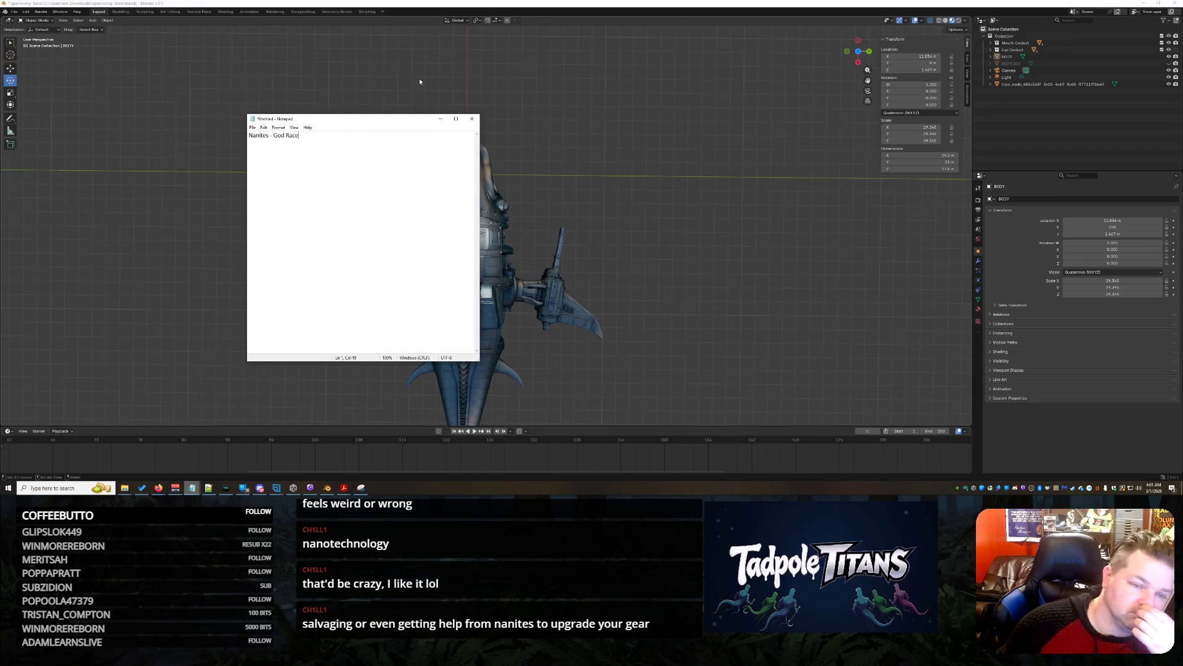
click(440, 118)
mouse_move(687, 312)
mouse_down()
mouse_move(444, 249)
mouse_move(425, 282)
mouse_move(641, 296)
mouse_move(447, 271)
mouse_move(458, 286)
mouse_move(483, 271)
mouse_up()
scroll(444, 254, up, 5)
scroll(444, 265, down, 6)
scroll(444, 287, up, 5)
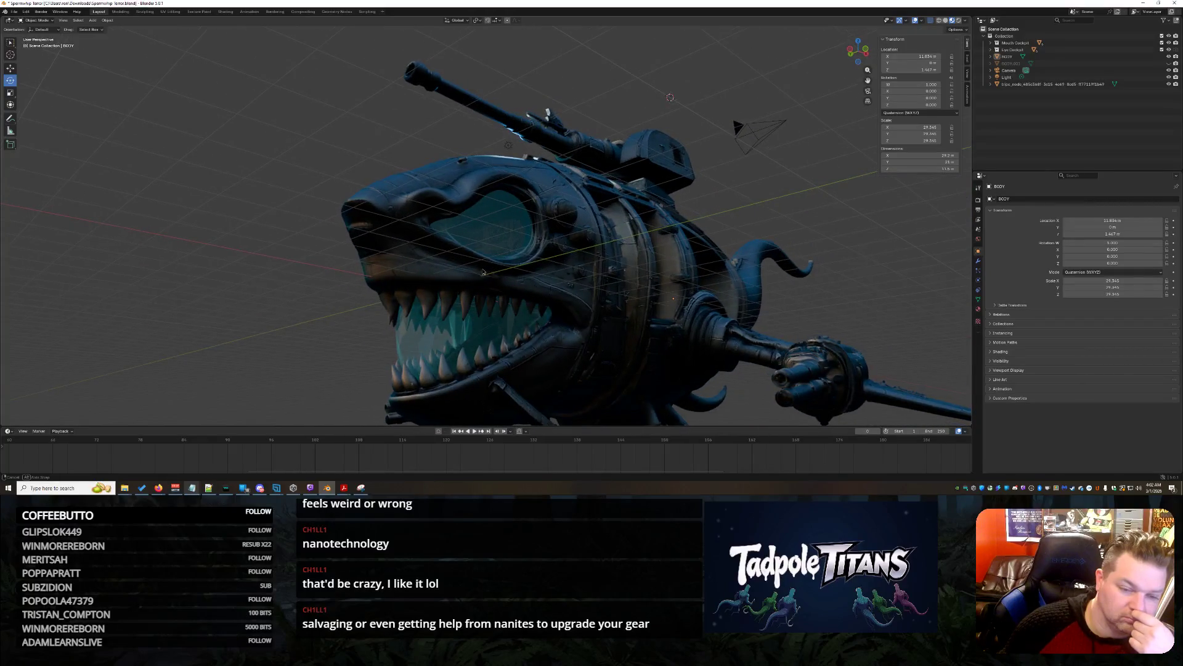
scroll(482, 268, up, 2)
scroll(482, 268, down, 4)
mouse_move(540, 277)
mouse_down()
mouse_move(492, 314)
mouse_move(382, 314)
mouse_move(403, 316)
mouse_up()
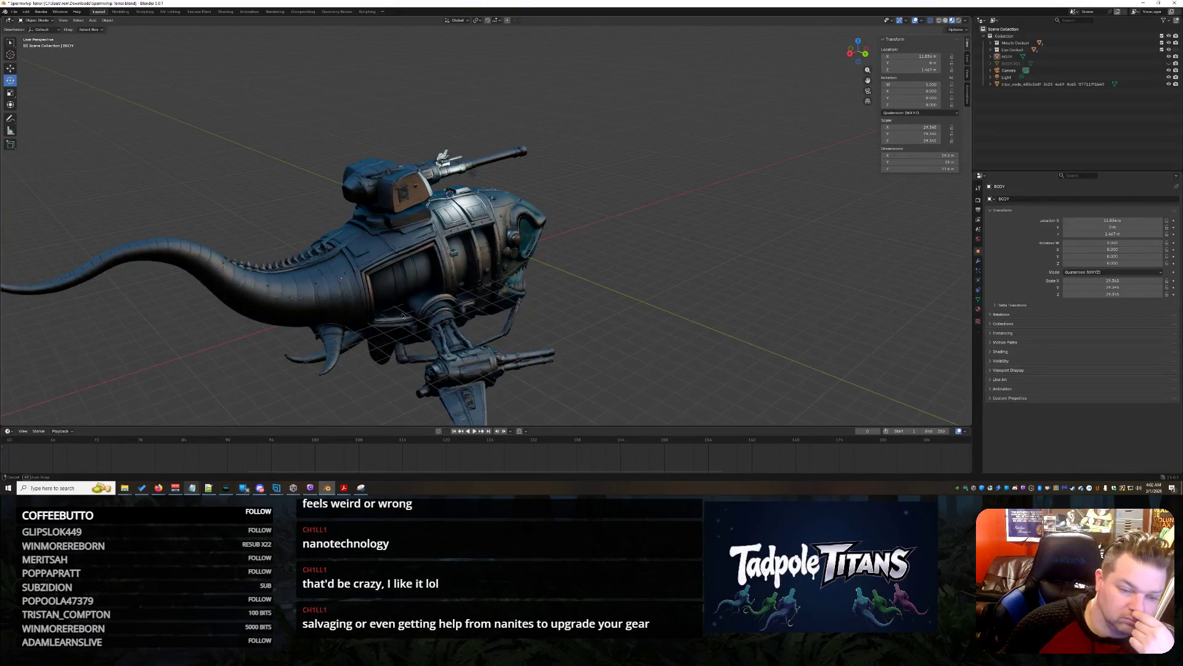
scroll(404, 317, up, 4)
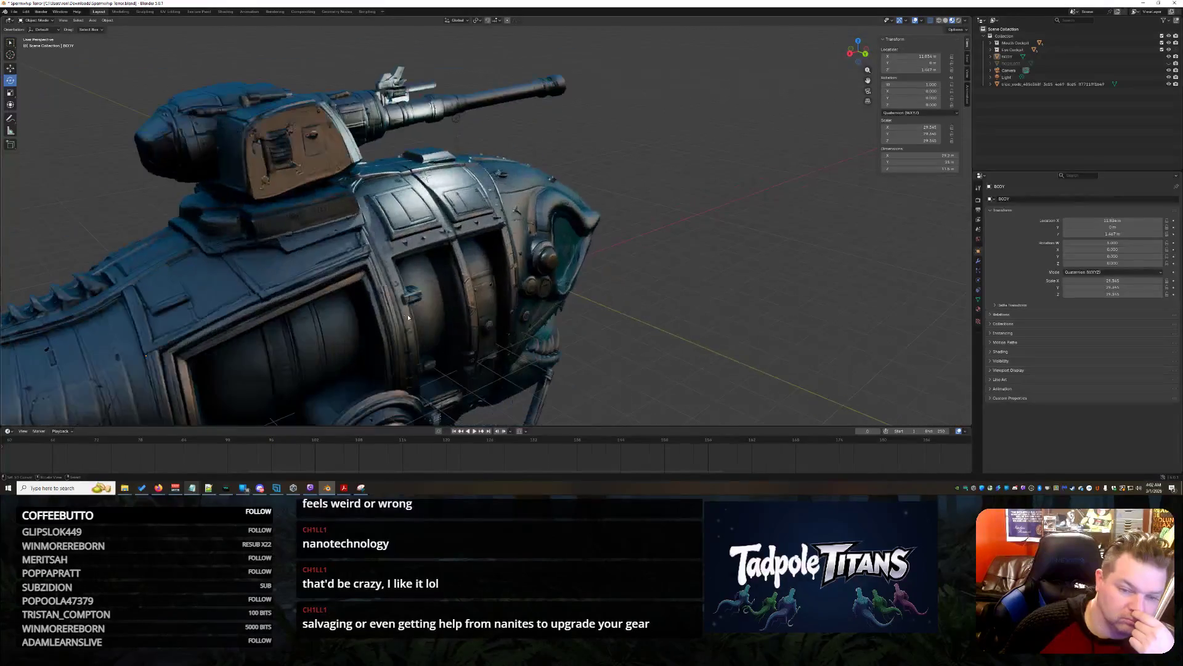
mouse_move(587, 314)
mouse_down()
mouse_move(528, 300)
mouse_move(642, 284)
mouse_move(620, 282)
mouse_move(628, 309)
mouse_move(685, 291)
mouse_move(676, 296)
mouse_up()
scroll(576, 266, down, 5)
scroll(575, 266, up, 3)
scroll(642, 284, down, 5)
scroll(620, 282, up, 5)
scroll(628, 308, down, 5)
scroll(685, 290, up, 5)
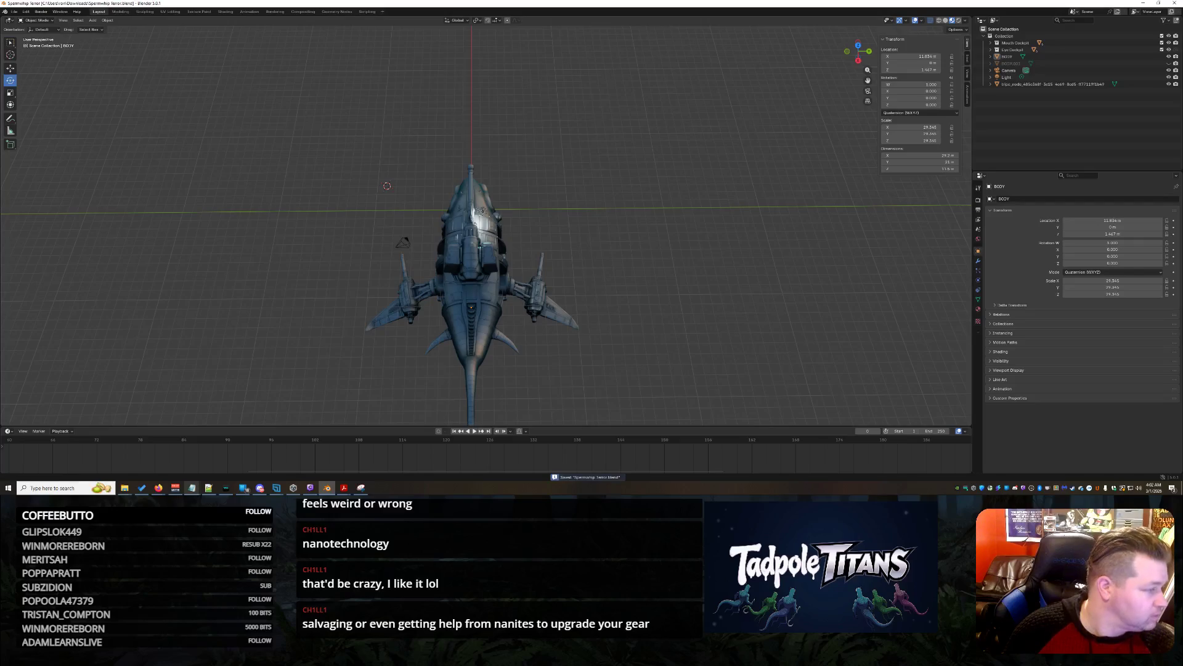
key(alt+Tab)
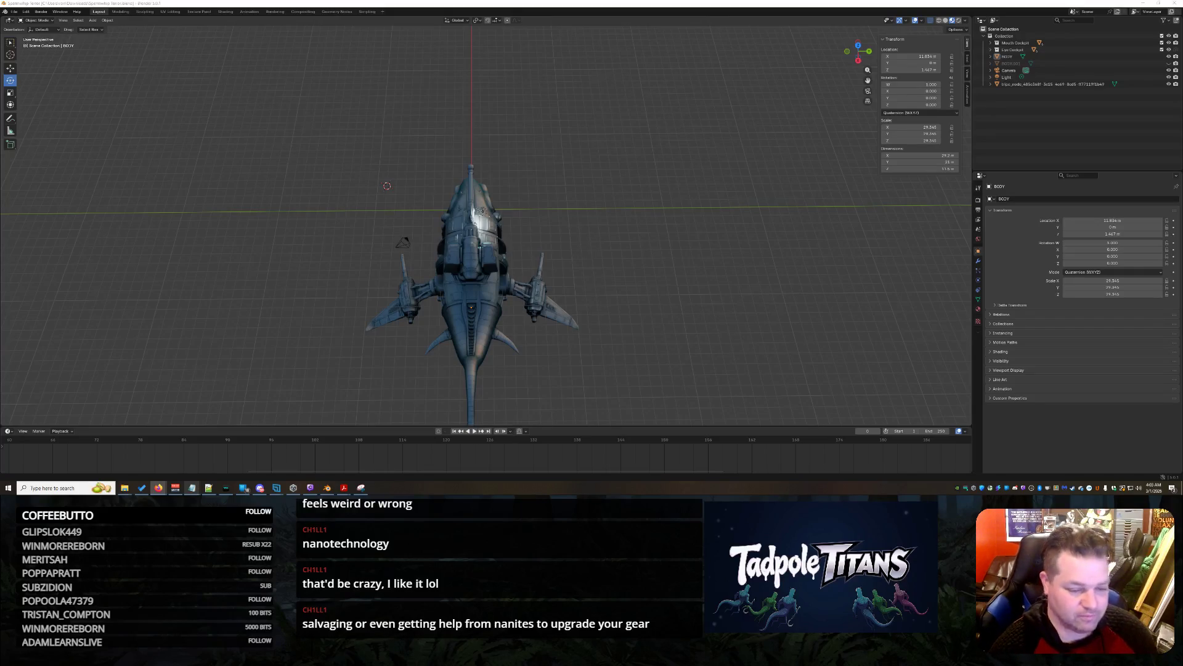
mouse_move(125, 487)
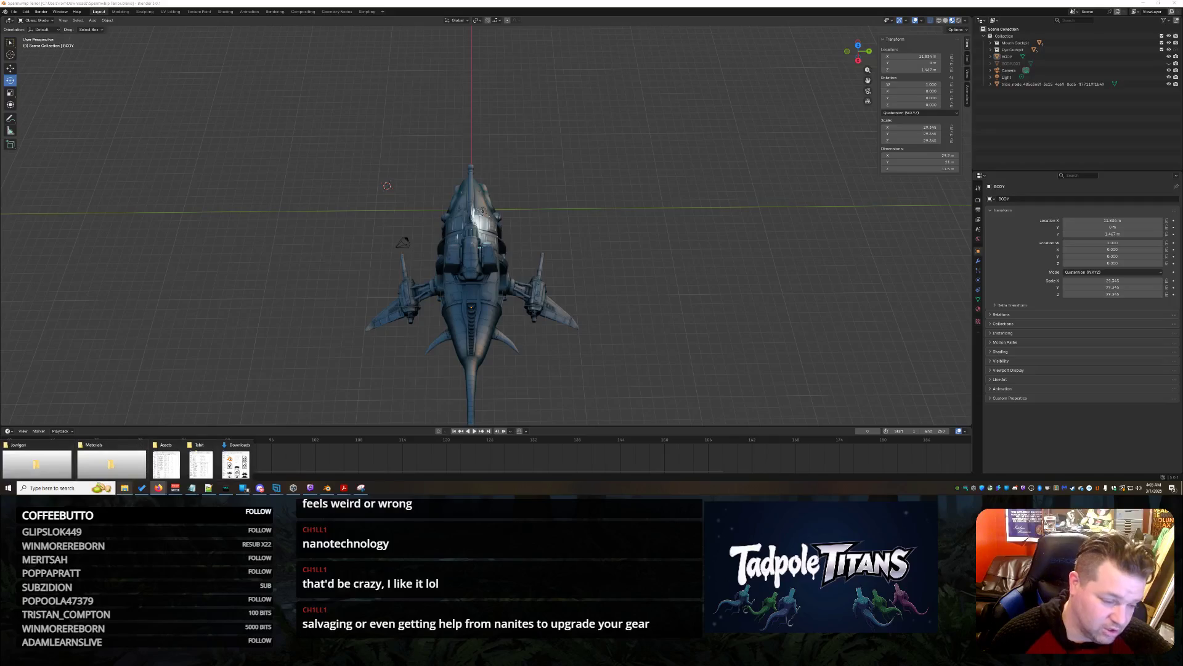
click(236, 461)
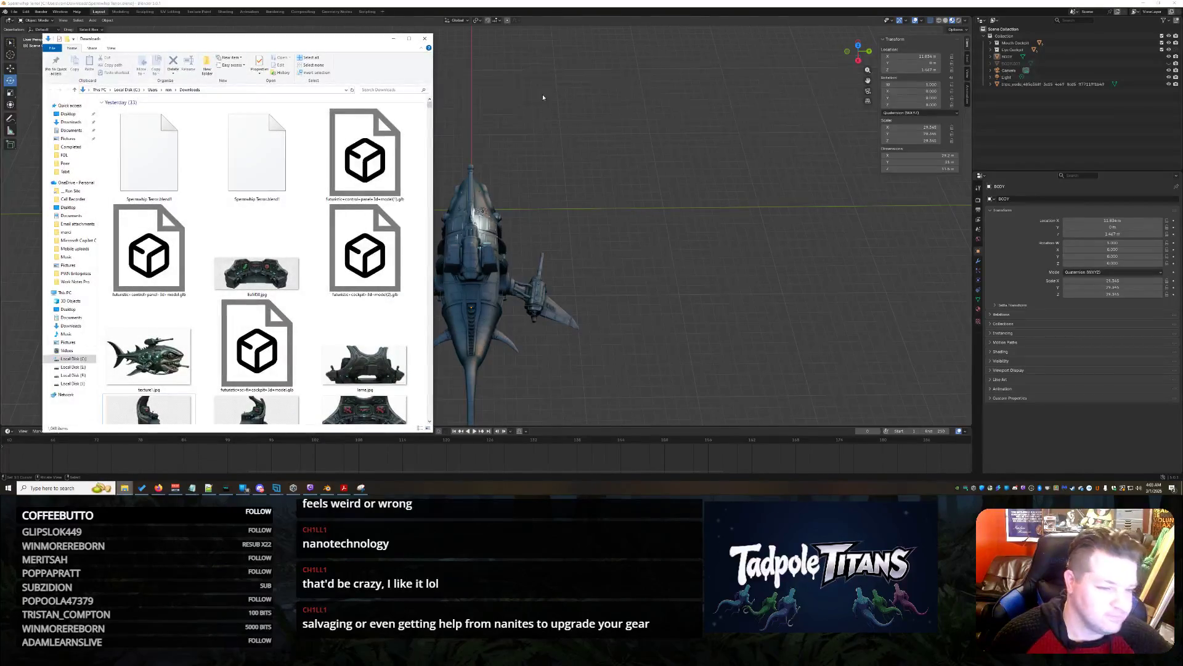
Hide the Downloads folder window in File Explorer
click(394, 38)
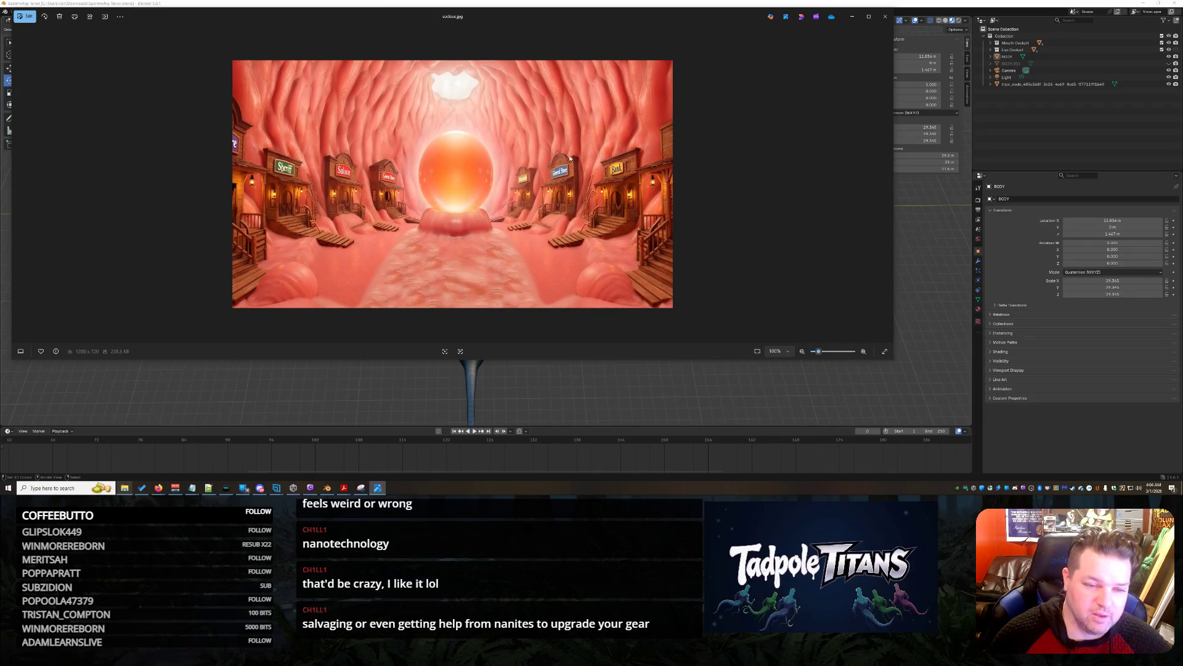
Close the saloon and cowboys images to reach the running-figures image
click(892, 20)
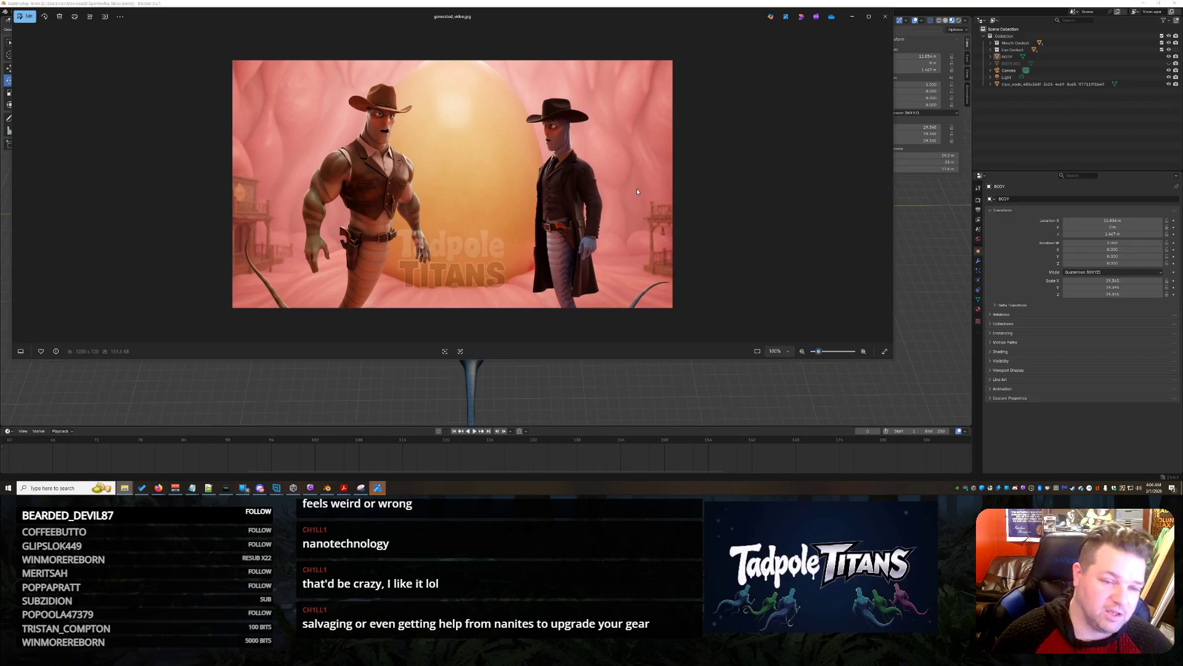
click(886, 17)
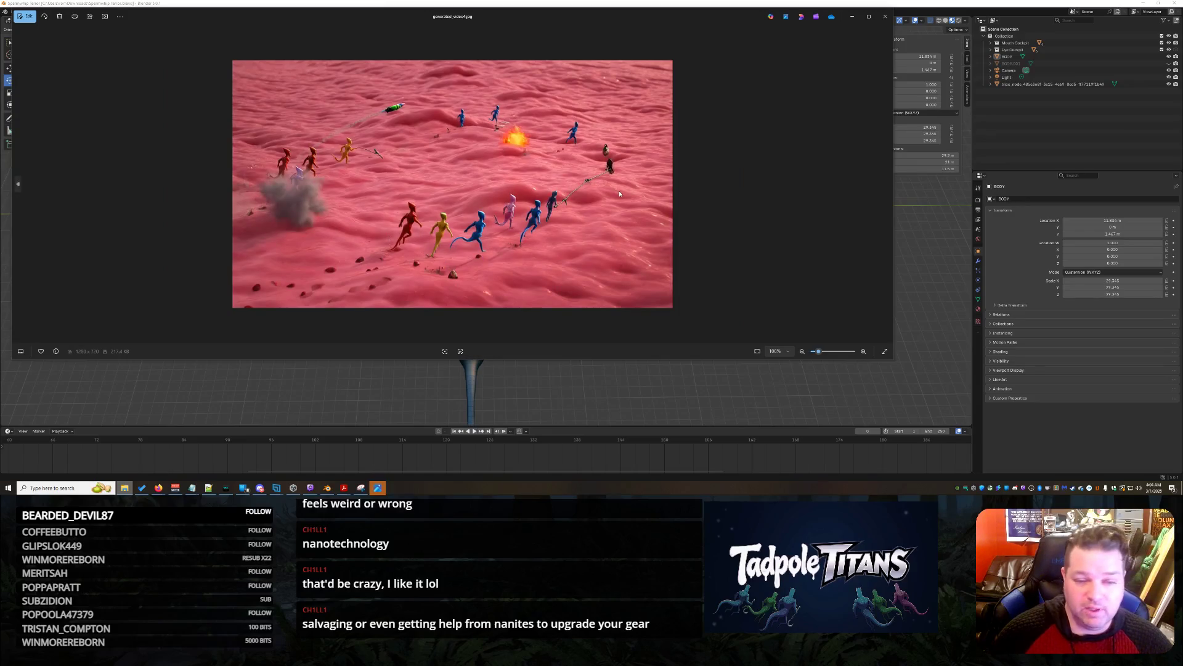
Zoom in and out on the running-figures image, then close it and the pink tunnel image
scroll(620, 194, up, 3)
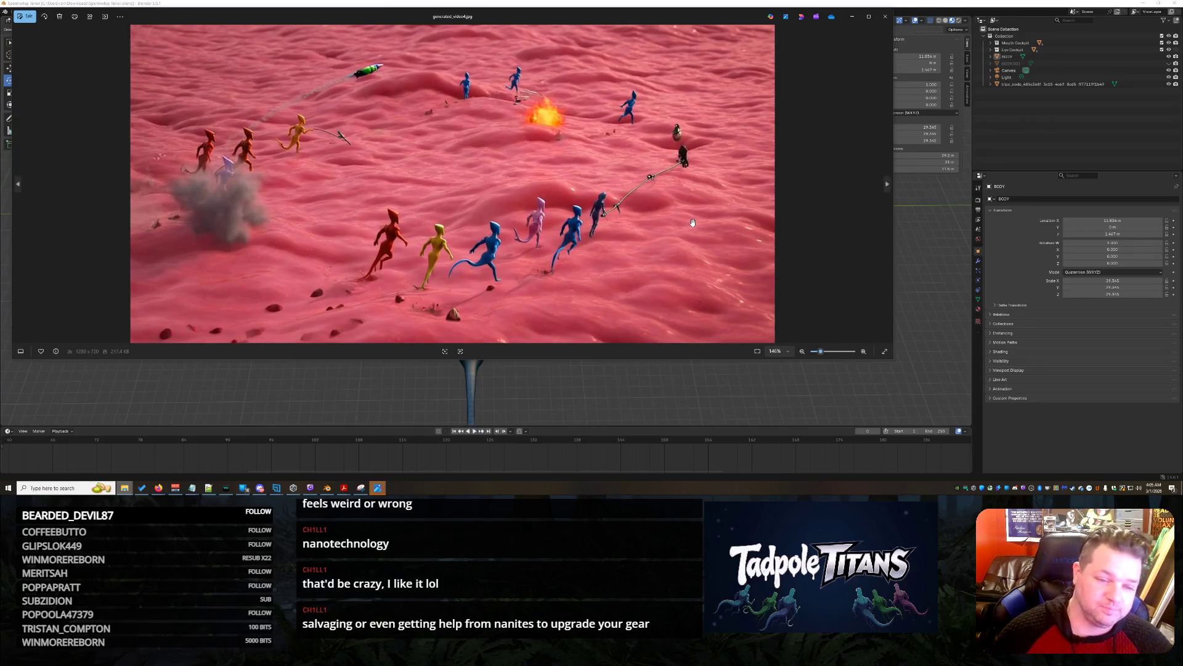
scroll(620, 218, down, 2)
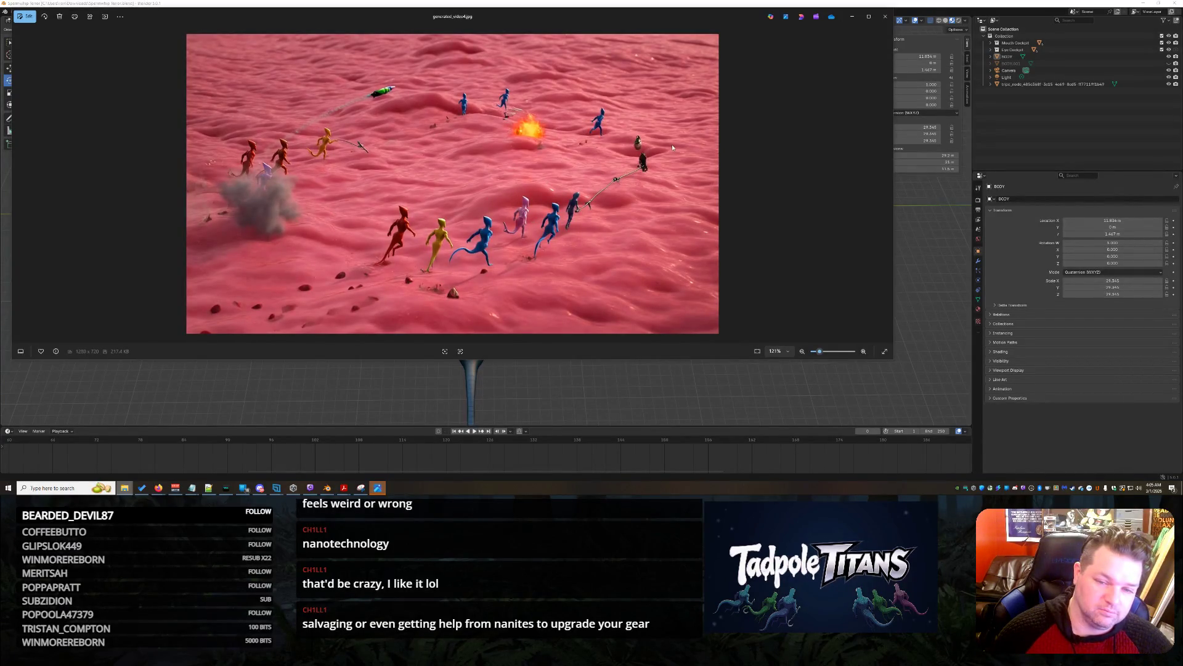
click(887, 19)
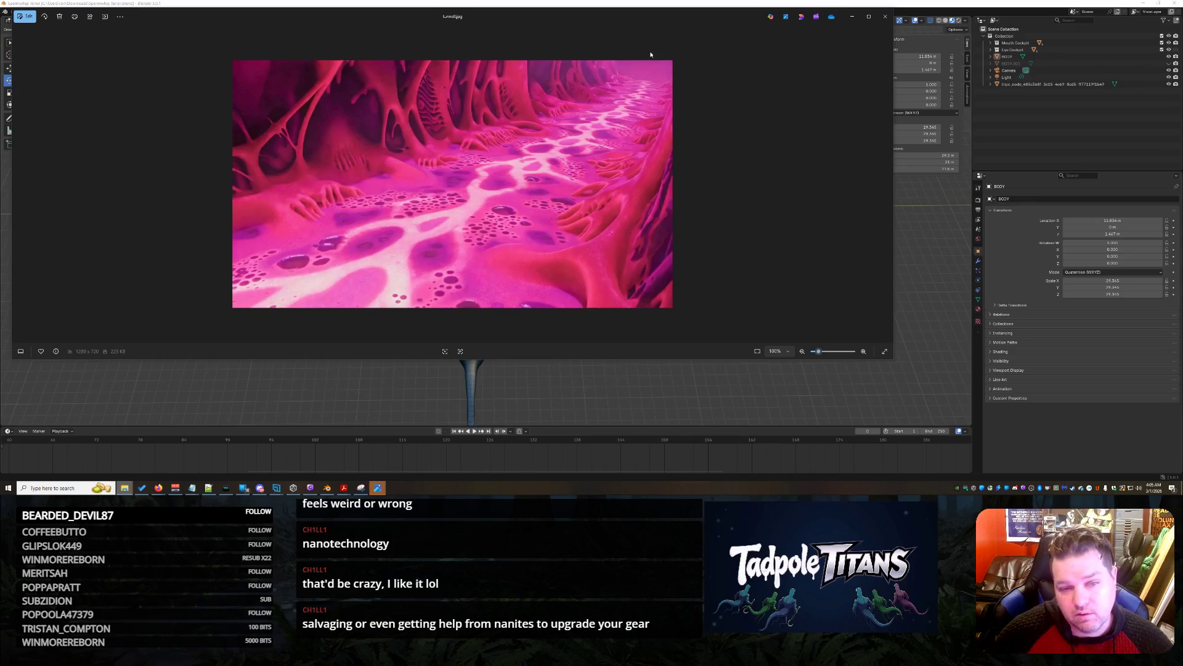
click(886, 17)
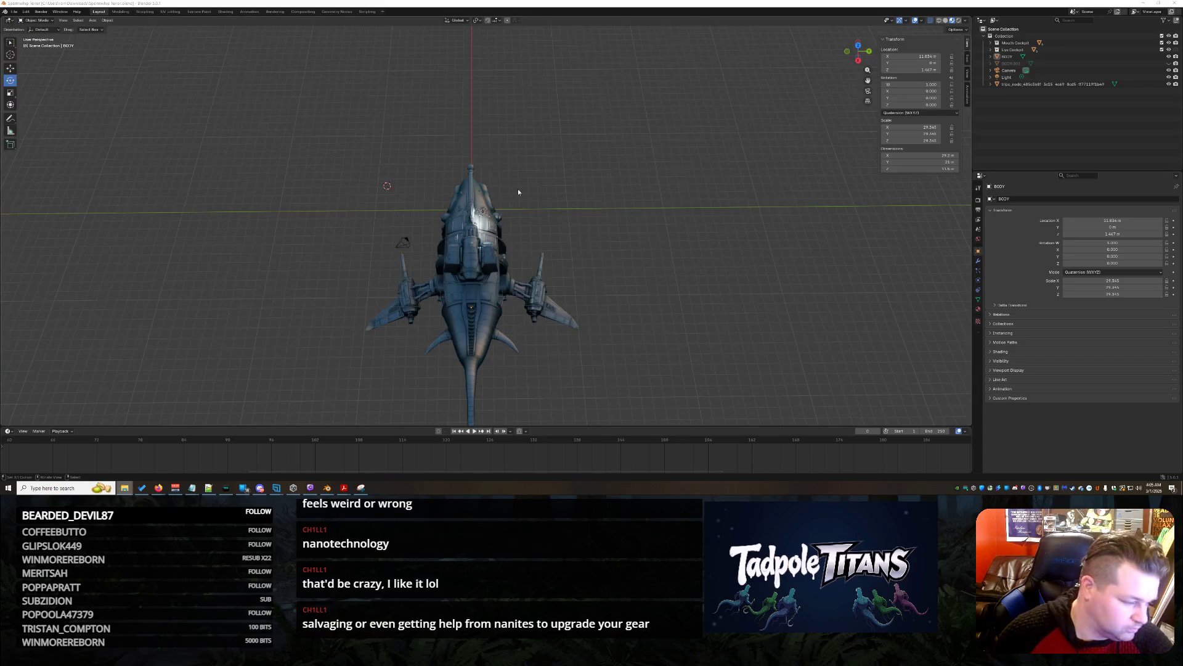
Orbit and zoom around the shark submarine, then bring up Unity Hub's project list
mouse_move(509, 196)
mouse_down()
mouse_move(539, 201)
mouse_move(458, 141)
mouse_move(545, 195)
mouse_move(552, 231)
mouse_move(628, 281)
mouse_move(623, 297)
mouse_move(627, 275)
mouse_move(592, 216)
mouse_move(562, 245)
mouse_move(577, 240)
mouse_move(583, 300)
mouse_move(630, 254)
mouse_move(608, 258)
mouse_move(618, 282)
mouse_move(612, 255)
mouse_move(574, 320)
mouse_up()
scroll(626, 275, down, 5)
scroll(583, 300, up, 3)
scroll(617, 262, down, 3)
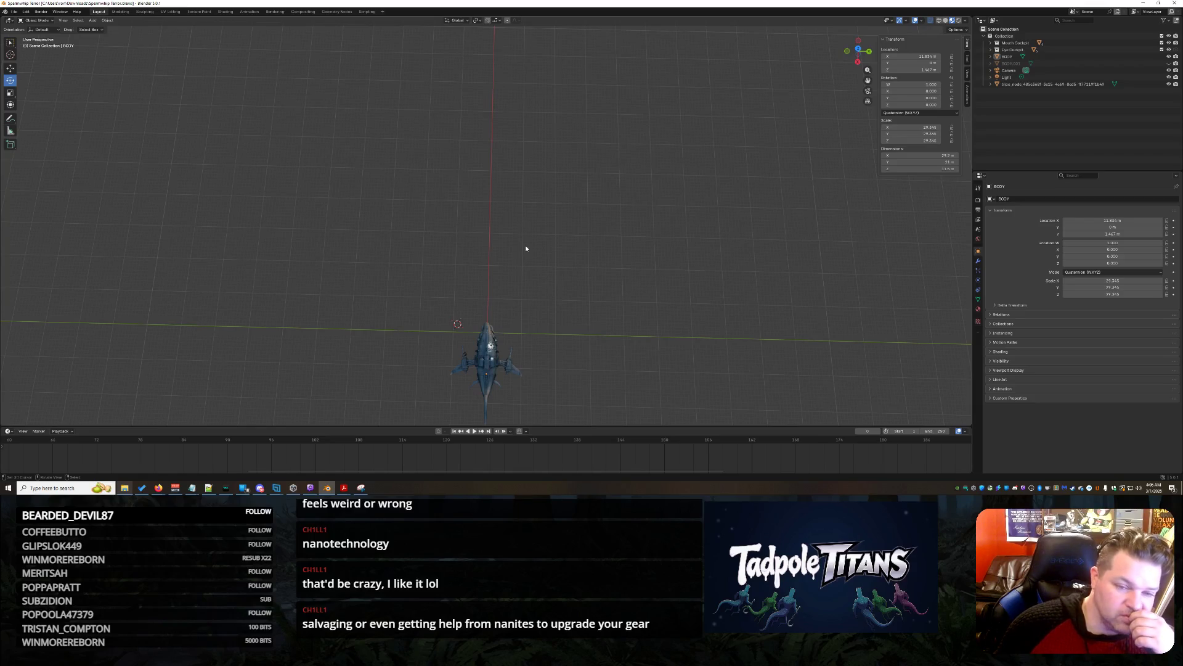
drag(526, 246, 550, 248)
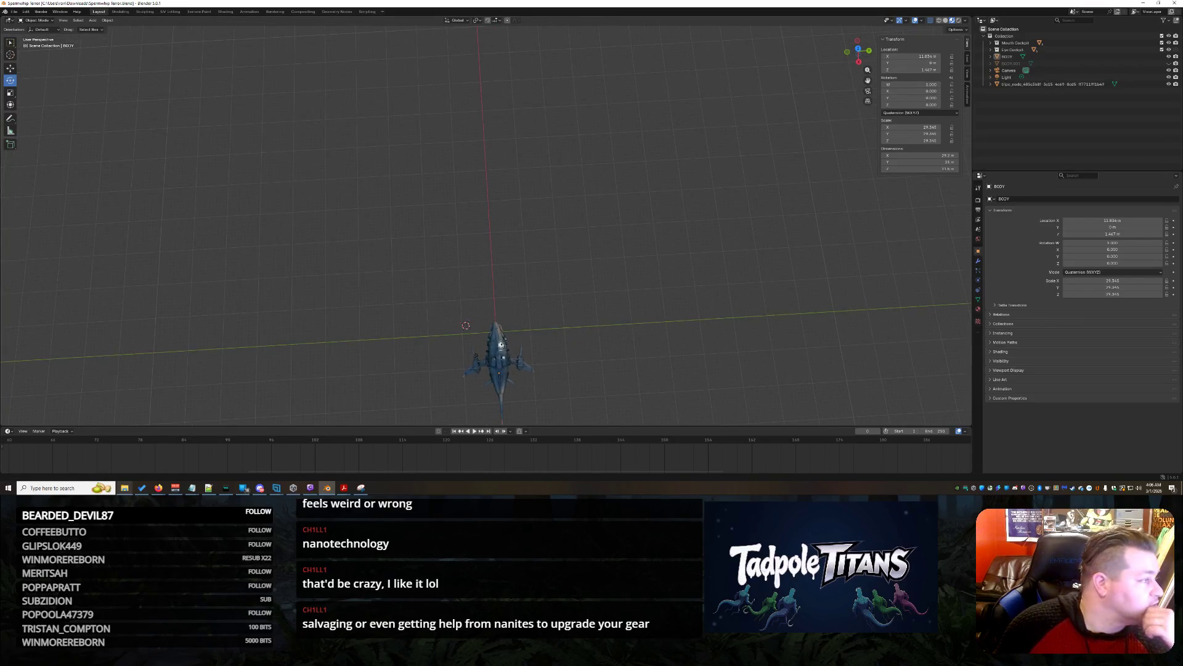
key(alt+Tab)
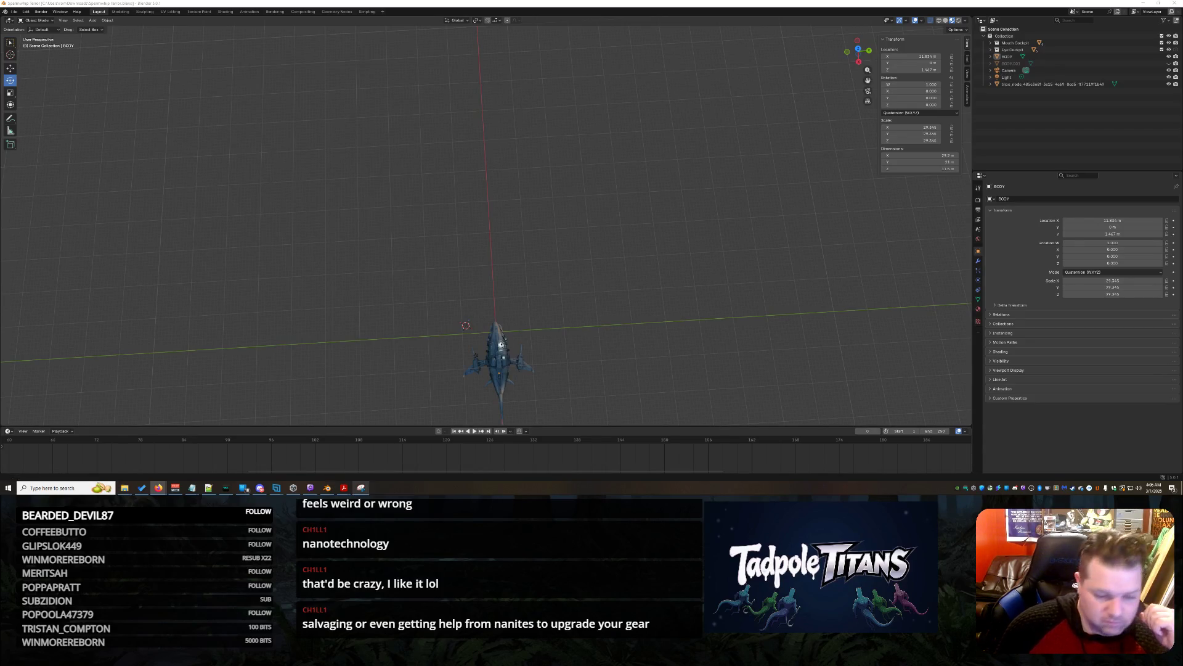
click(294, 489)
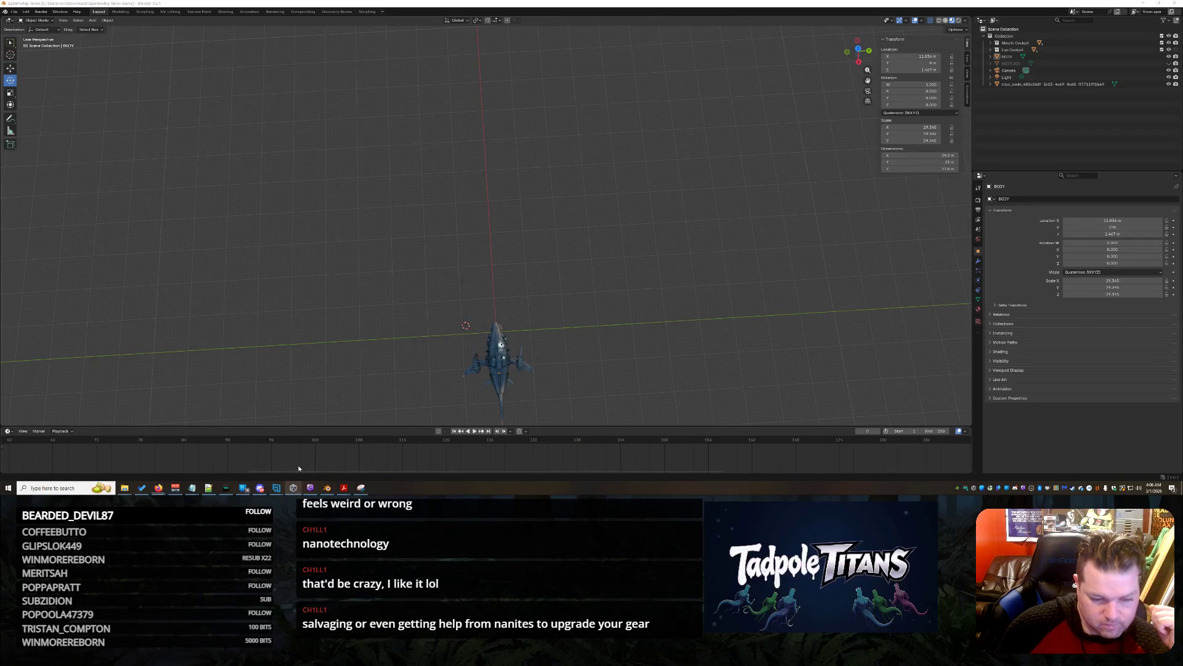
Open the 'My project (3)' Unity project and view the creature lineup from above
click(727, 336)
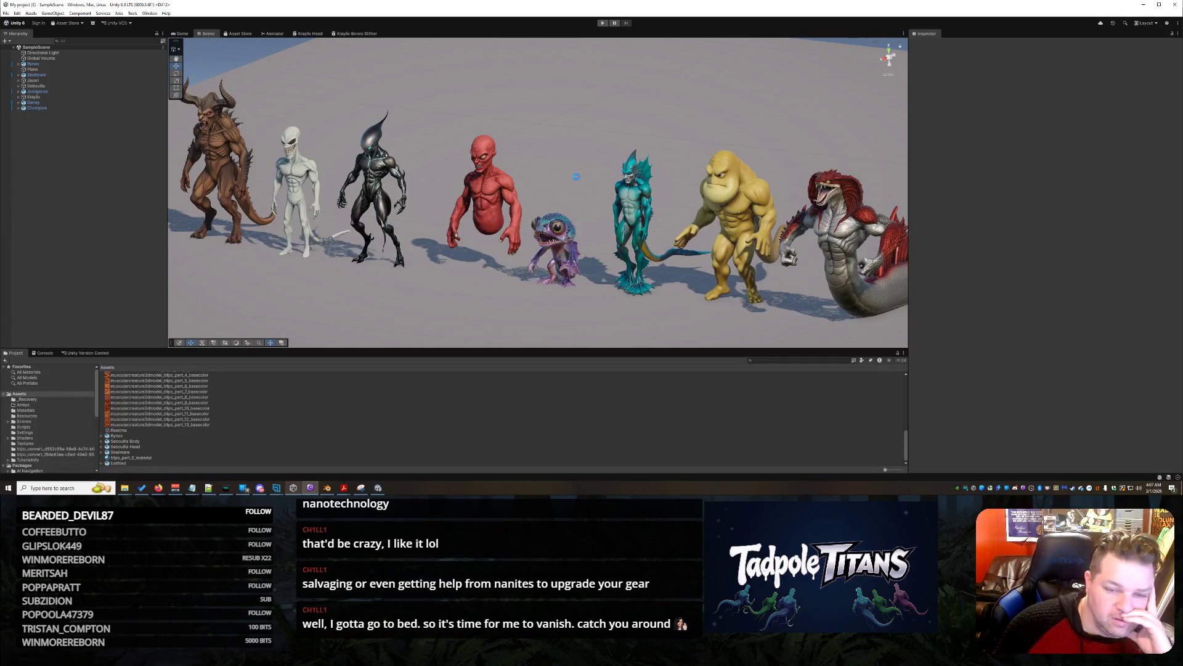
scroll(574, 174, down, 2)
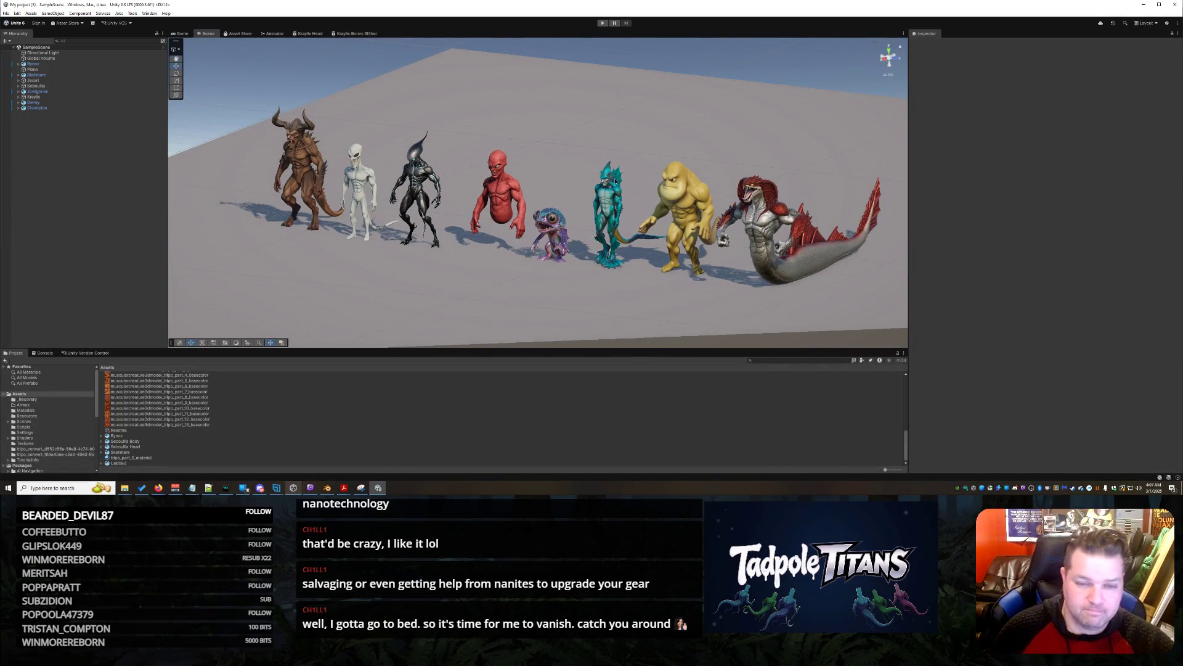
mouse_move(567, 162)
mouse_down()
mouse_move(577, 154)
mouse_move(660, 227)
mouse_up()
mouse_move(310, 135)
mouse_down()
mouse_move(555, 210)
mouse_move(845, 263)
mouse_move(773, 241)
mouse_up()
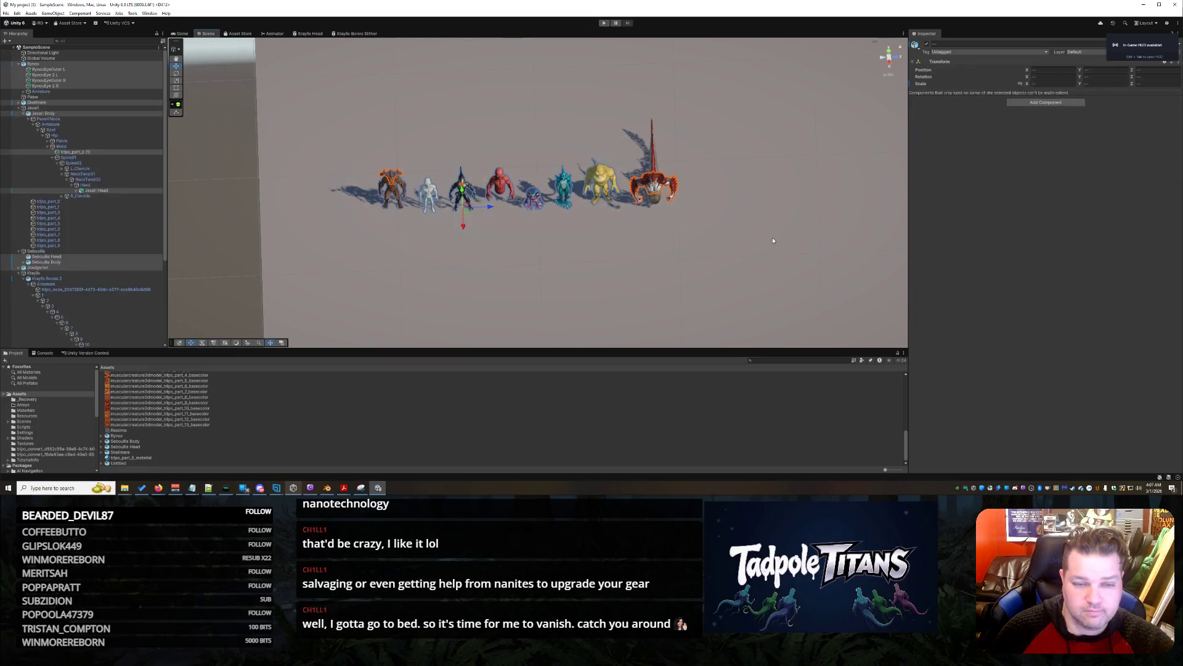
scroll(17, 66, down, 1)
Collapse the creature entries, select Rynox through Champion, and deactivate them
click(18, 64)
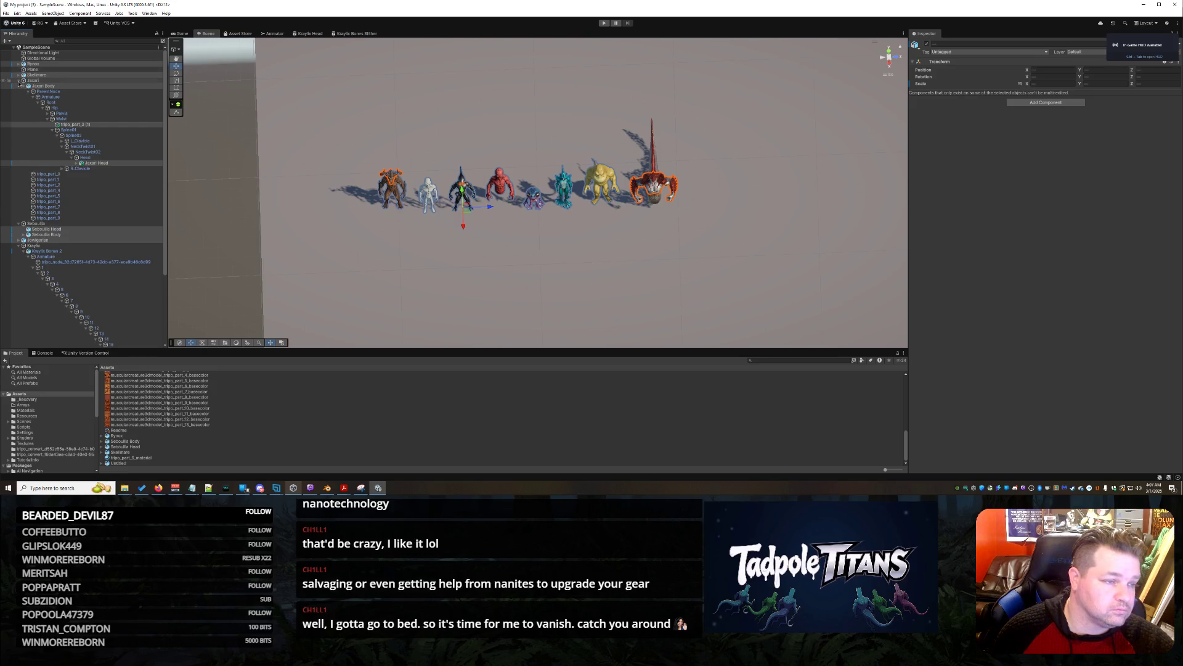
click(20, 81)
click(21, 86)
click(18, 91)
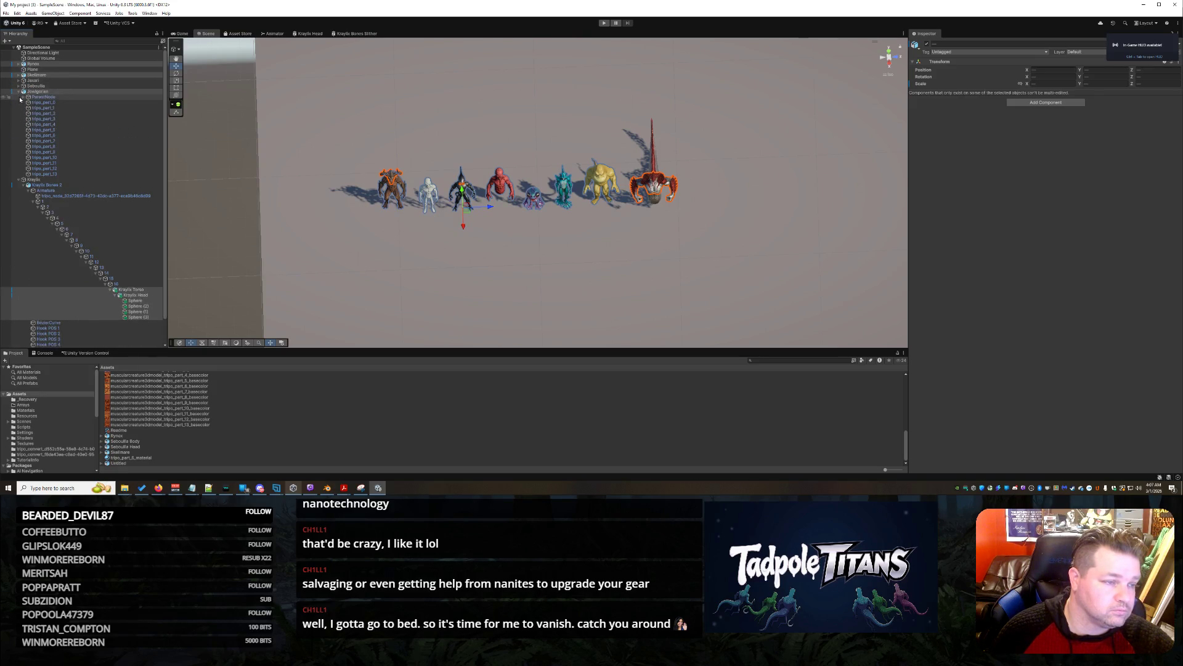
click(17, 97)
click(18, 91)
click(31, 97)
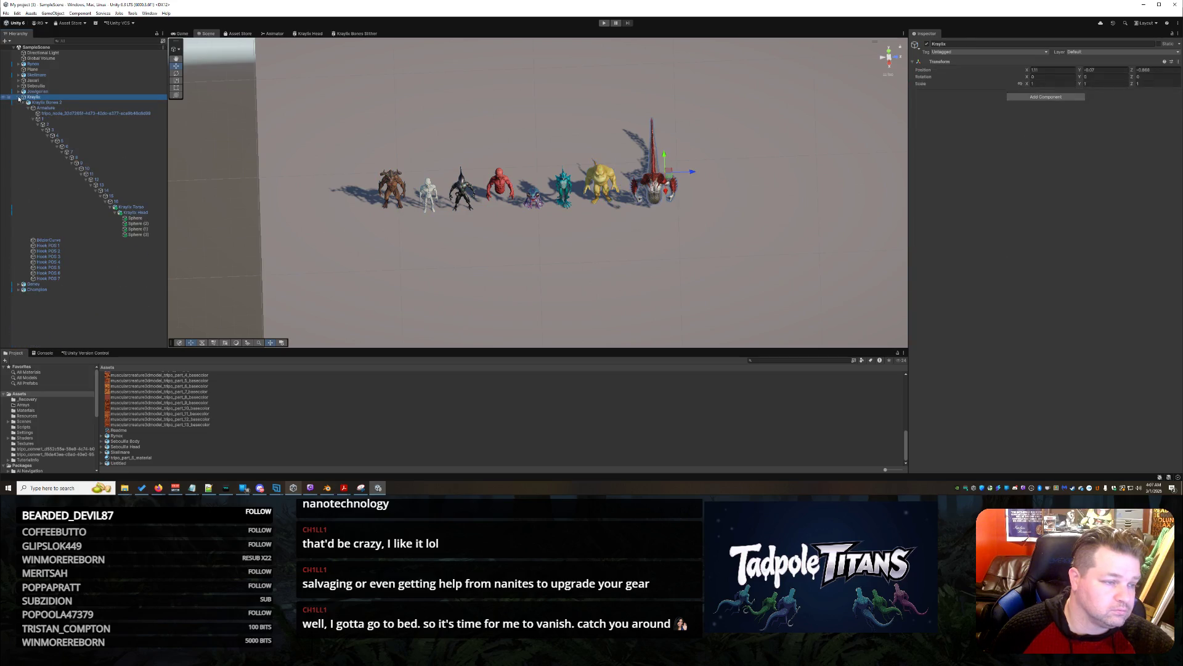
click(18, 97)
click(31, 64)
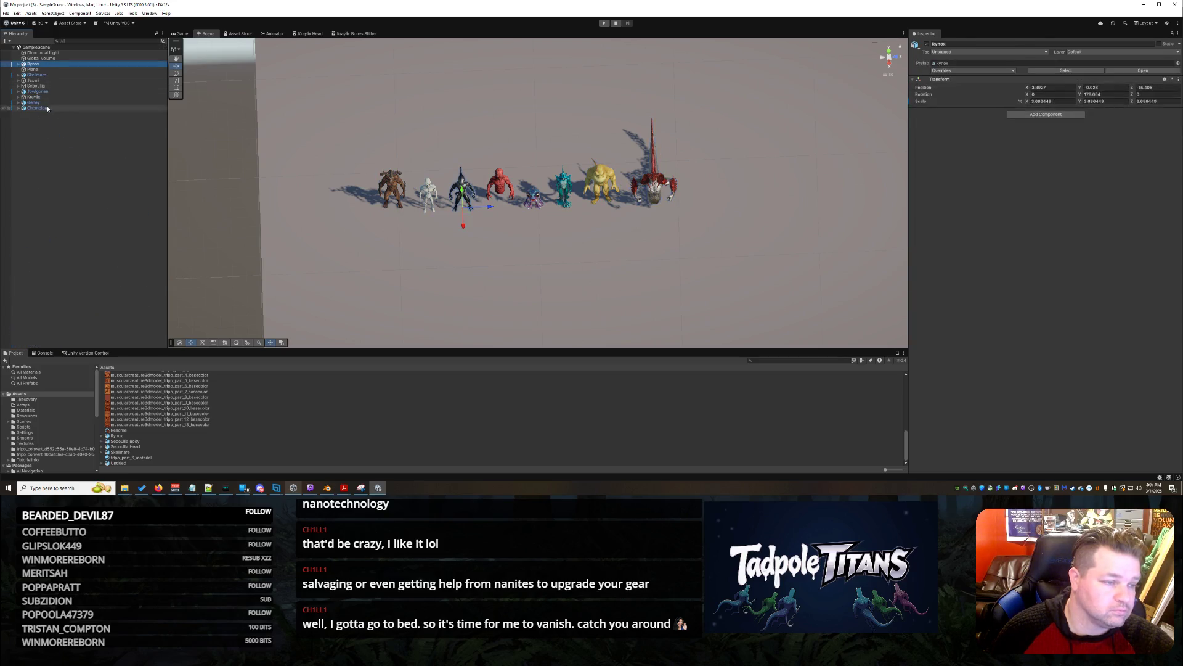
shift+click(37, 108)
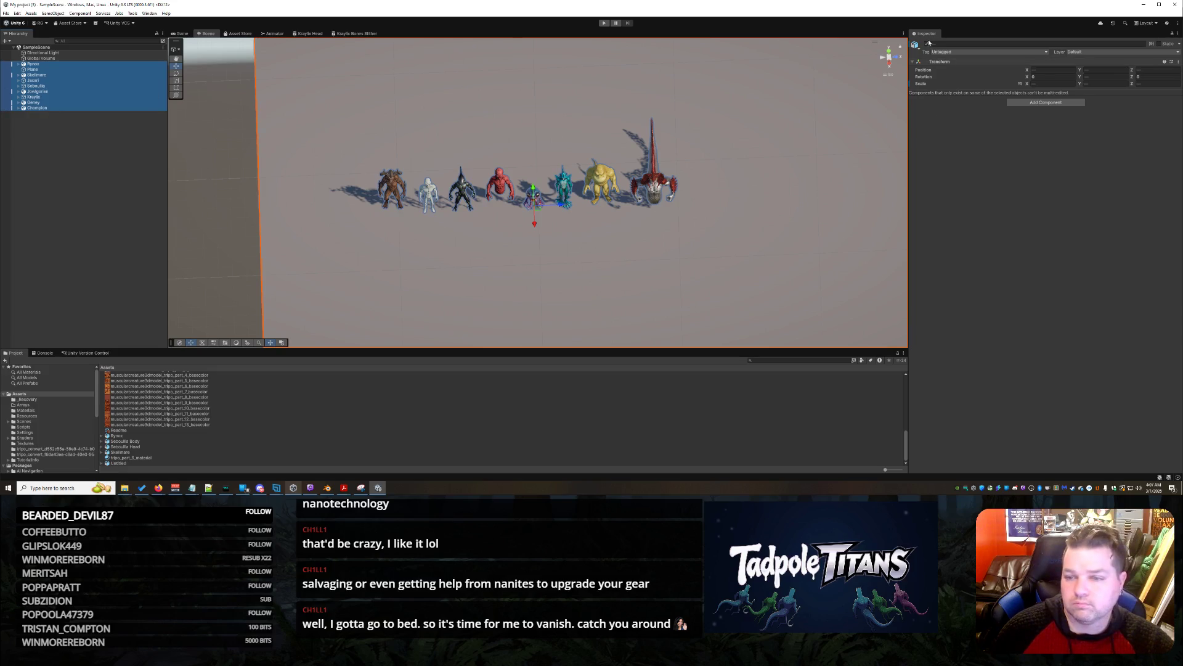
click(928, 43)
Activate the Plane, clear the selection, and frame the plane at an angle in the Scene view
click(78, 70)
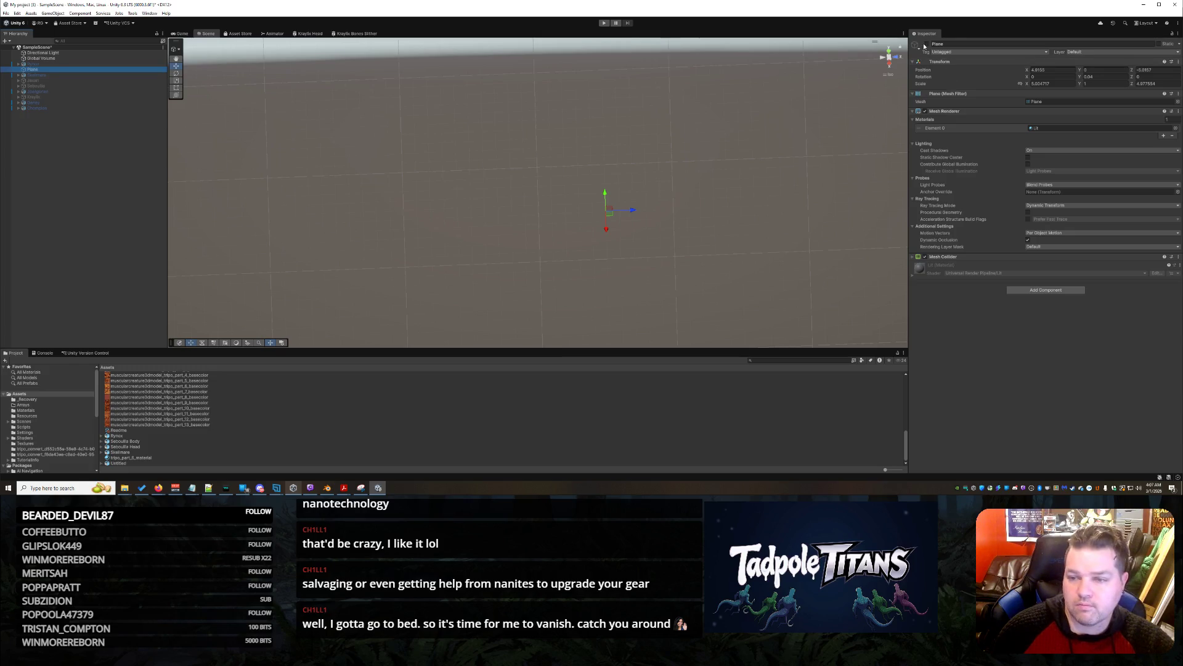
click(927, 44)
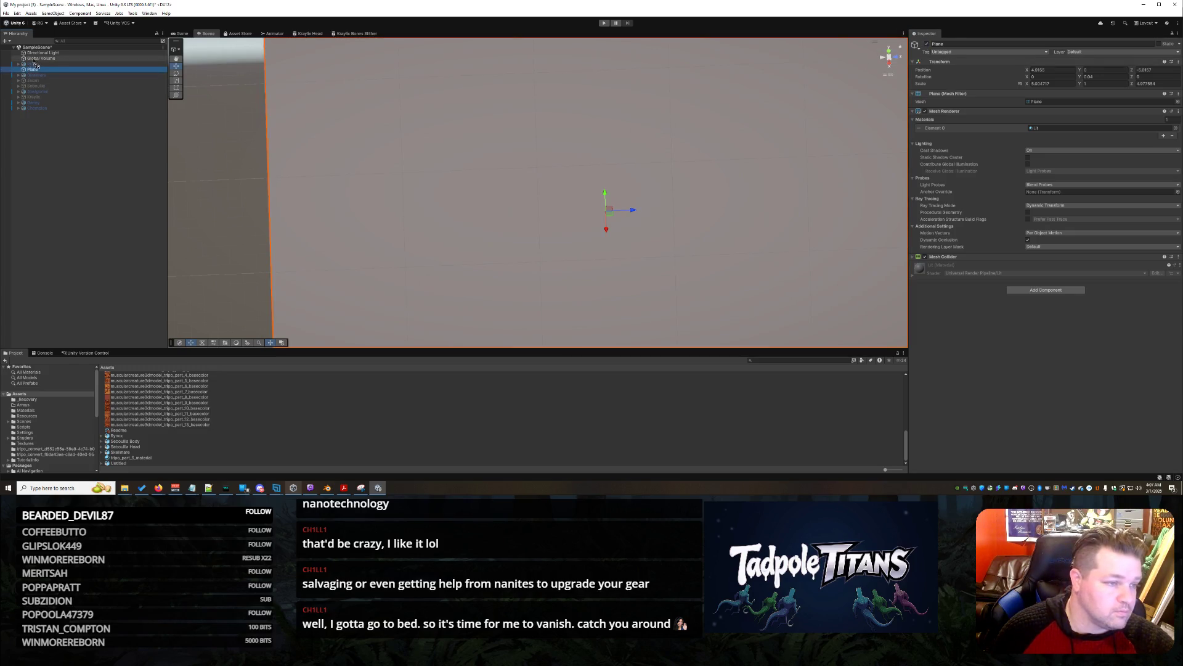
click(79, 190)
right_click(79, 190)
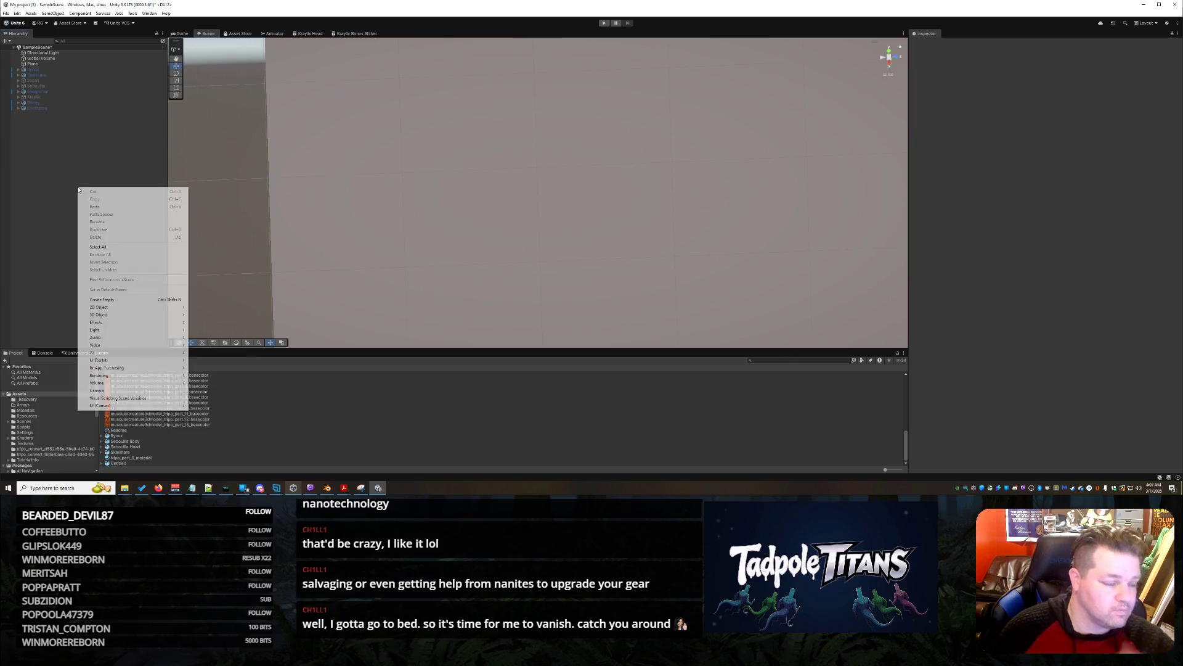
key(Escape)
drag(431, 222, 414, 201)
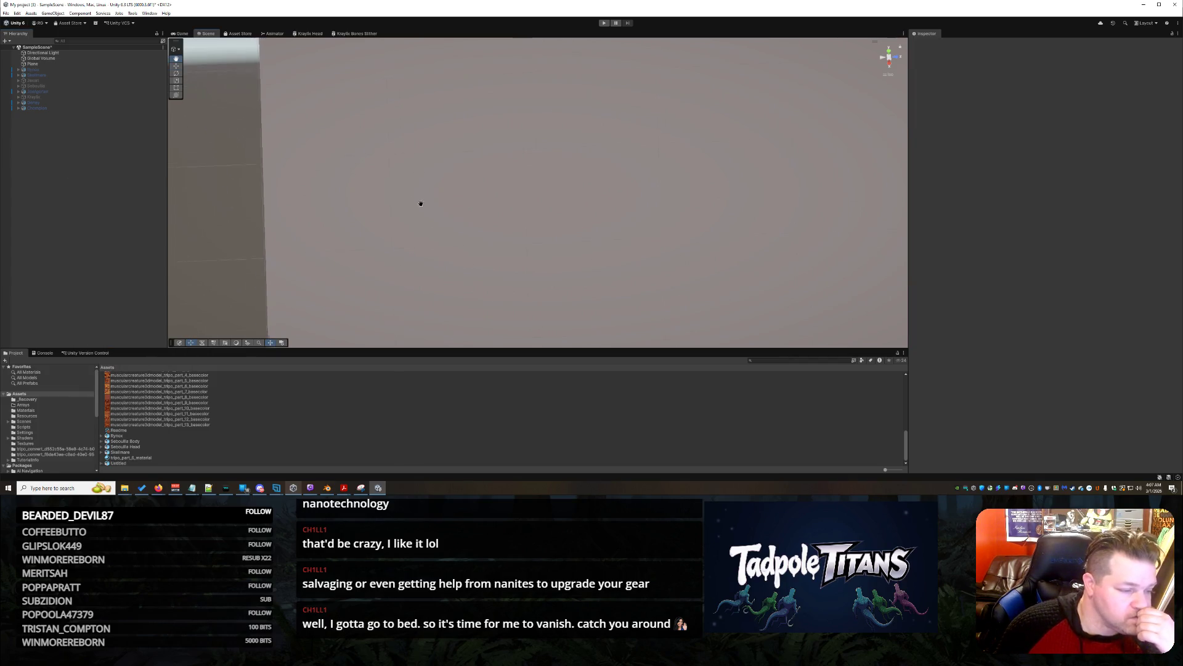
scroll(419, 203, down, 10)
mouse_move(600, 196)
mouse_down()
mouse_move(608, 209)
mouse_move(685, 196)
mouse_move(529, 211)
mouse_move(568, 164)
mouse_move(607, 215)
mouse_up()
Bring Blender's shark project forward and start a glTF 2.0 export
mouse_move(326, 488)
click(337, 458)
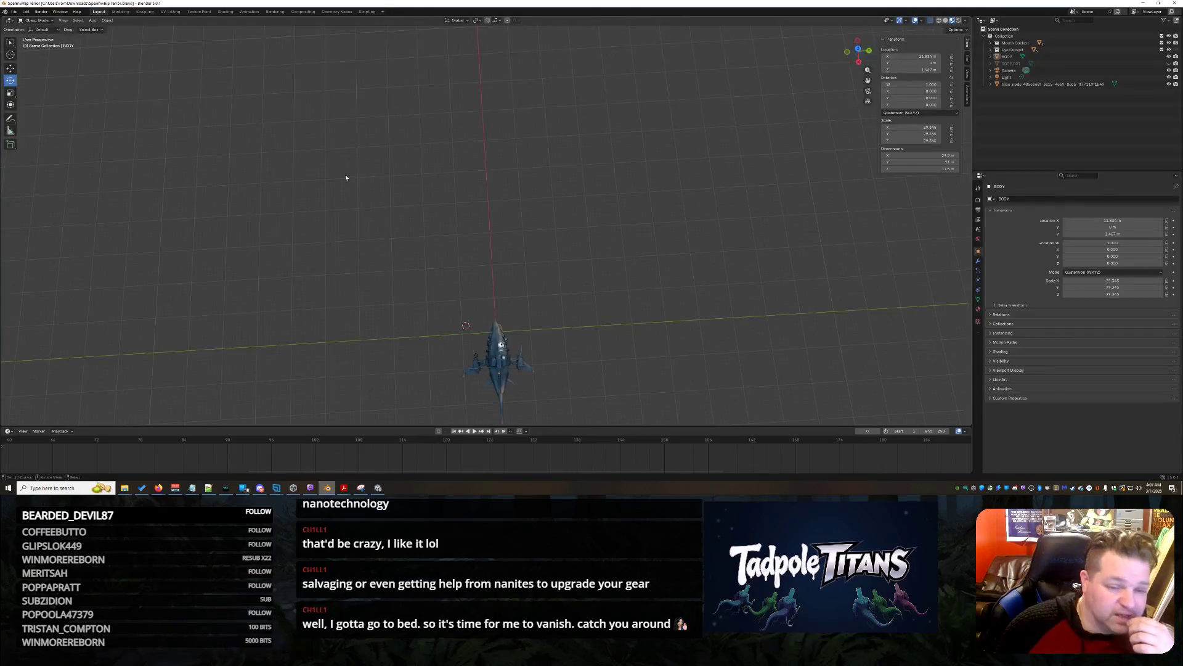
click(14, 11)
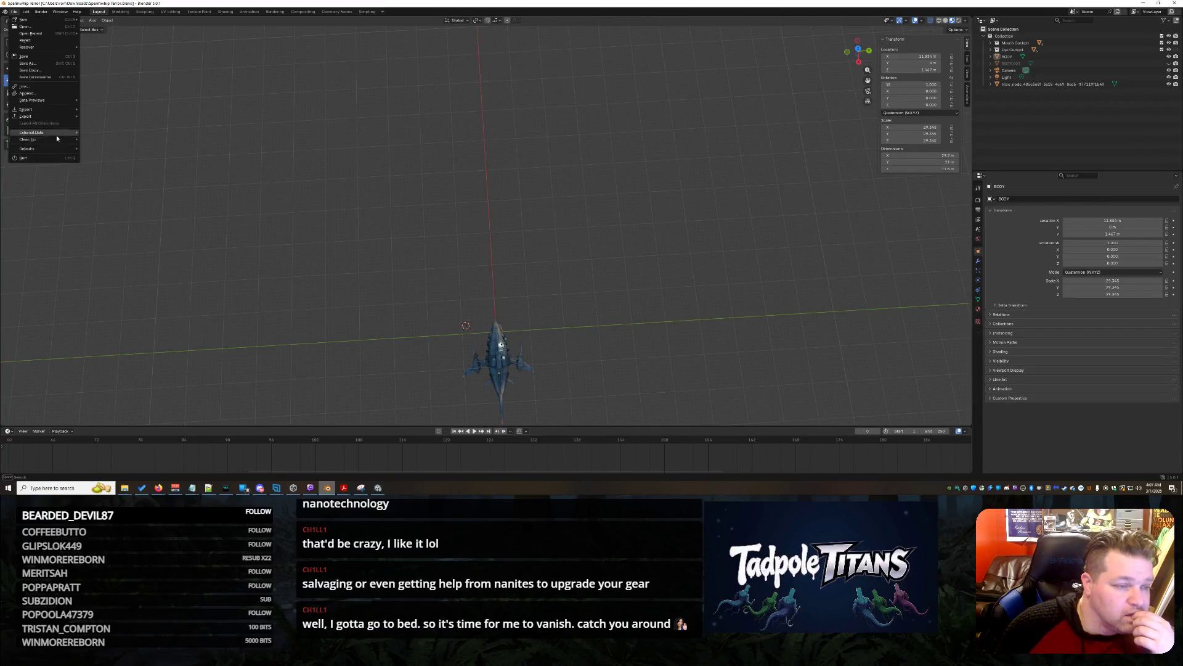
mouse_move(55, 117)
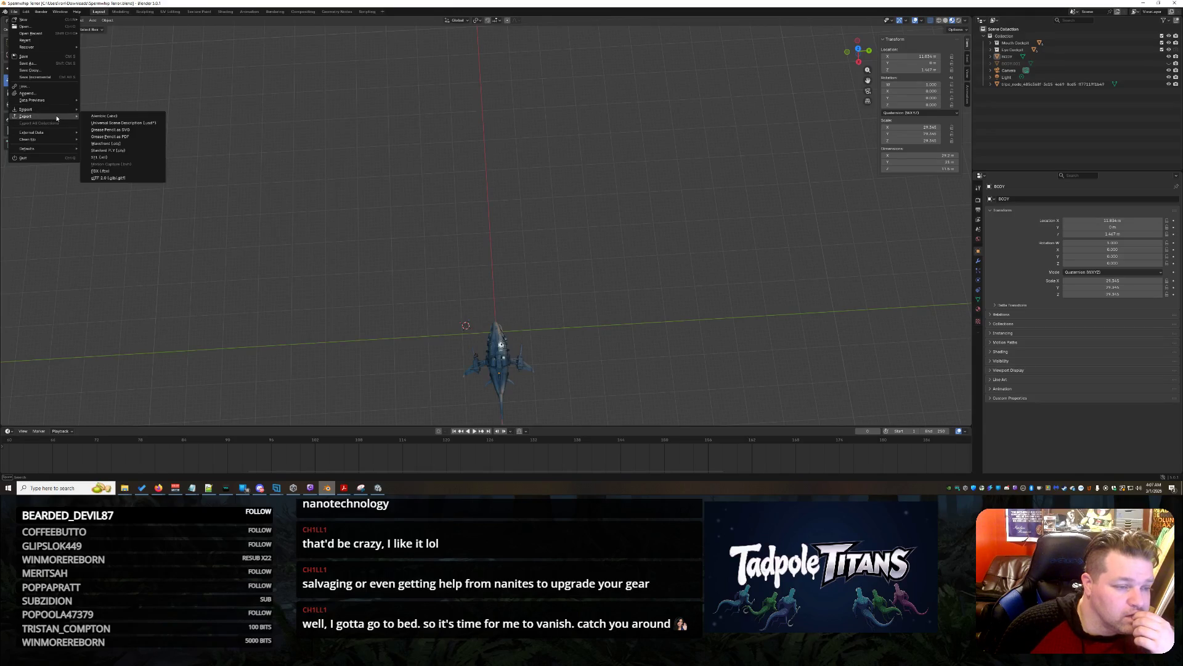
click(107, 177)
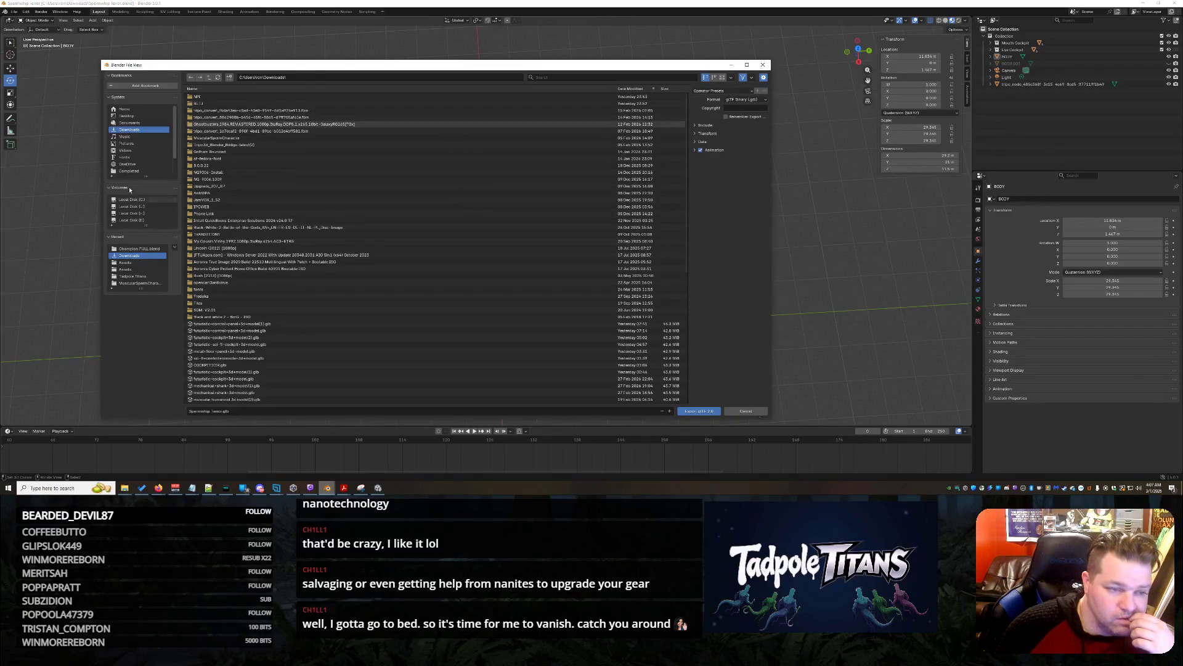
Export to the Unity Assets folder with the file name prefixed 'SUB-' as SUB-Spermwhip Terror
click(123, 263)
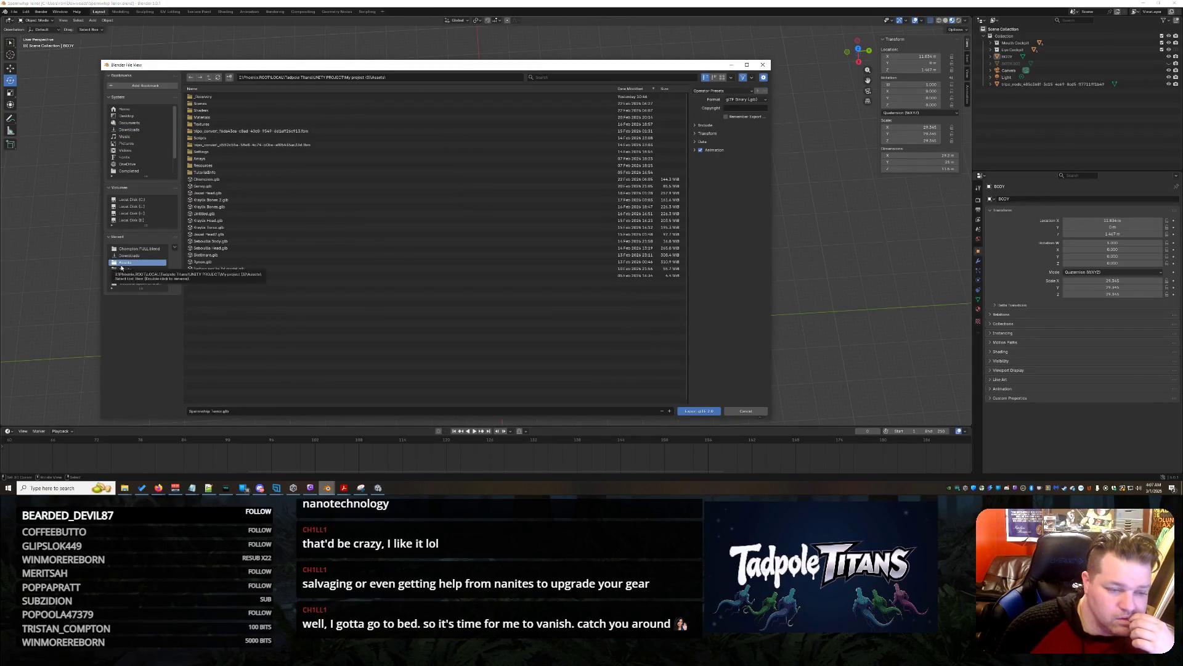
click(213, 411)
text(Spermwhip)
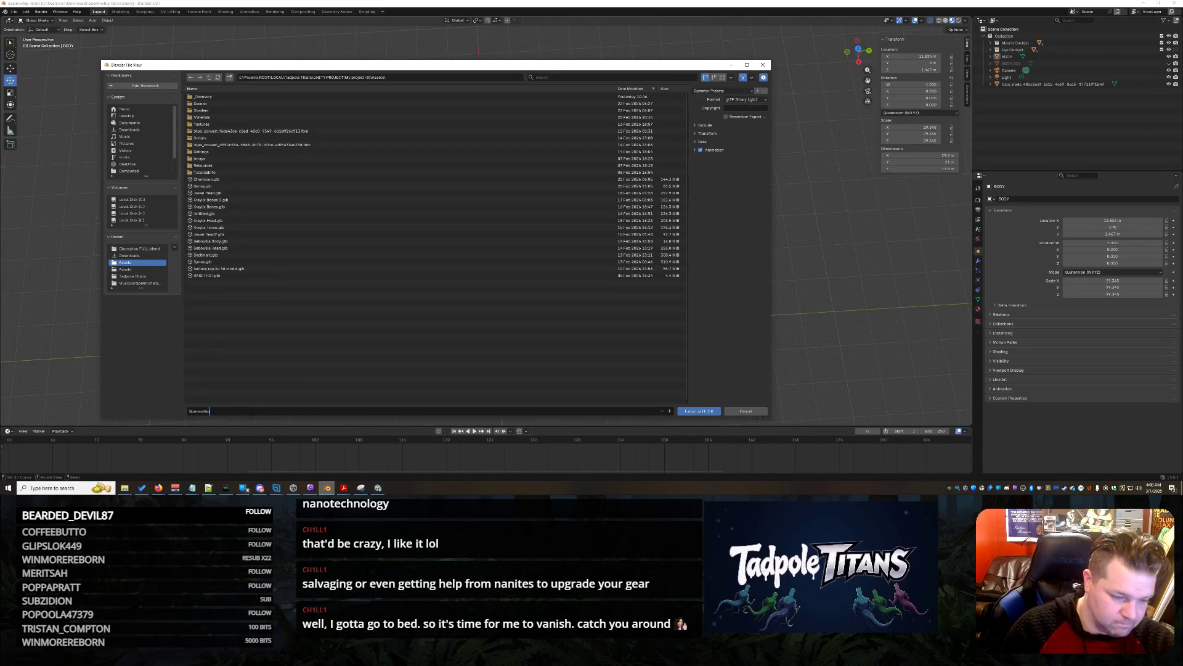
key(Home)
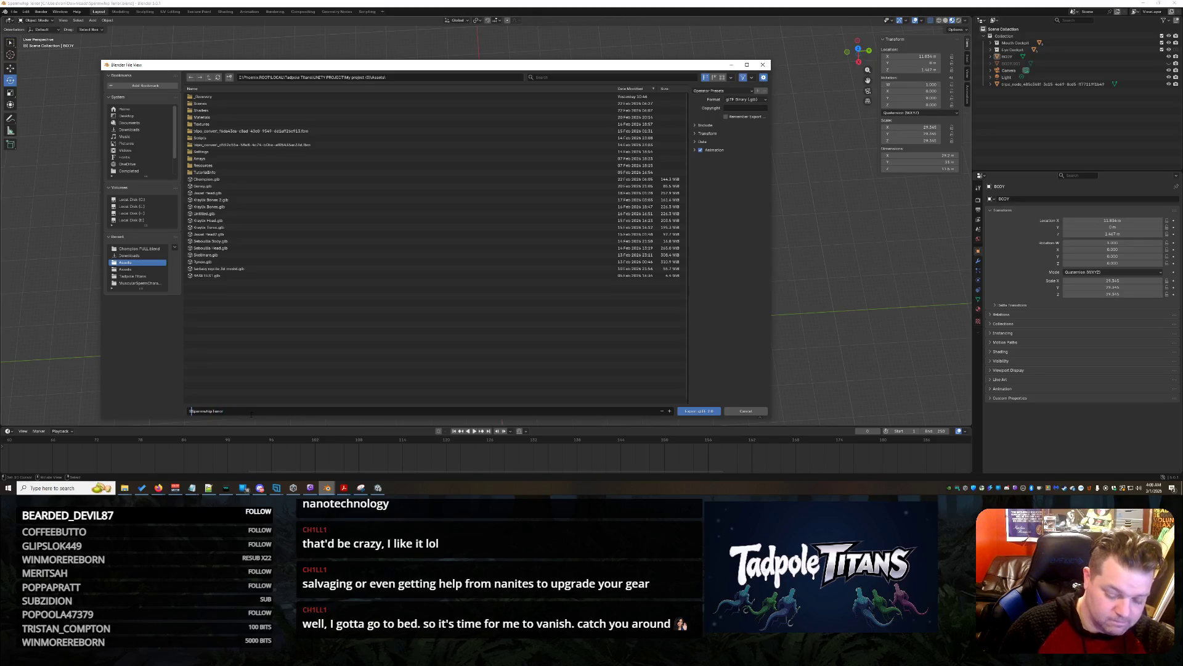
text(SUB-)
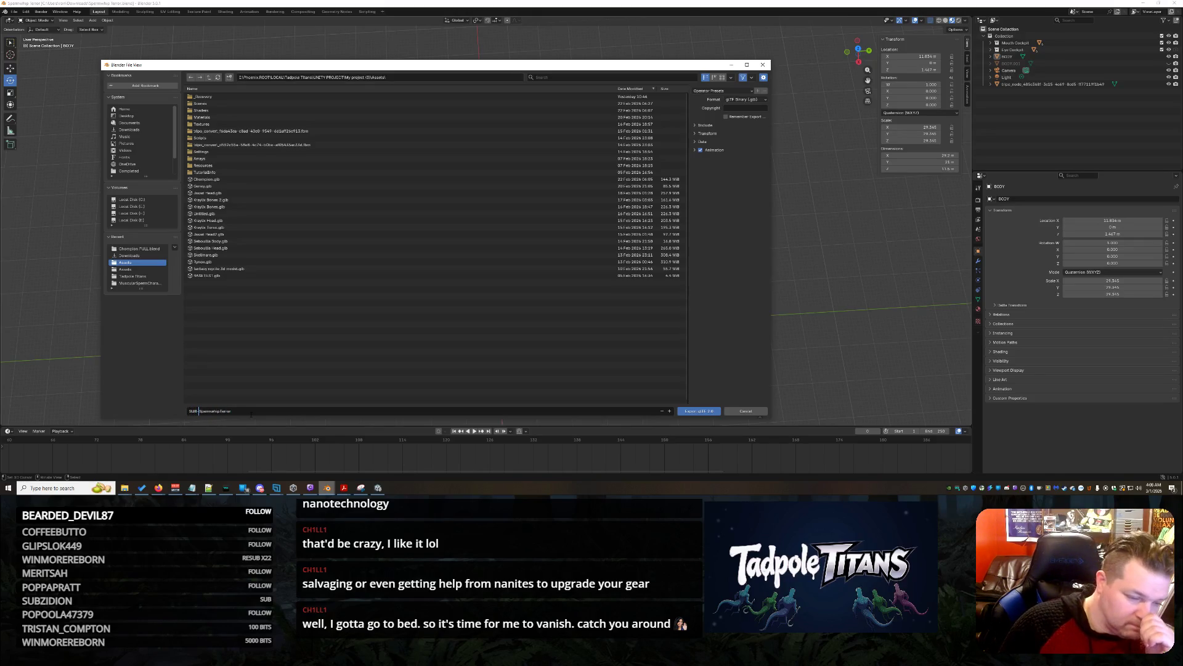
click(703, 411)
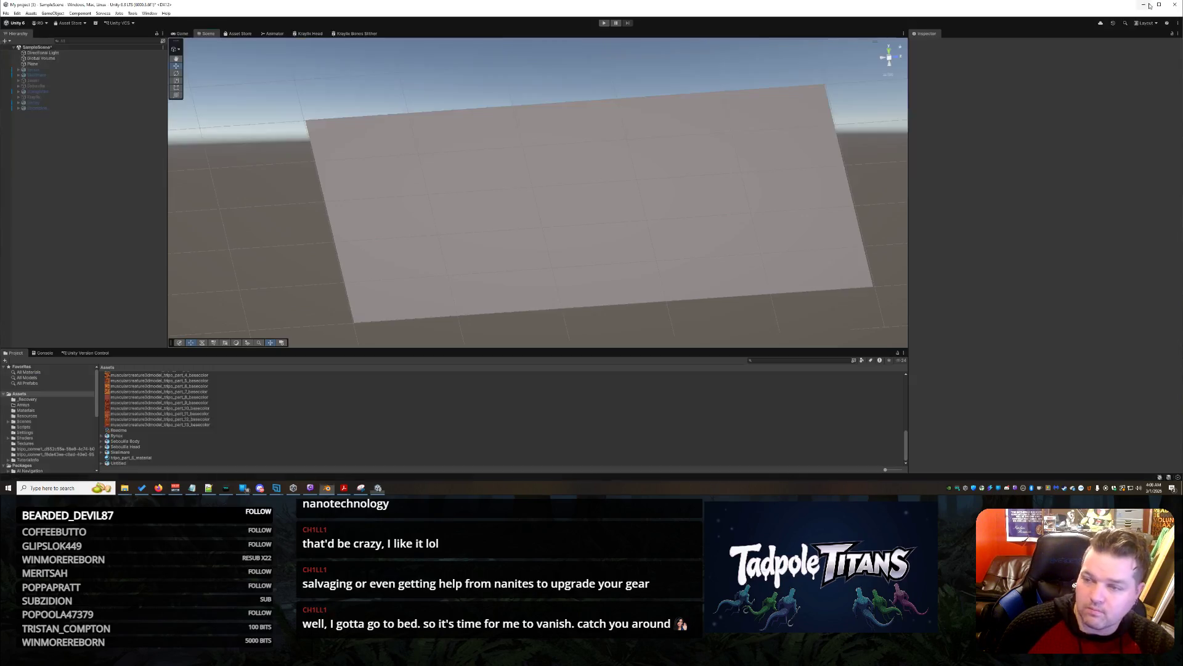
Minimise Blender and inspect the Sebouilla Head model's import settings in Unity's Assets
click(1143, 3)
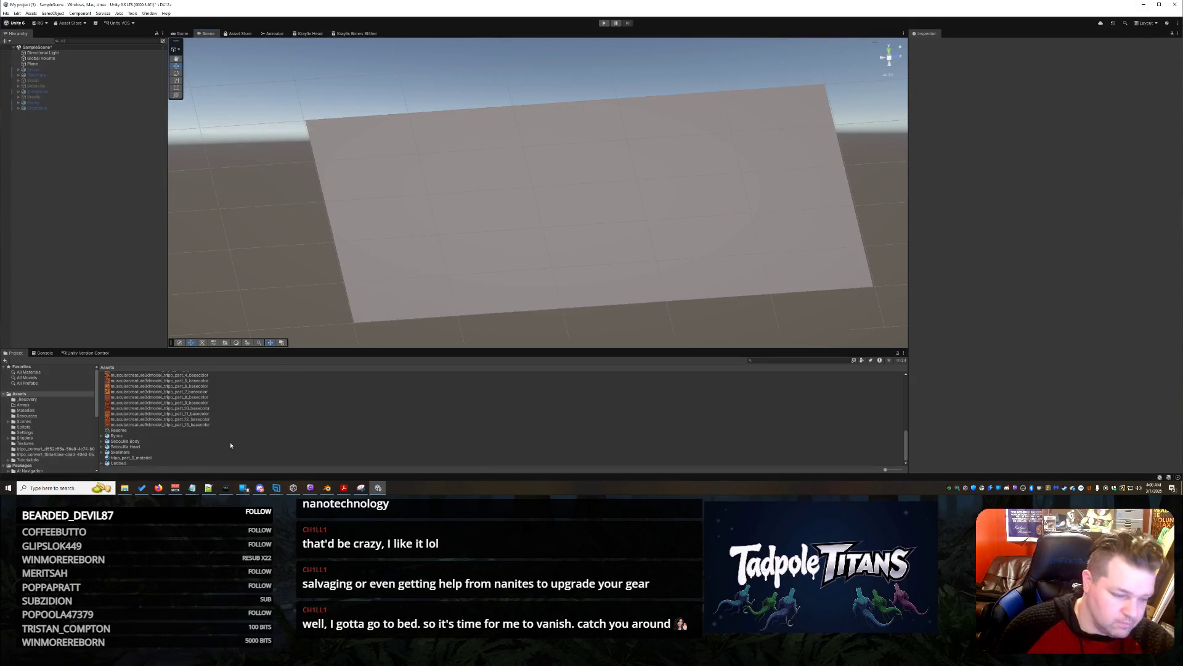
click(205, 430)
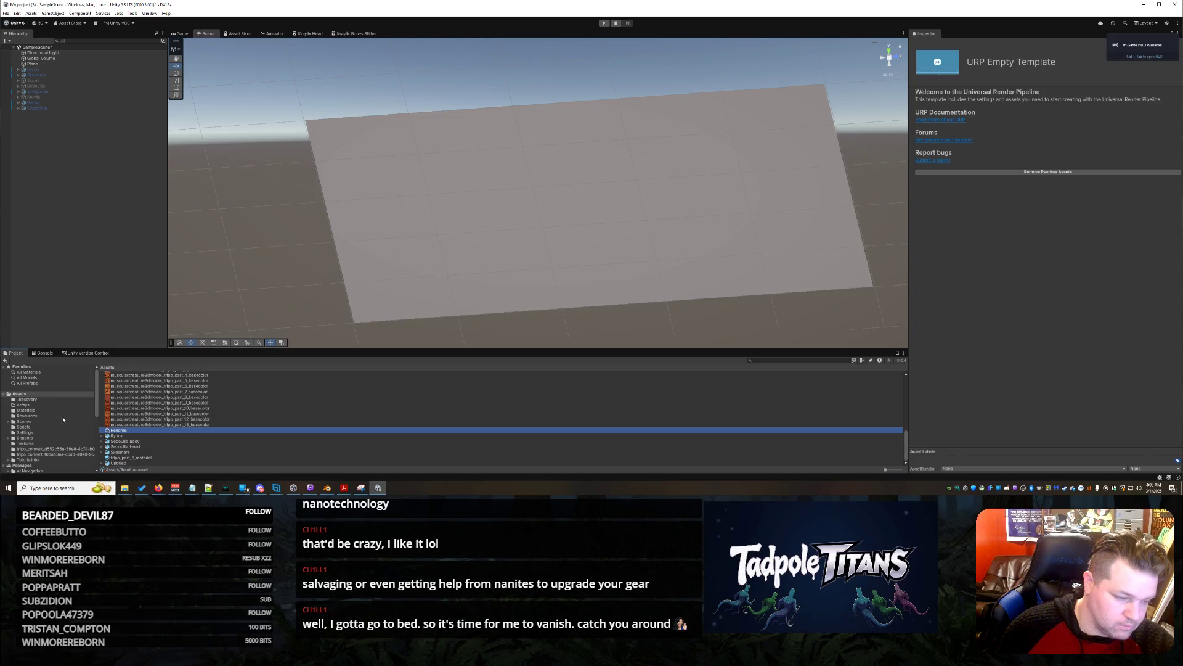
scroll(176, 432, up, 5)
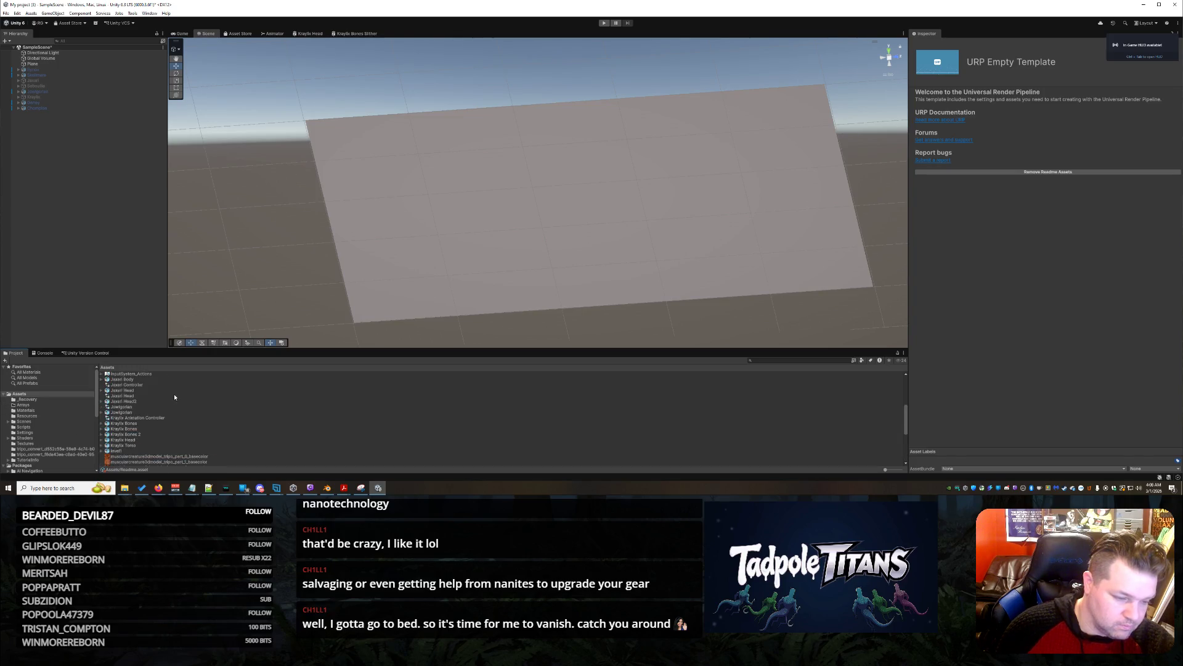
scroll(172, 397, down, 5)
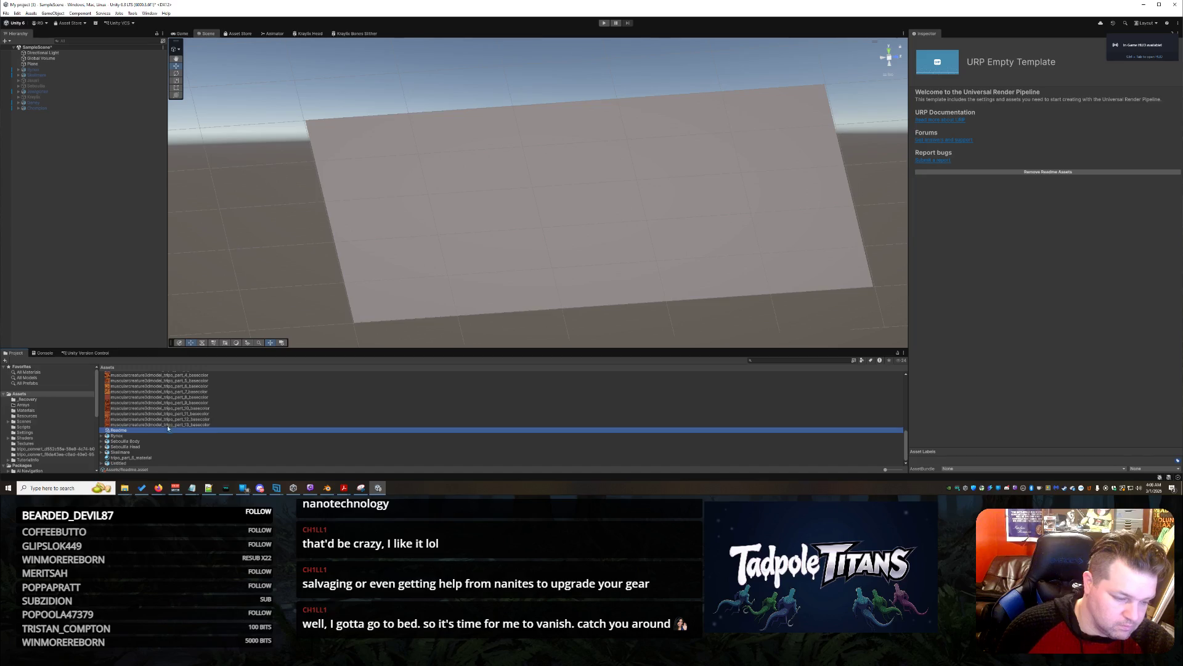
click(149, 447)
Bring Blender back briefly, then minimise it again to return to Unity
mouse_move(332, 490)
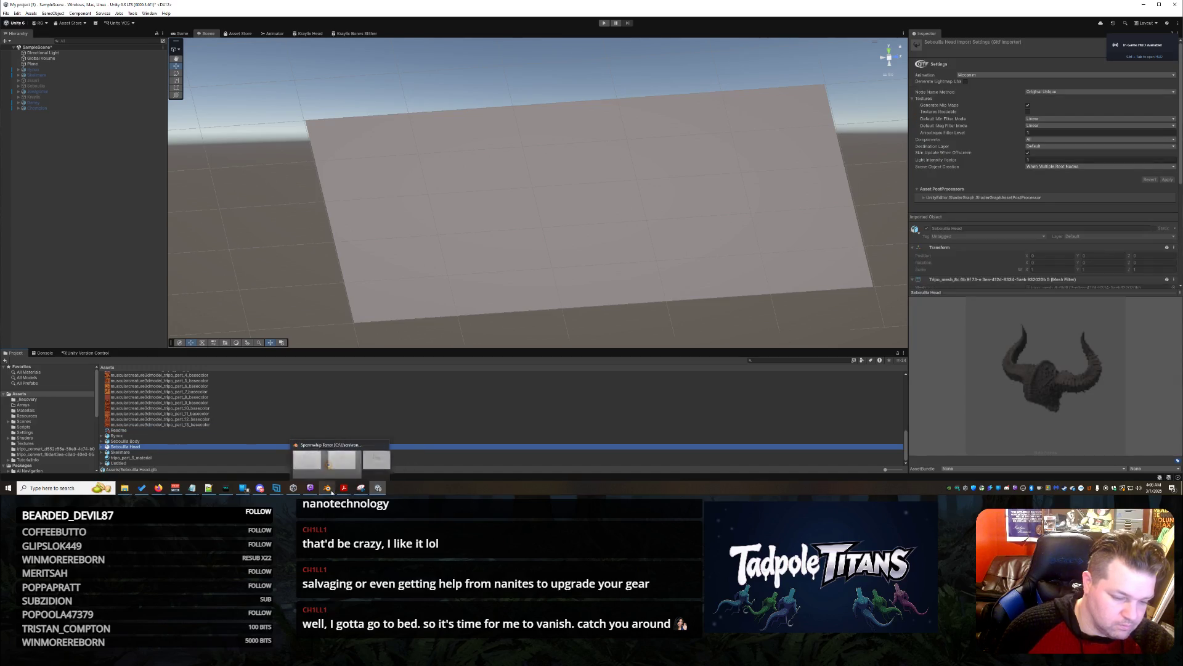
click(327, 463)
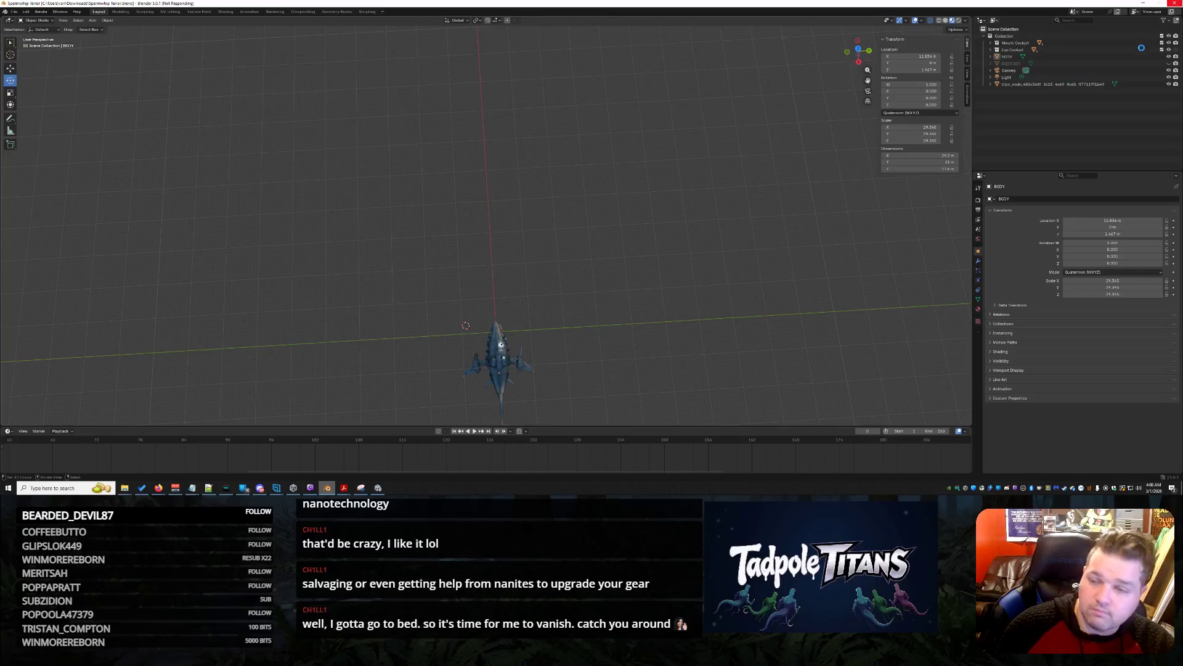
click(1144, 5)
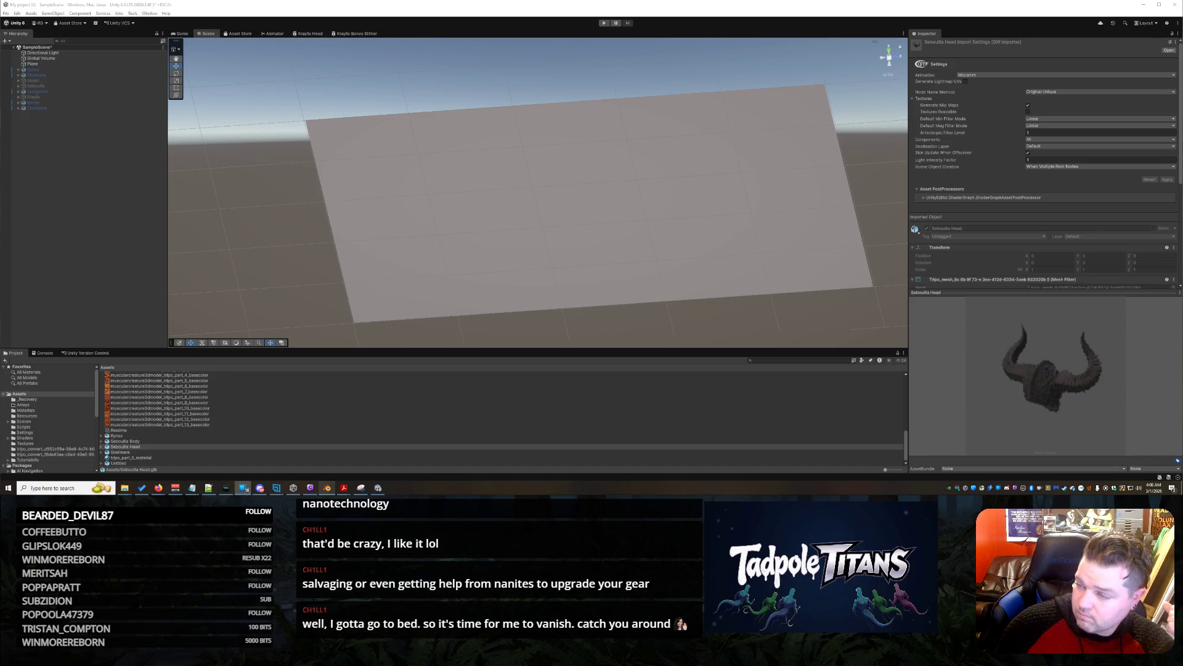
key(alt+Tab)
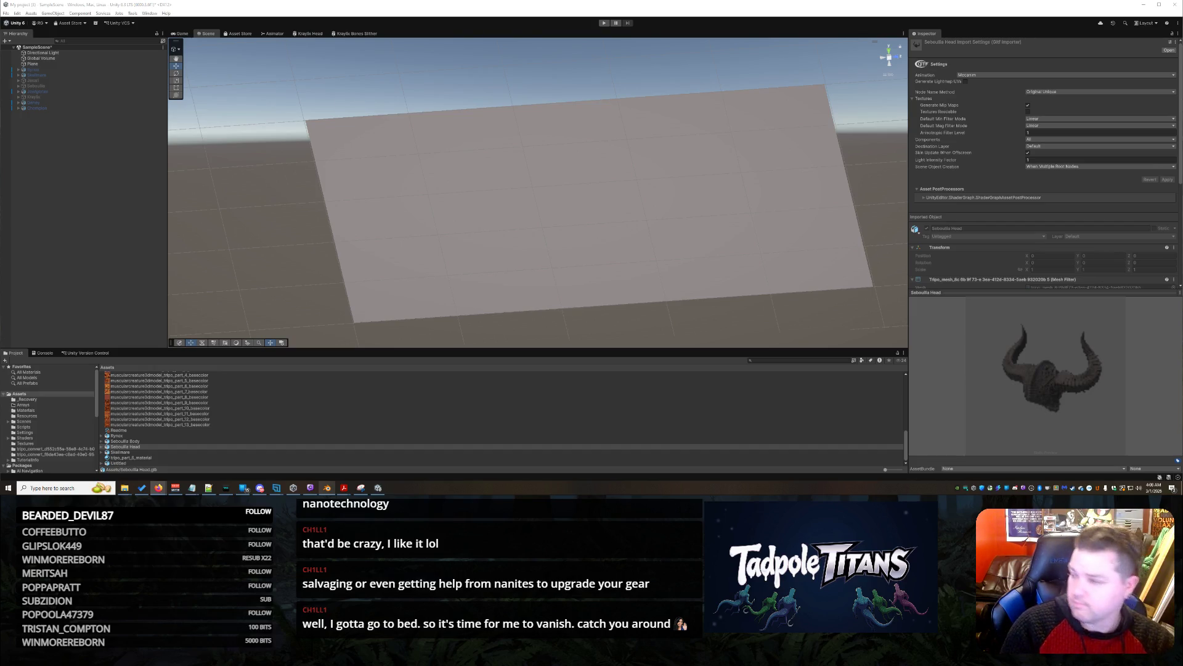
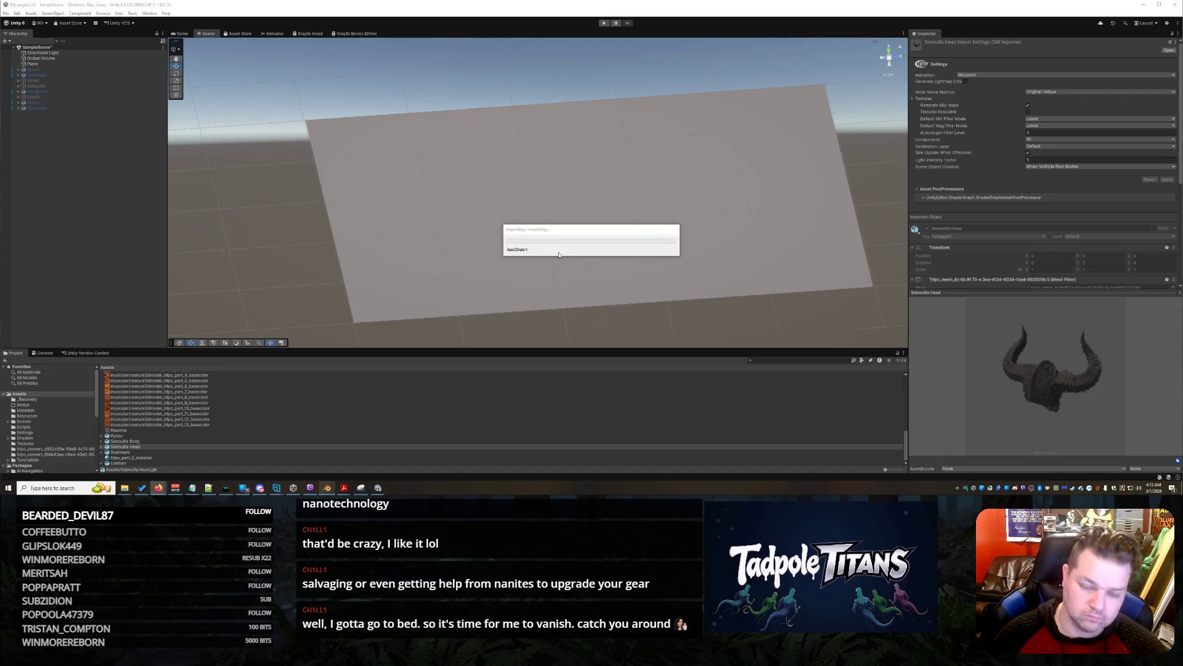
Copy the pink cave tunnel photo to the clipboard and minimize Photos to return to Unity
mouse_move(378, 487)
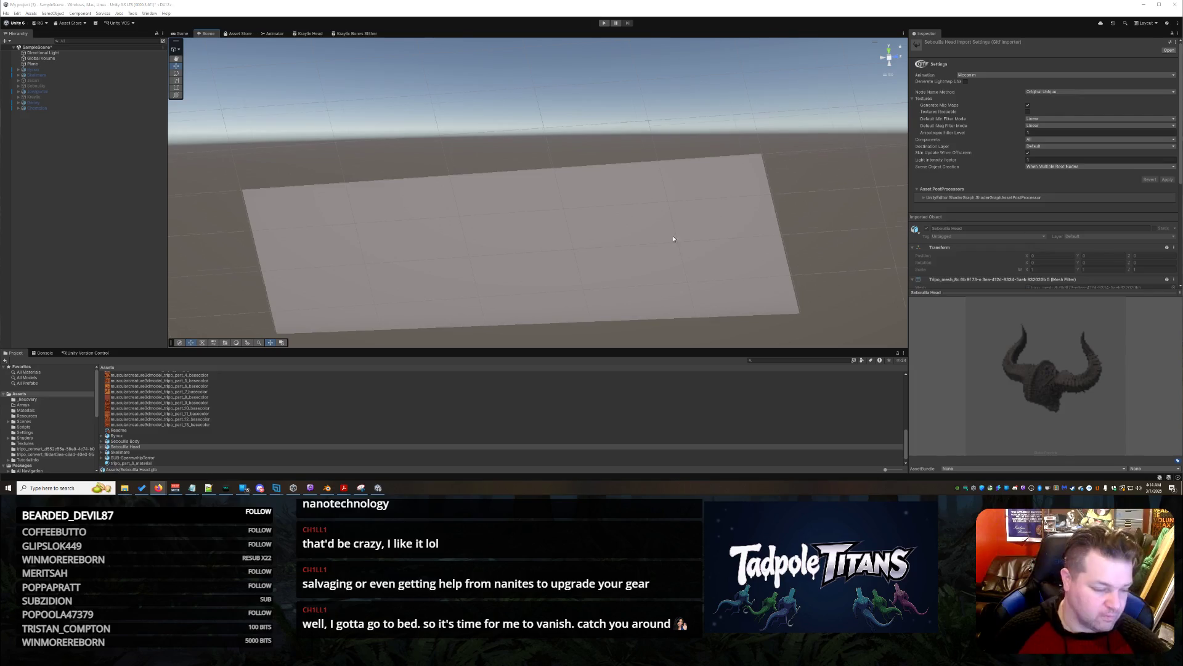
mouse_move(674, 238)
mouse_down()
mouse_move(594, 262)
mouse_move(592, 217)
mouse_move(576, 243)
mouse_move(690, 262)
mouse_move(783, 296)
mouse_move(769, 258)
mouse_move(803, 189)
mouse_move(748, 180)
mouse_move(766, 212)
mouse_move(761, 197)
mouse_up()
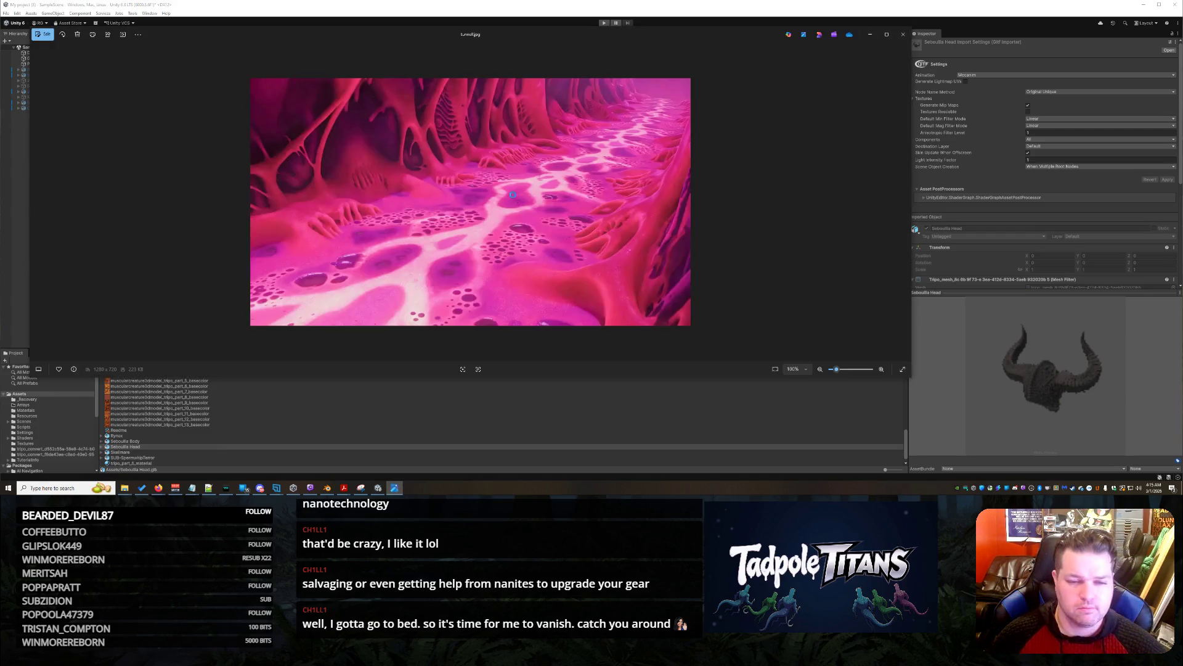
right_click(515, 197)
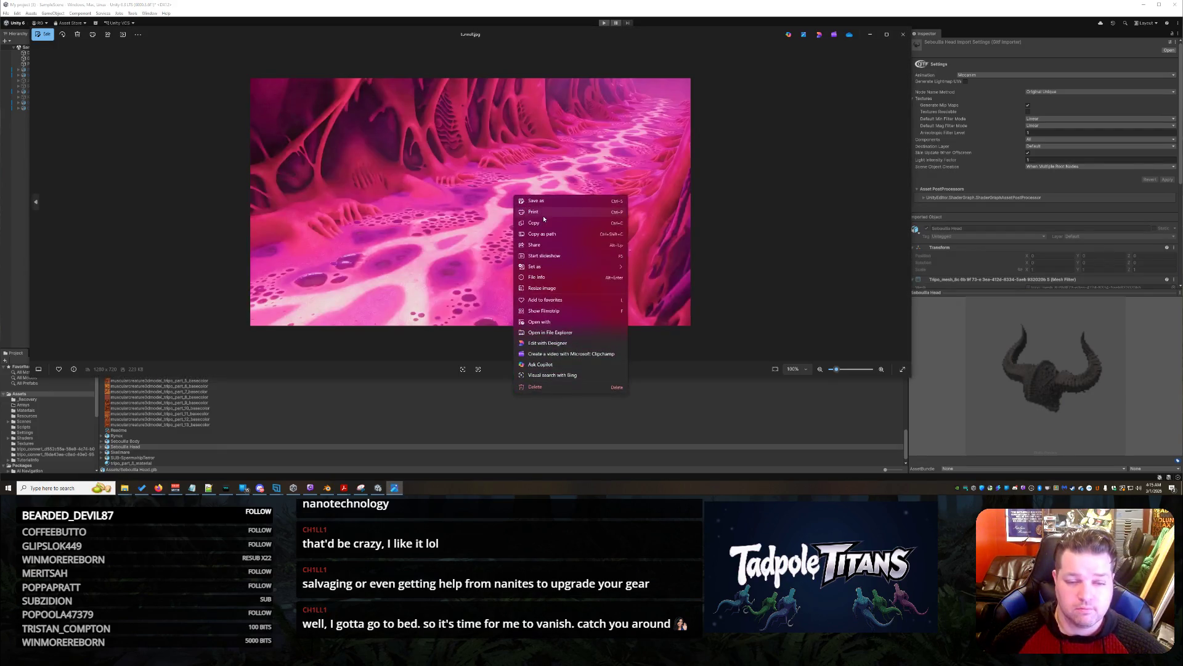
click(544, 223)
click(872, 30)
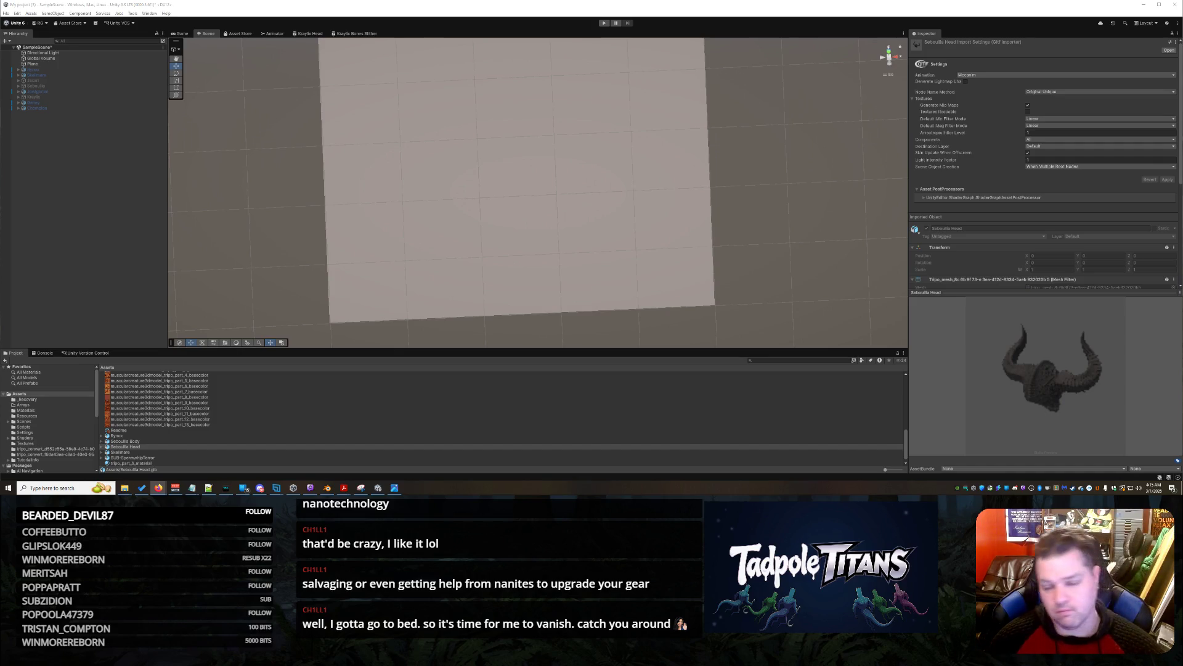
mouse_move(639, 135)
mouse_down()
mouse_move(700, 105)
mouse_move(729, 122)
mouse_up()
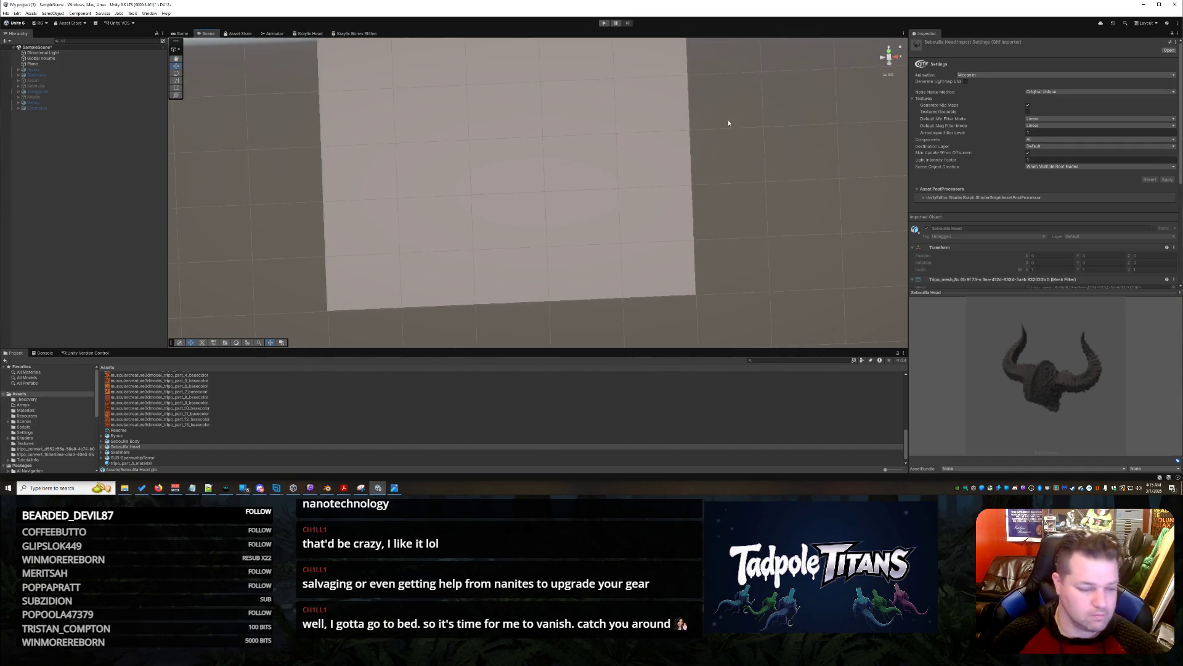
Drag the SUB-SpermwhipTerror model from the Project window into the Scene view
click(148, 462)
key(alt+Tab)
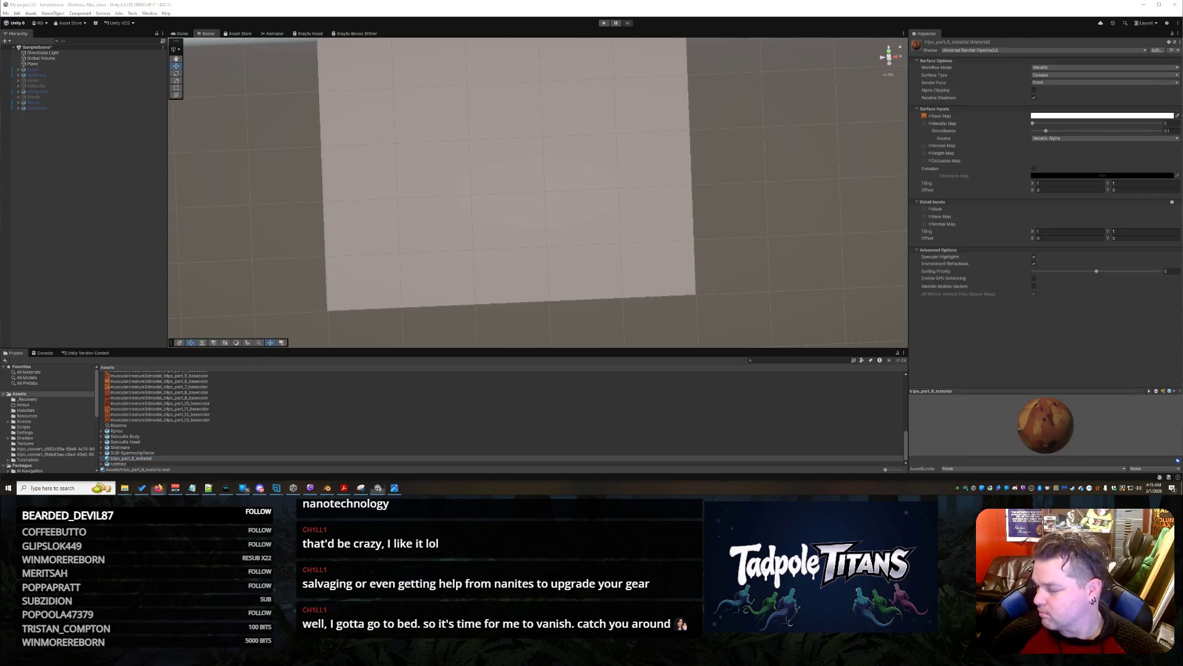
click(128, 454)
mouse_move(406, 256)
mouse_down()
mouse_move(471, 222)
mouse_move(493, 249)
mouse_move(582, 233)
mouse_move(527, 226)
mouse_move(558, 236)
mouse_up()
Frame the view on the new submarine and select it
mouse_move(676, 290)
mouse_down()
mouse_move(669, 251)
mouse_move(686, 278)
mouse_move(680, 237)
mouse_move(619, 187)
mouse_move(602, 235)
mouse_up()
scroll(596, 218, up, 2)
mouse_move(582, 311)
mouse_down()
mouse_move(582, 108)
mouse_move(584, 241)
mouse_up()
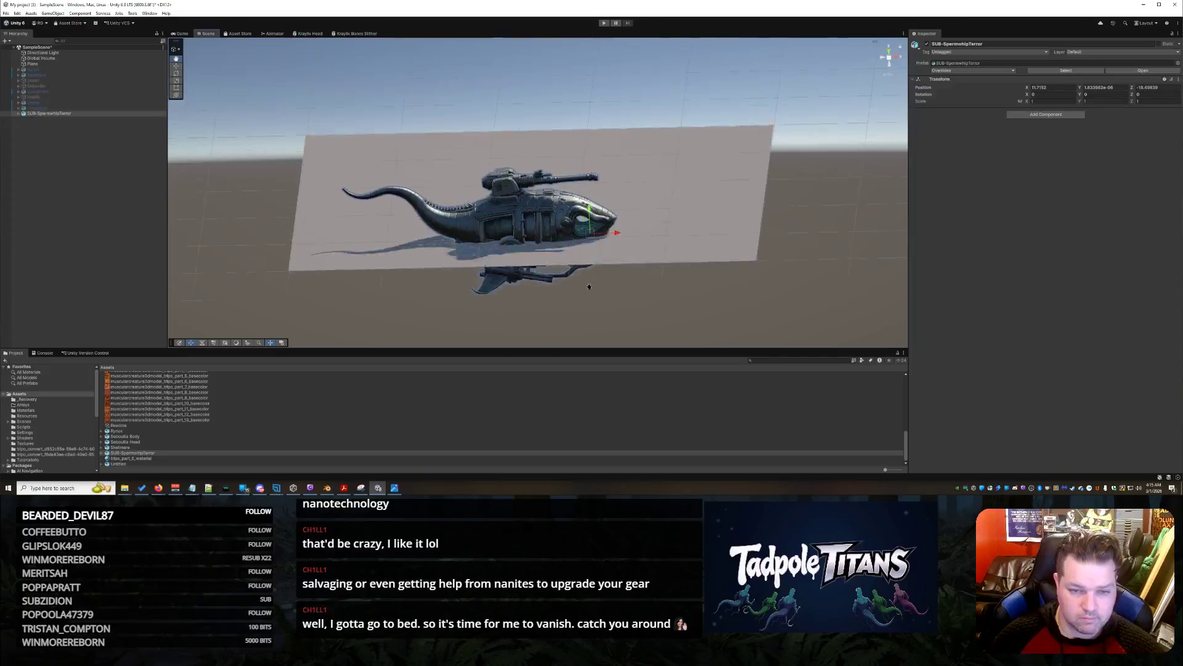
click(581, 215)
right_click(551, 241)
click(547, 244)
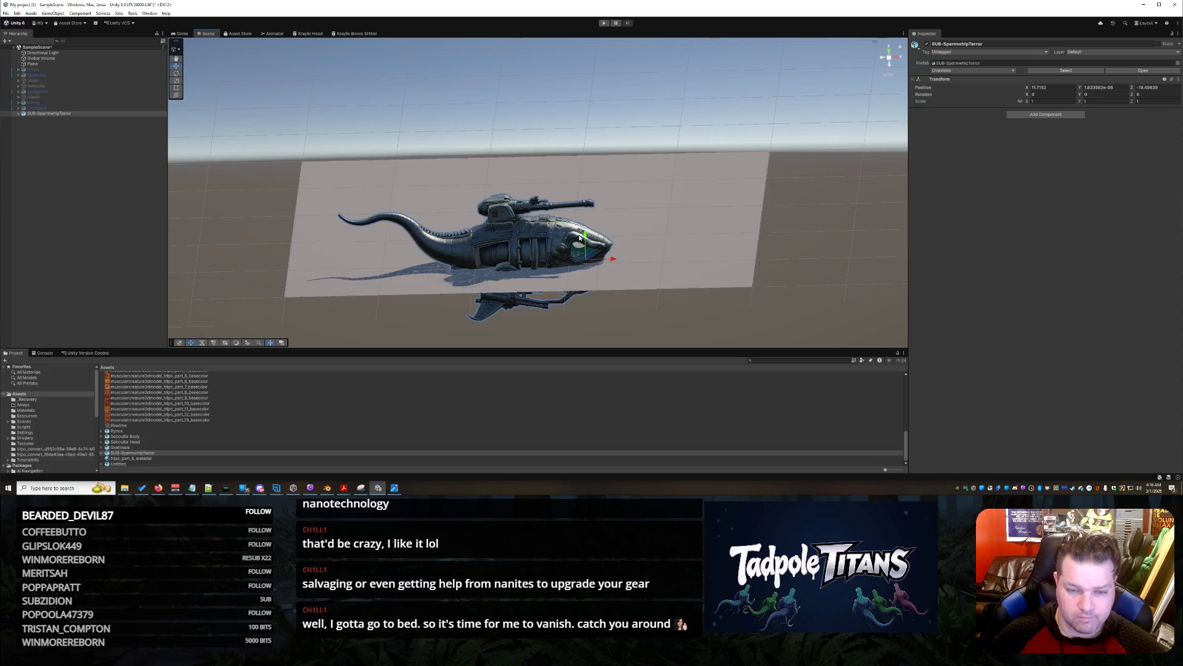
Raise the submarine along Y to a position of 5.68 above the plane
drag(581, 237, 590, 200)
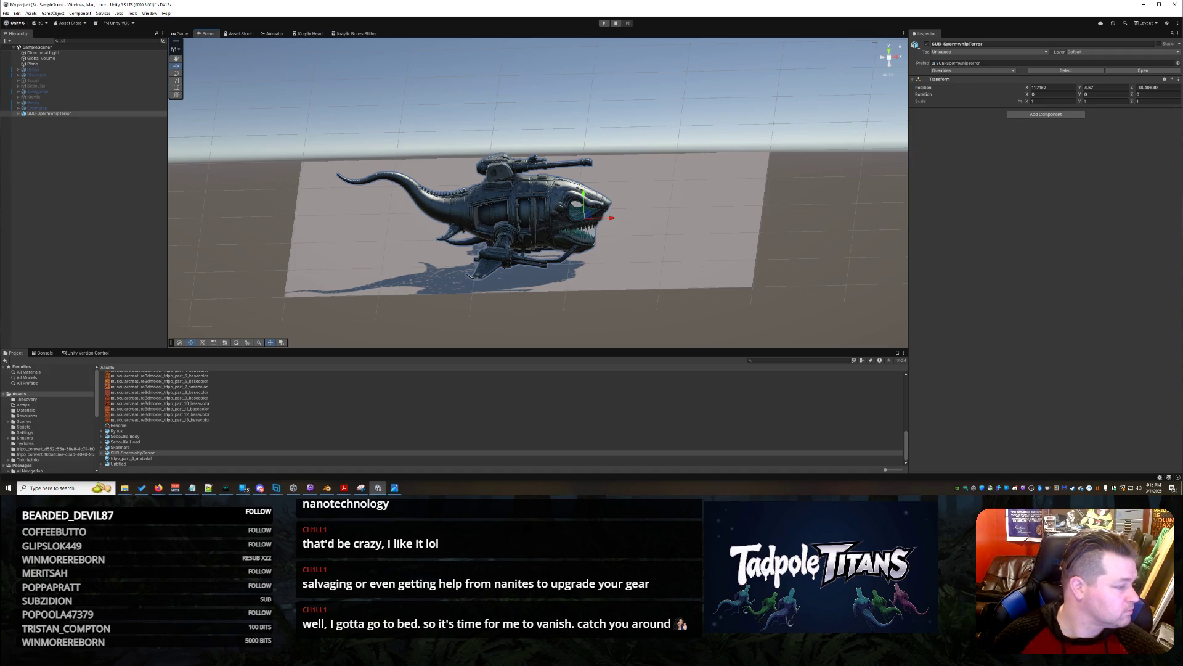
click(158, 487)
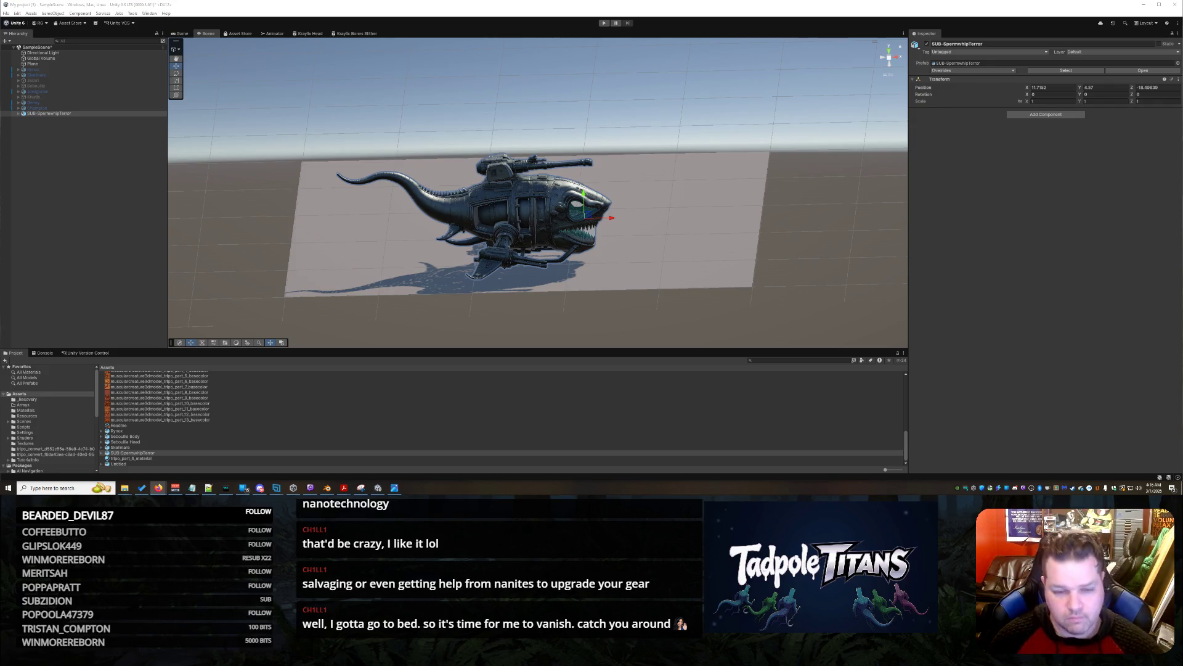
scroll(747, 280, up, 2)
Select the whole SUB-SpermwhipTerror object with the Scale tool active
scroll(623, 228, up, 3)
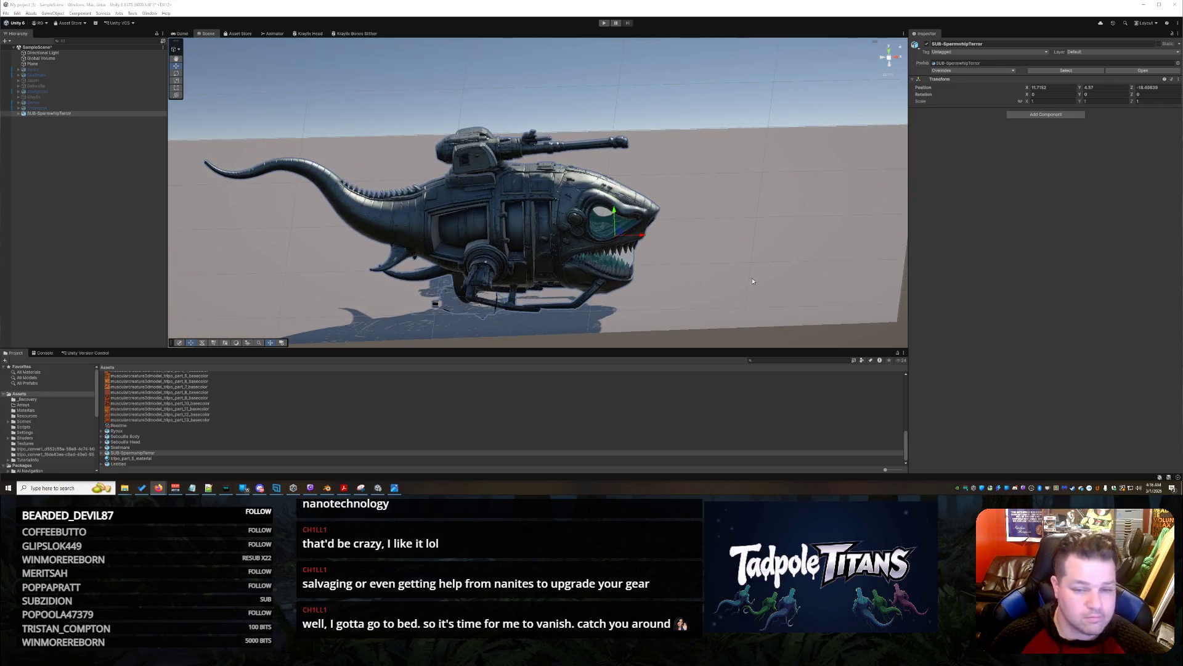
right_click(542, 213)
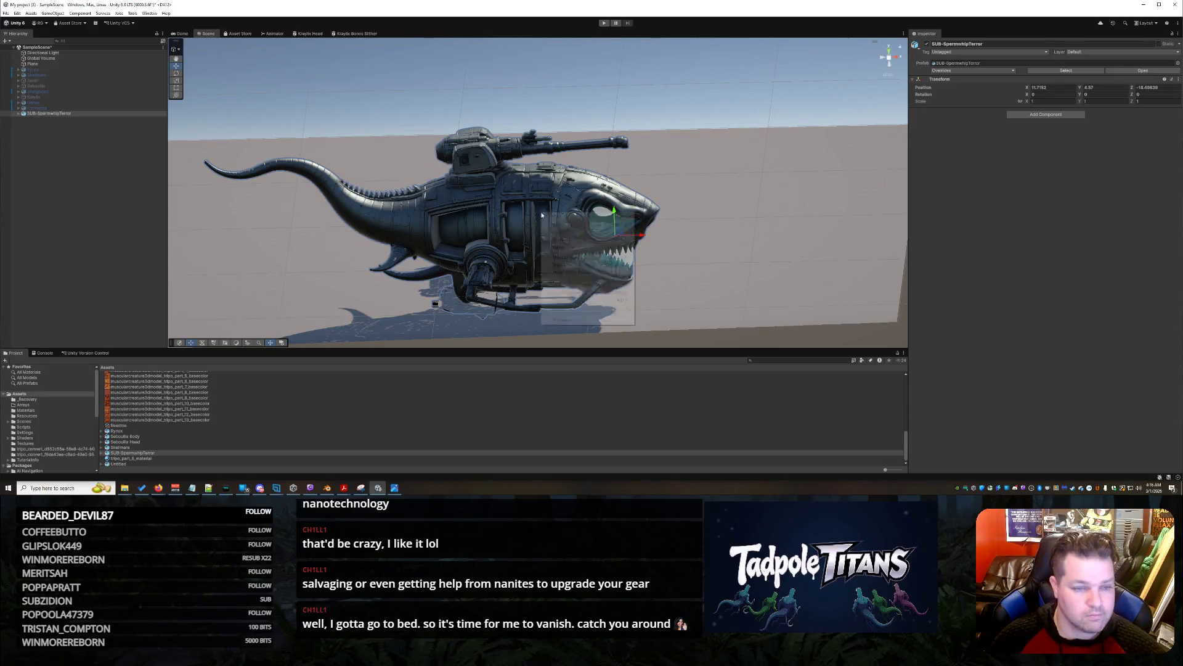
click(559, 195)
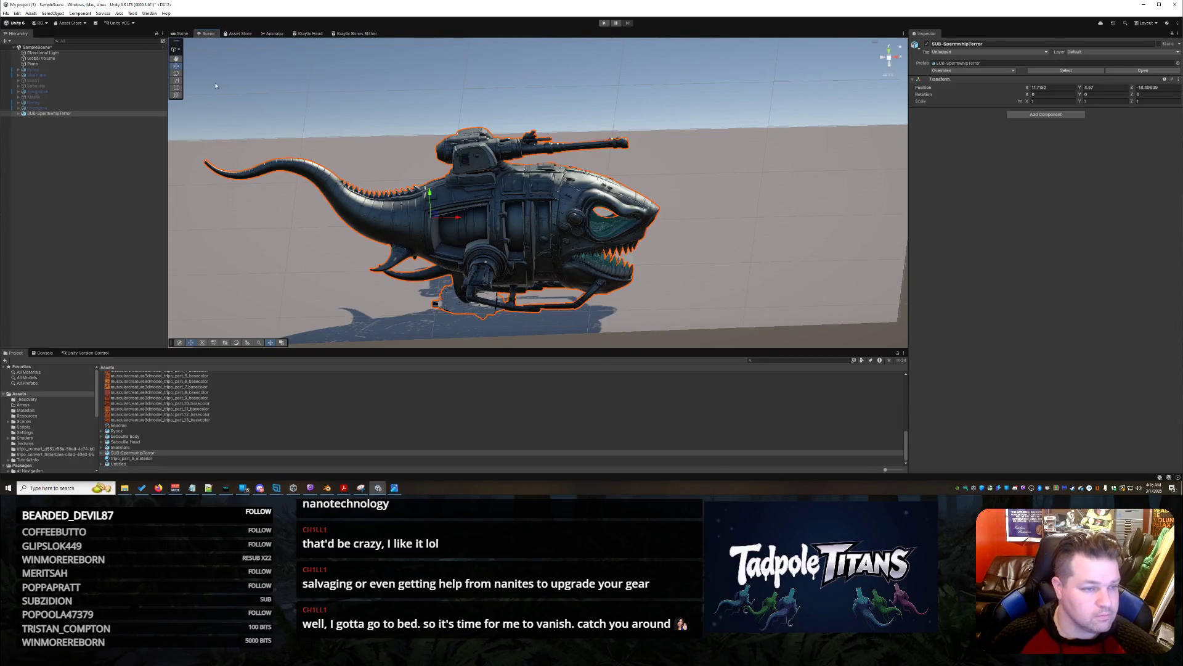
click(564, 184)
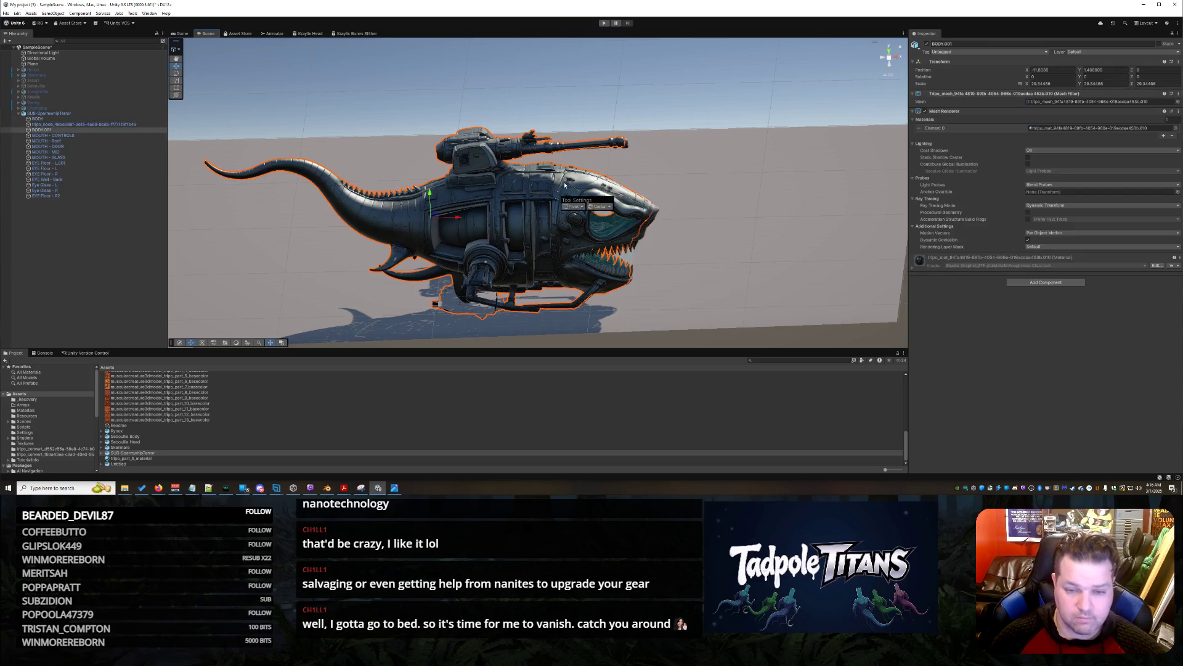
right_click(747, 223)
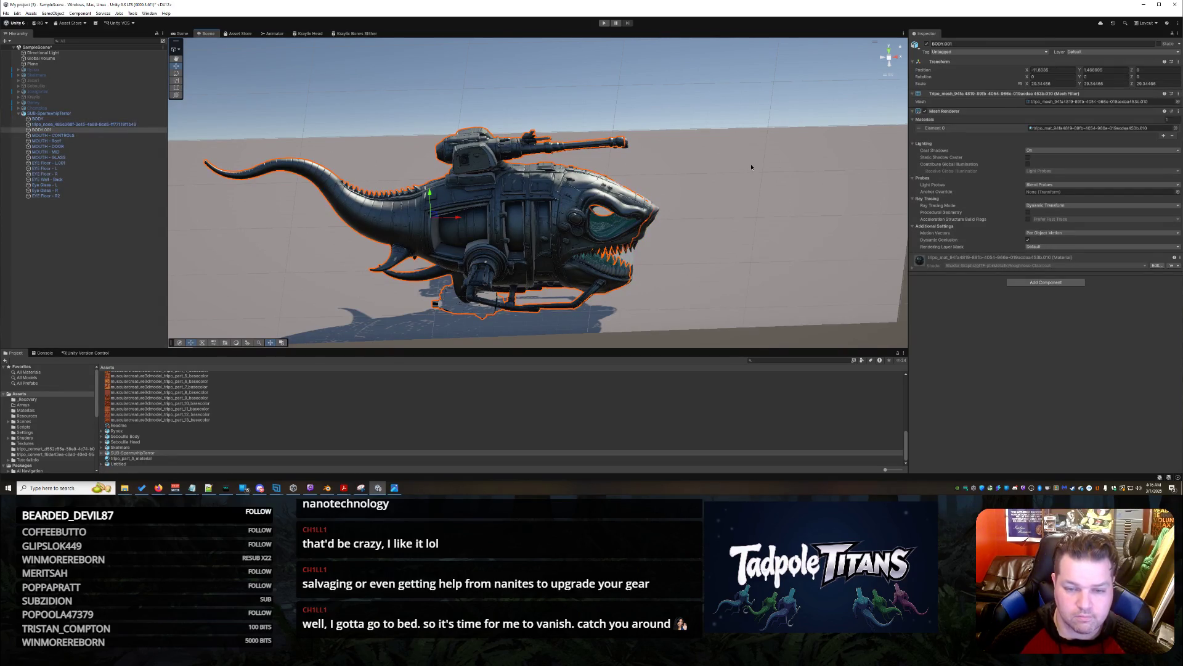
click(591, 156)
click(454, 177)
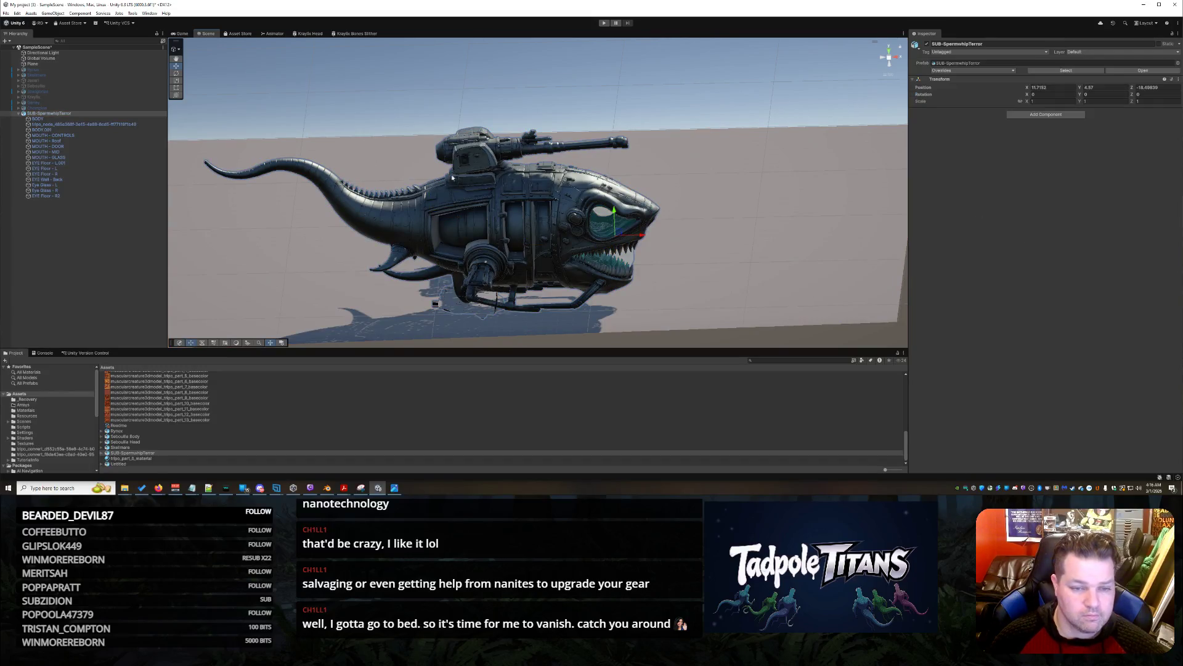
click(176, 80)
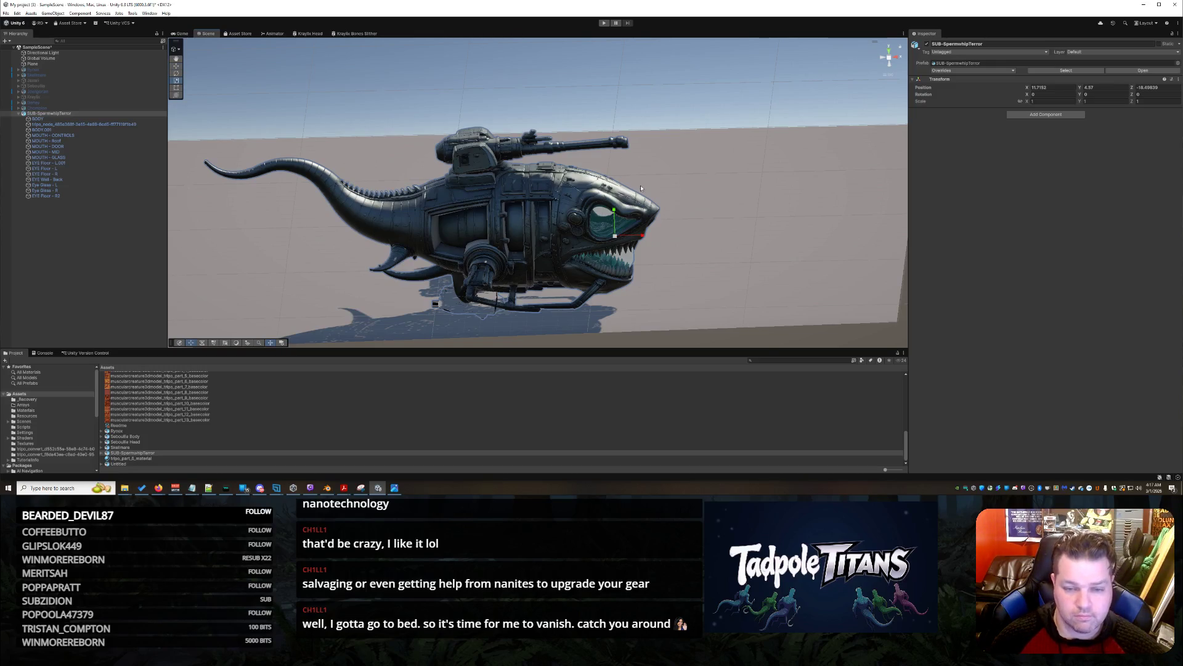
click(620, 240)
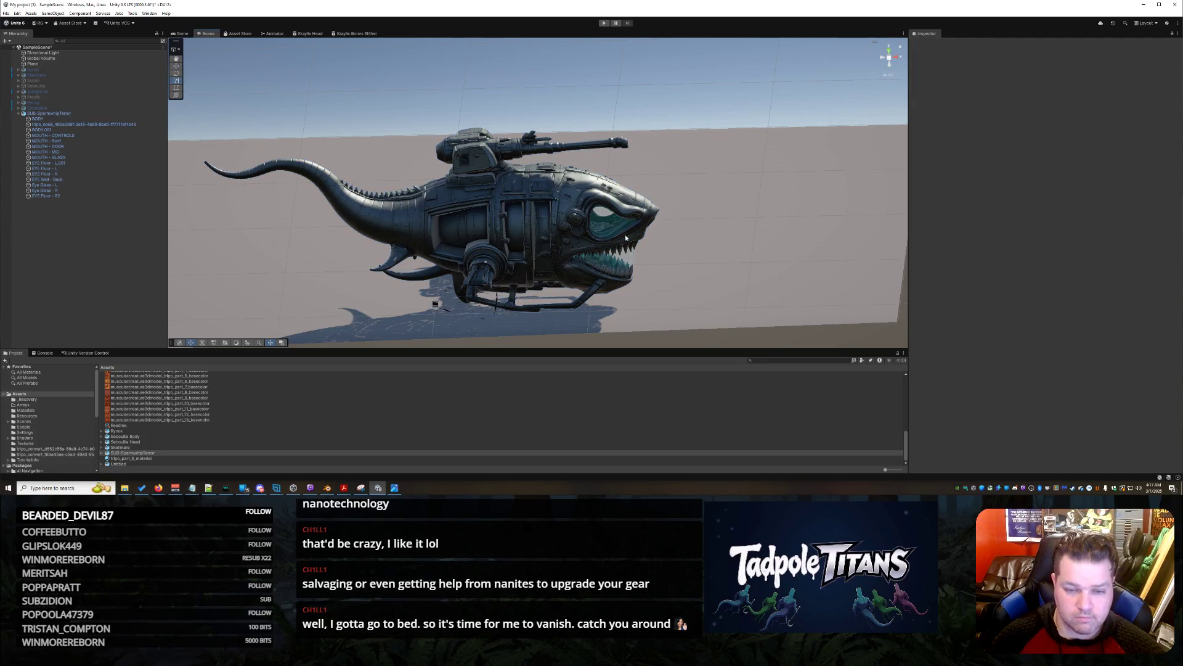
click(533, 183)
Shrink the submarine uniformly to about 0.46 scale
mouse_move(615, 236)
mouse_down()
mouse_move(579, 246)
mouse_move(592, 242)
mouse_up()
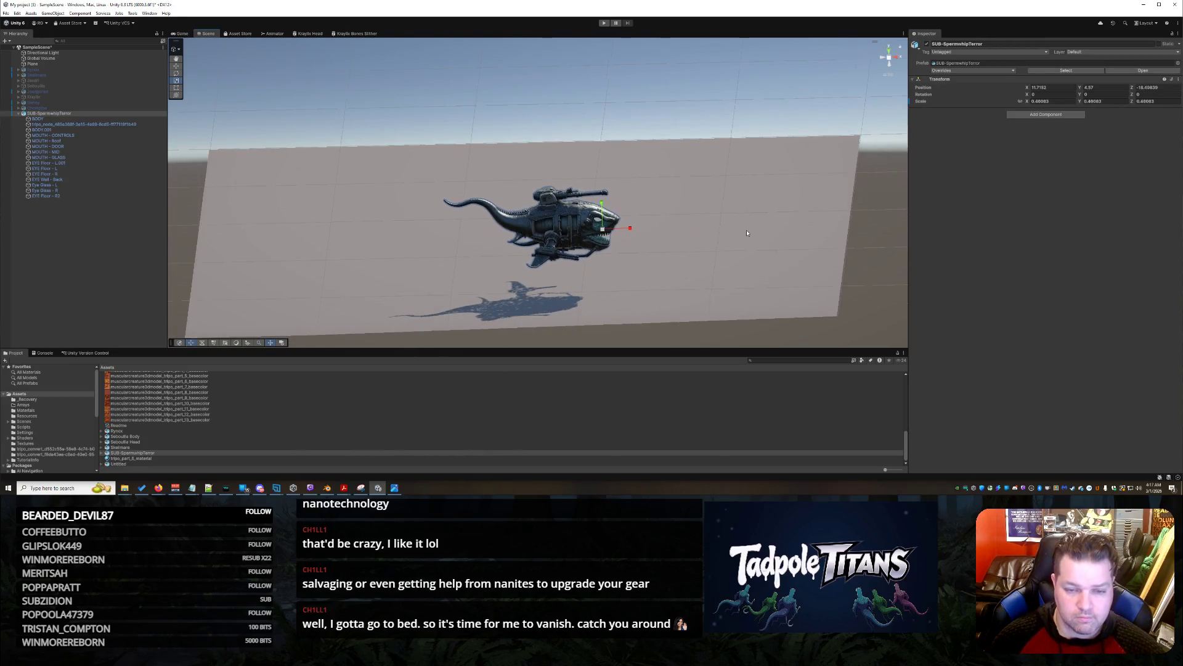
scroll(747, 233, down, 3)
right_click(793, 220)
click(766, 193)
mouse_move(765, 194)
mouse_down()
mouse_move(809, 214)
mouse_move(839, 265)
mouse_up()
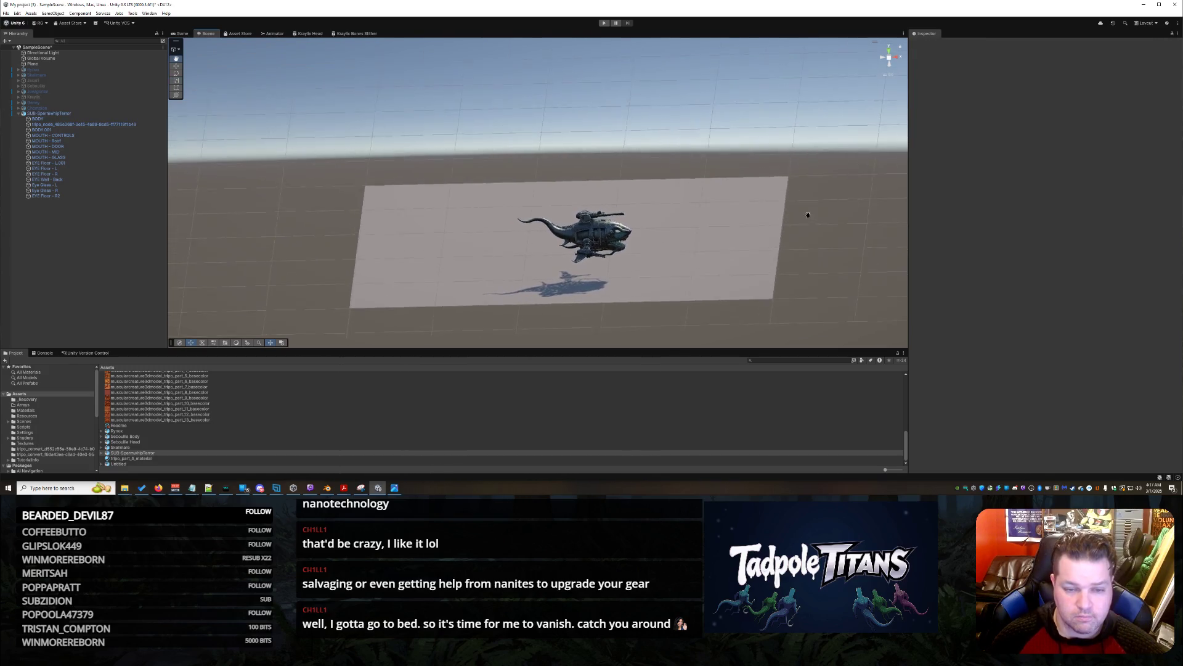
Move the submarine to a new spot over the plane with the Move tool
drag(763, 281, 661, 178)
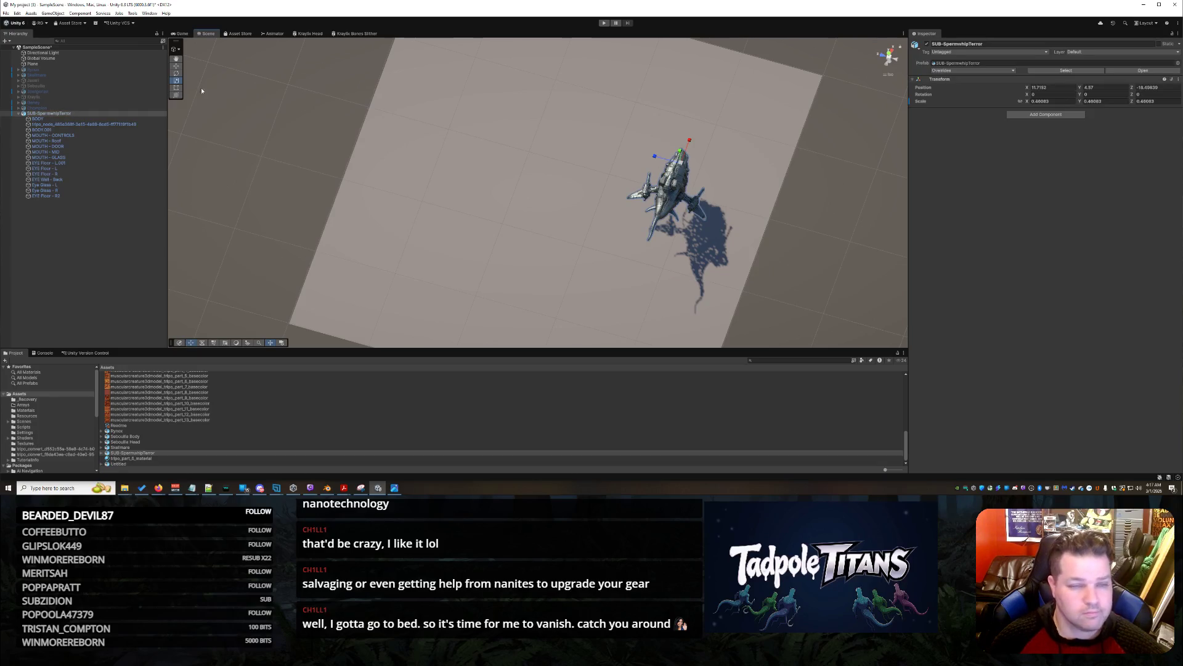
key(w)
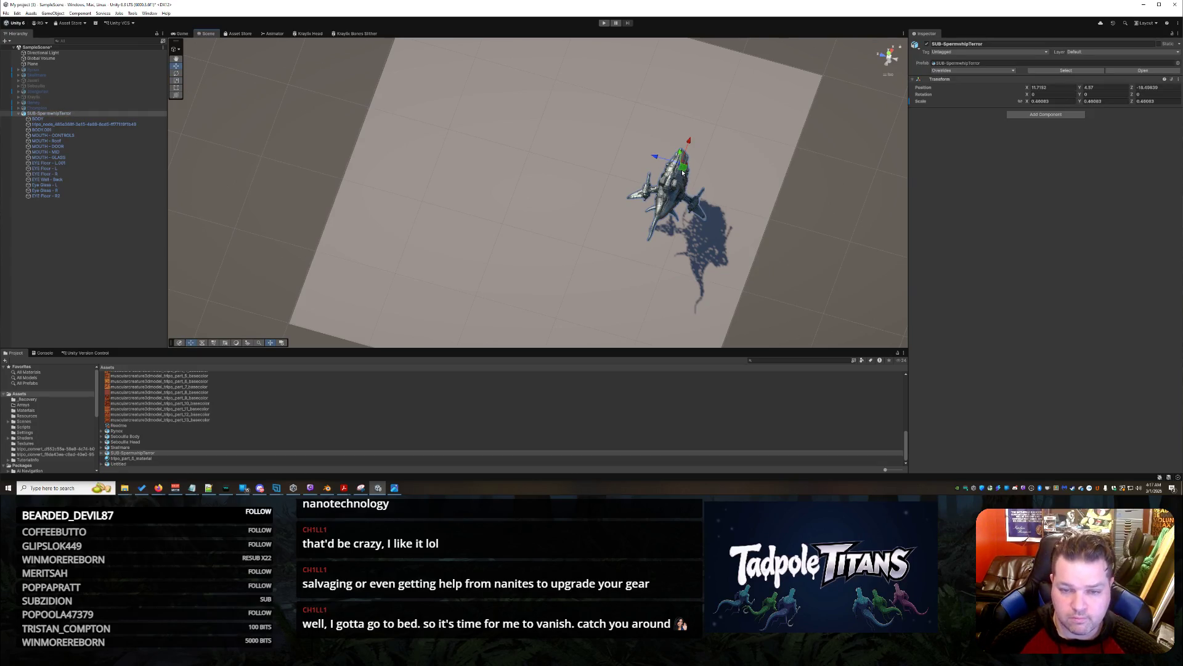
drag(683, 173, 531, 246)
mouse_move(747, 275)
mouse_down()
mouse_move(597, 166)
mouse_move(678, 228)
mouse_move(760, 254)
mouse_move(705, 256)
mouse_move(720, 253)
mouse_move(514, 168)
mouse_move(454, 183)
mouse_move(638, 329)
mouse_up()
Orbit to a top-down view and bring up the plane's Select Material picker
right_click(638, 330)
click(511, 350)
click(520, 322)
mouse_move(520, 322)
mouse_down()
mouse_move(593, 224)
mouse_move(668, 257)
mouse_move(683, 252)
mouse_move(610, 246)
mouse_move(618, 291)
mouse_move(626, 251)
mouse_move(624, 269)
mouse_move(571, 267)
mouse_move(580, 270)
mouse_up()
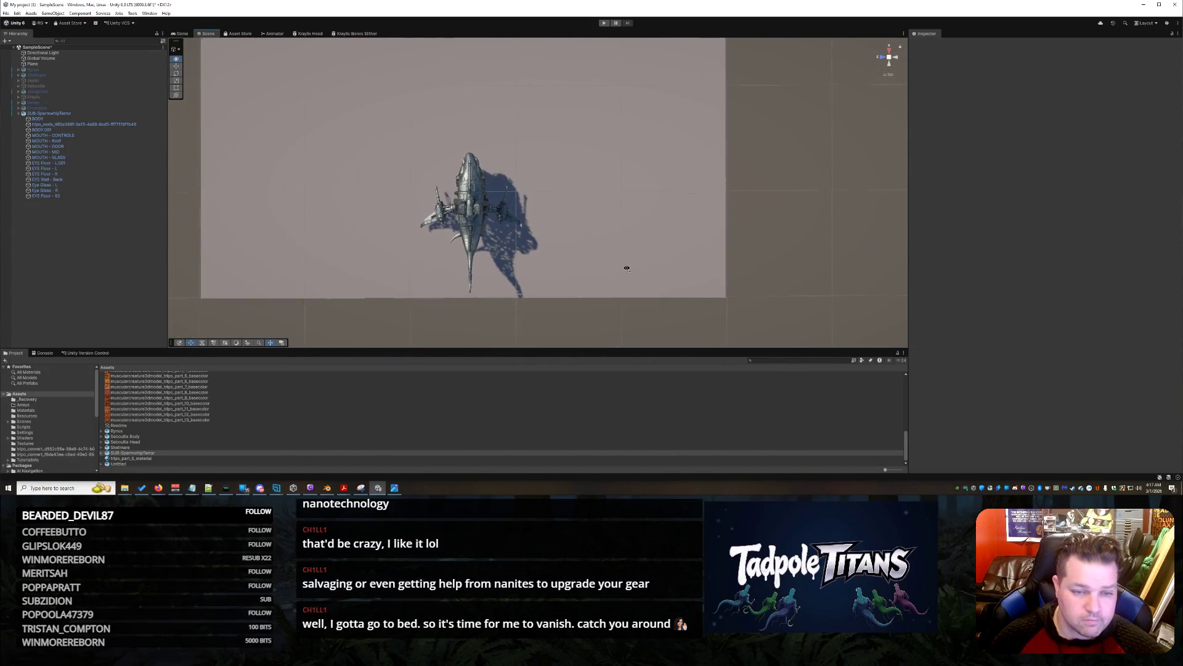
scroll(626, 264, up, 5)
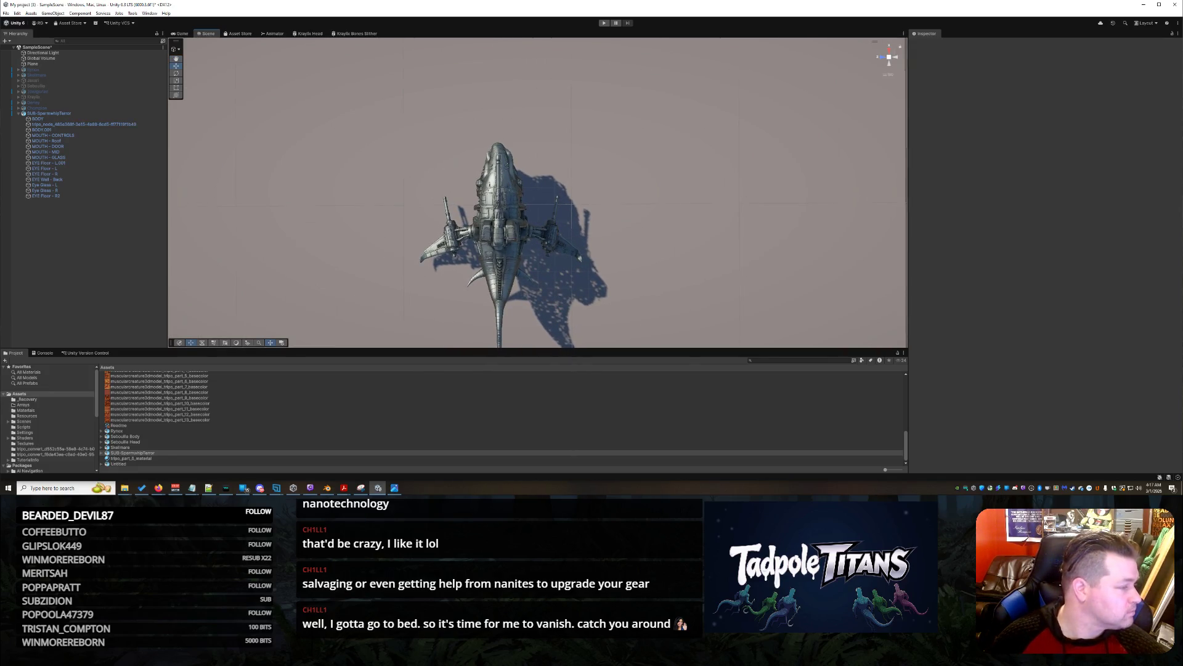
click(158, 488)
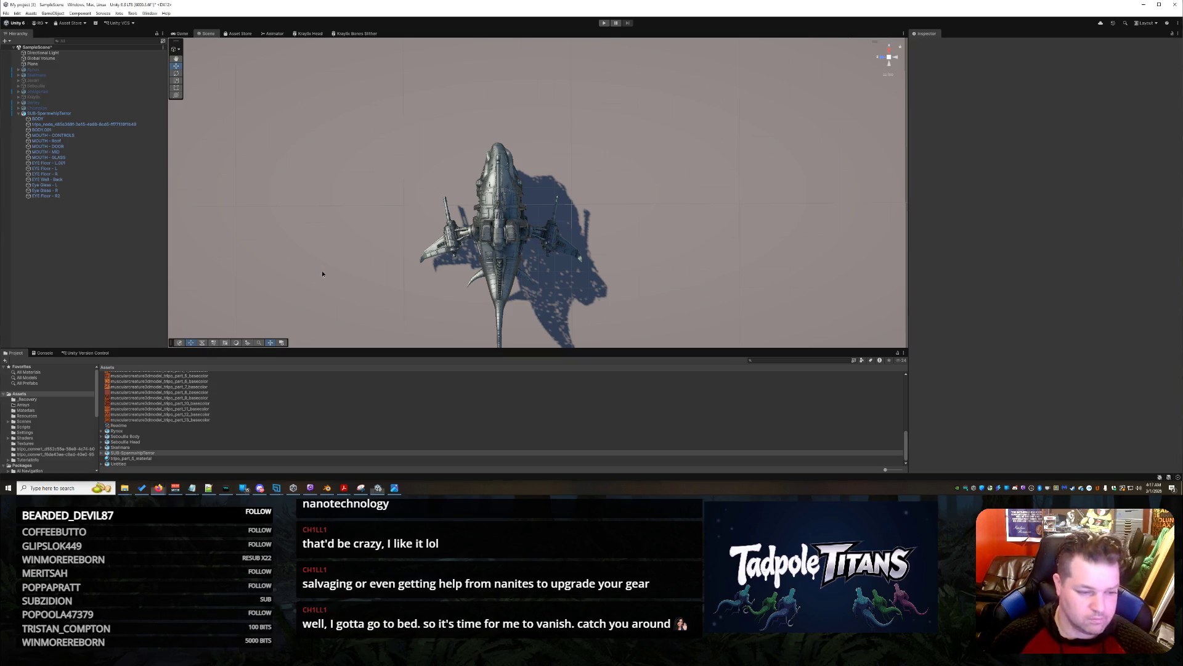
scroll(702, 291, up, 2)
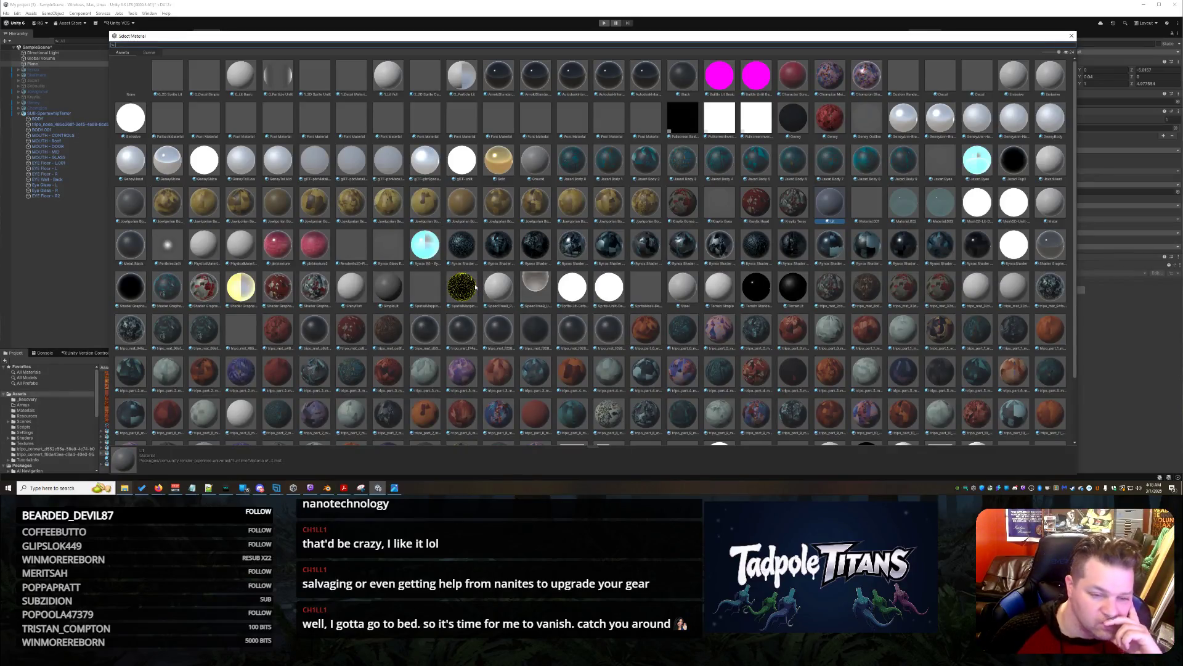
Close and reopen the plane's material picker, browsing the available materials
scroll(476, 286, down, 3)
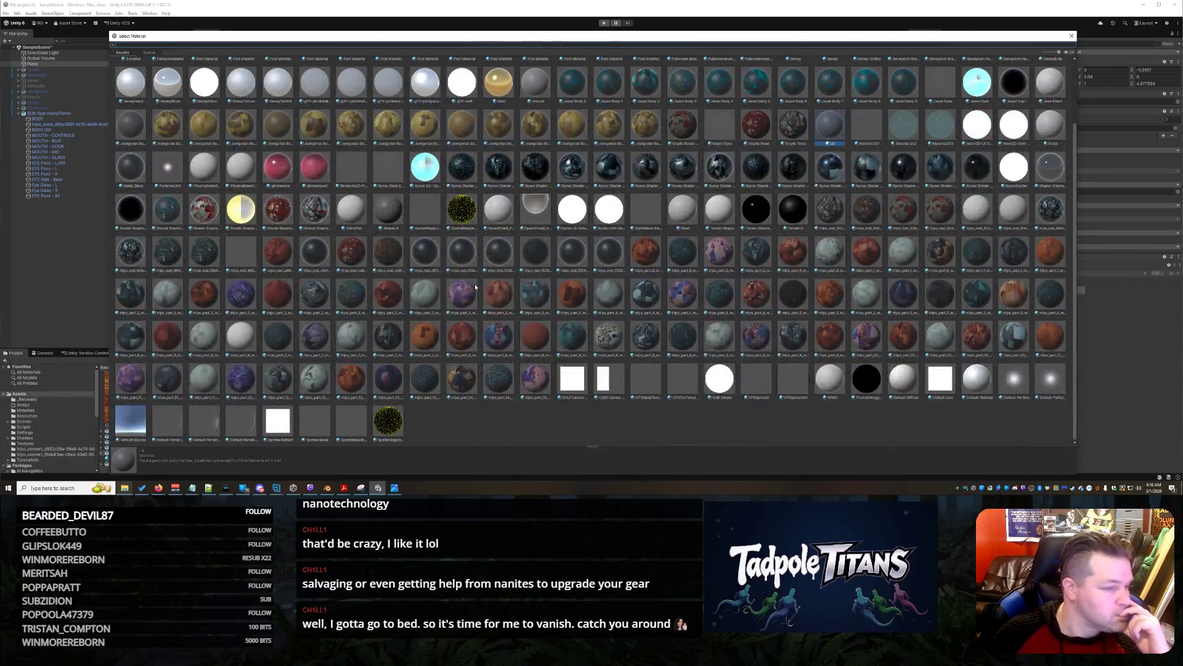
mouse_move(192, 488)
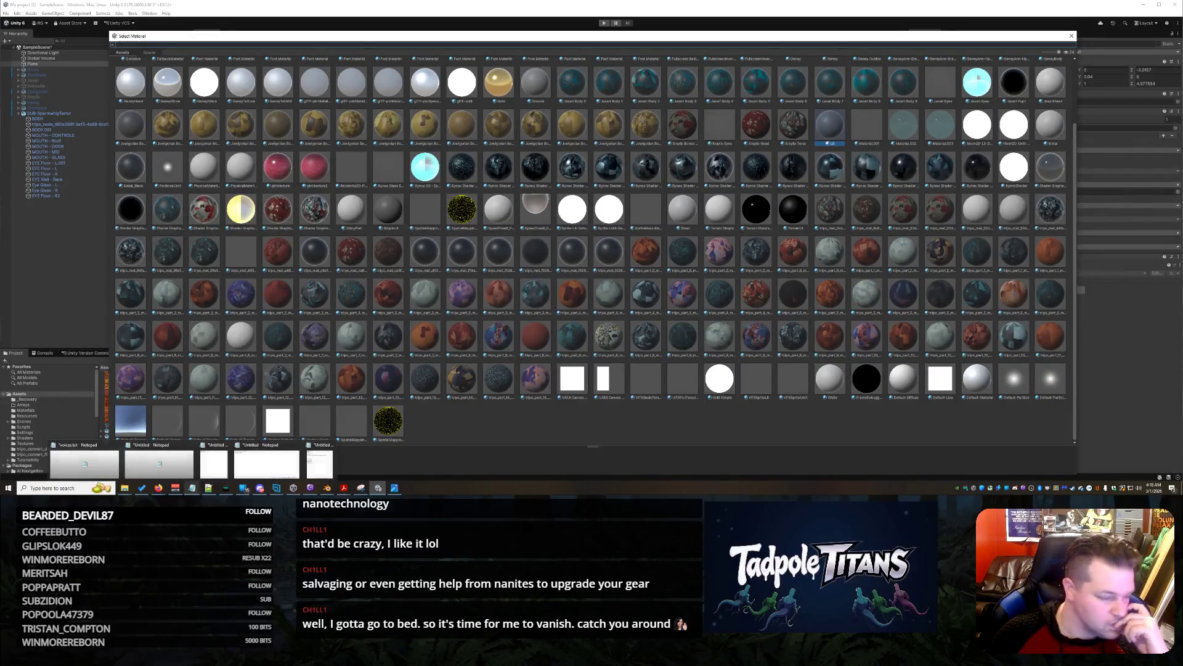
key(Escape)
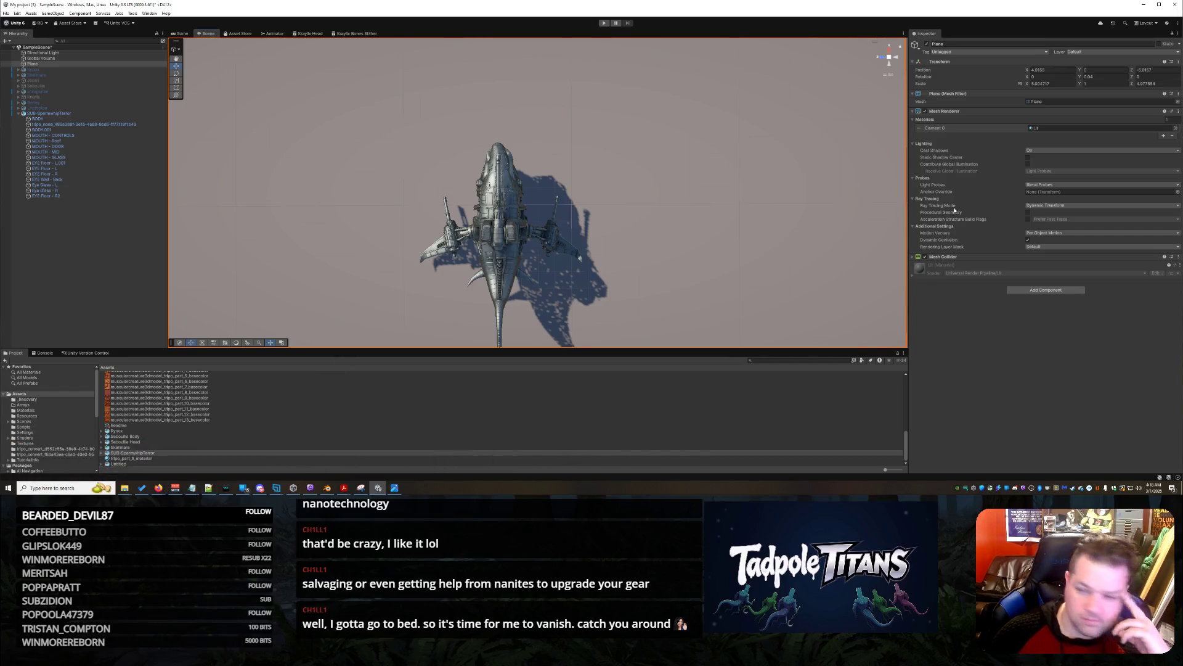
click(1176, 128)
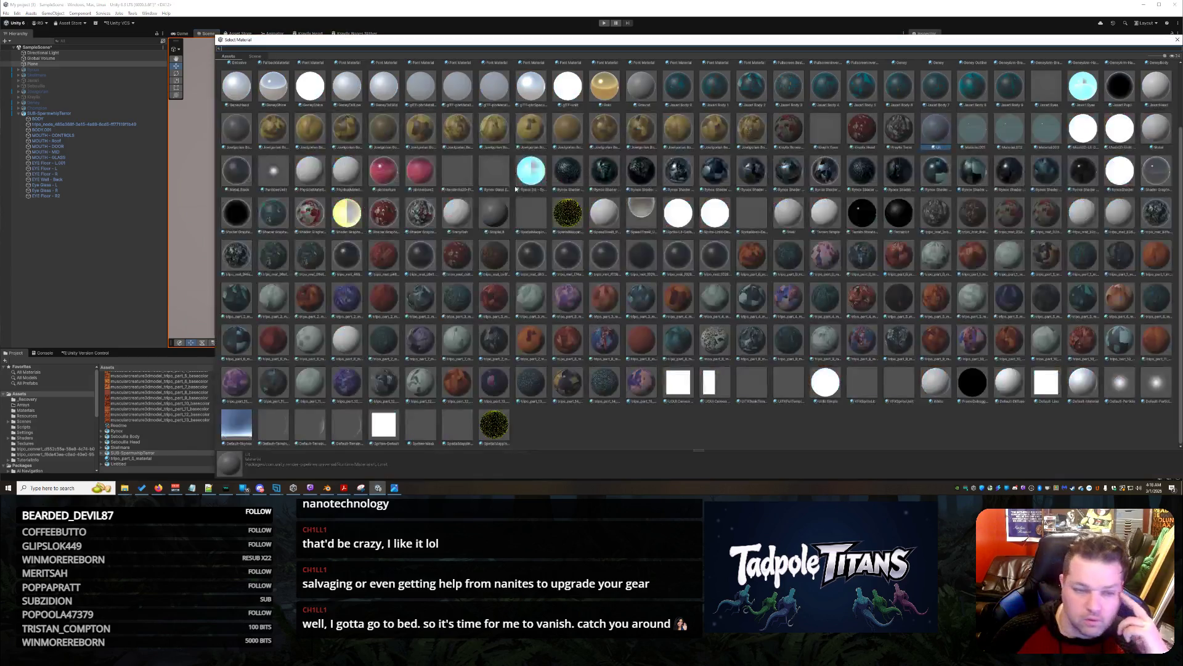
scroll(343, 130, up, 3)
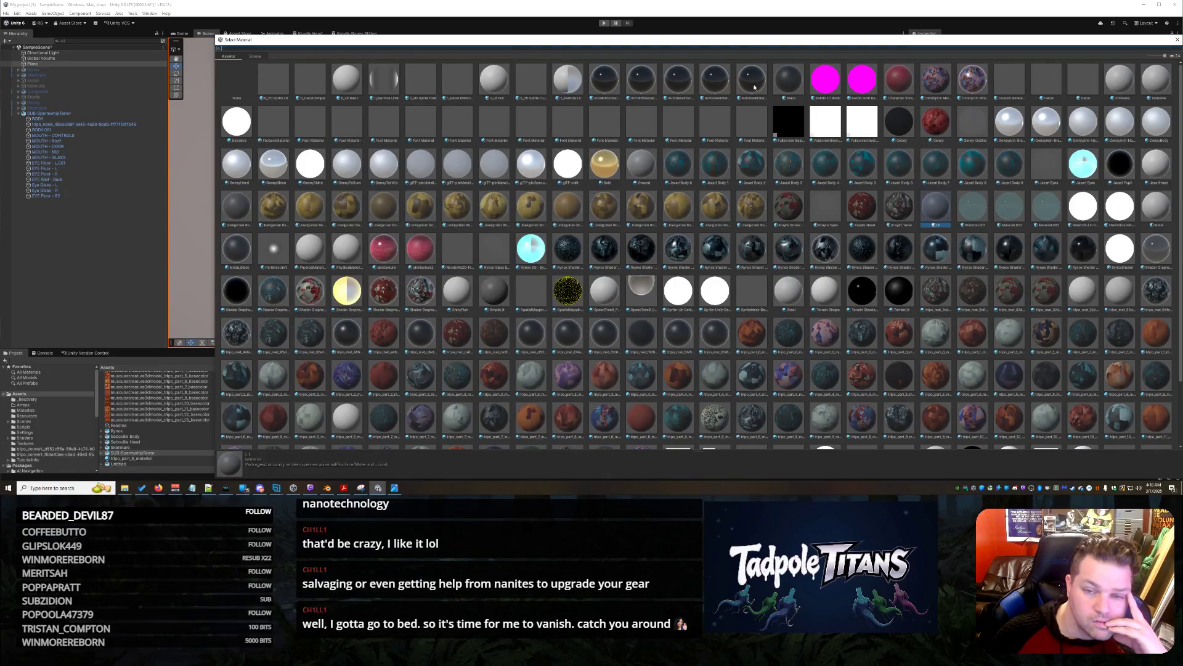
scroll(750, 127, down, 3)
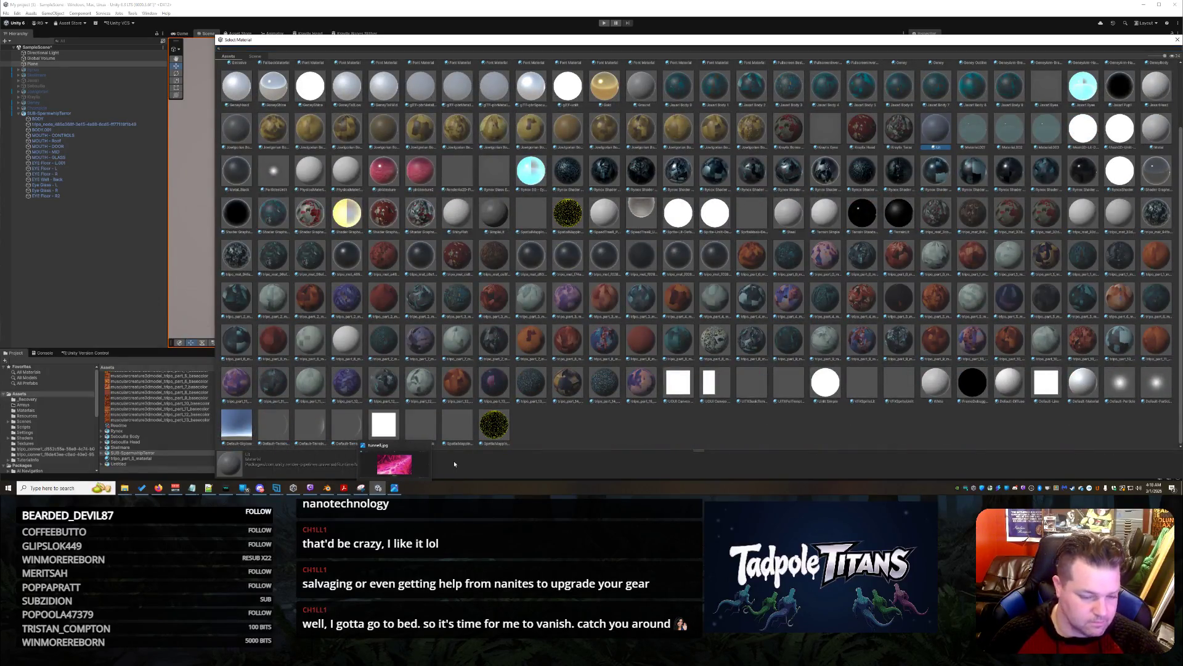
mouse_move(124, 488)
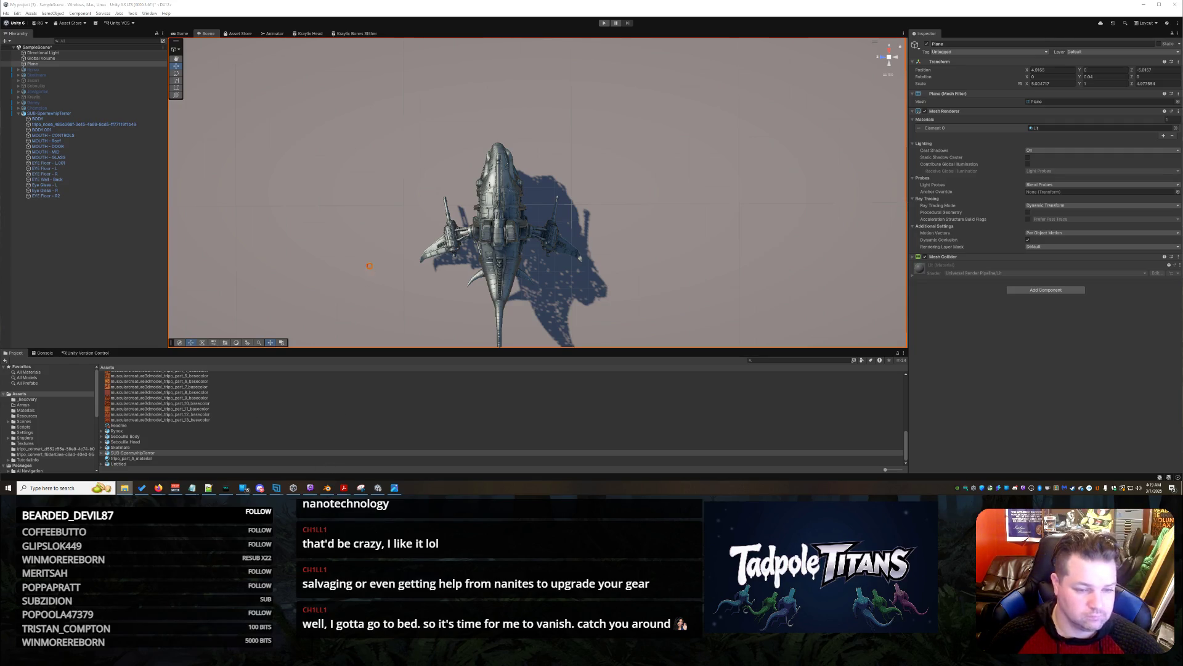
click(590, 249)
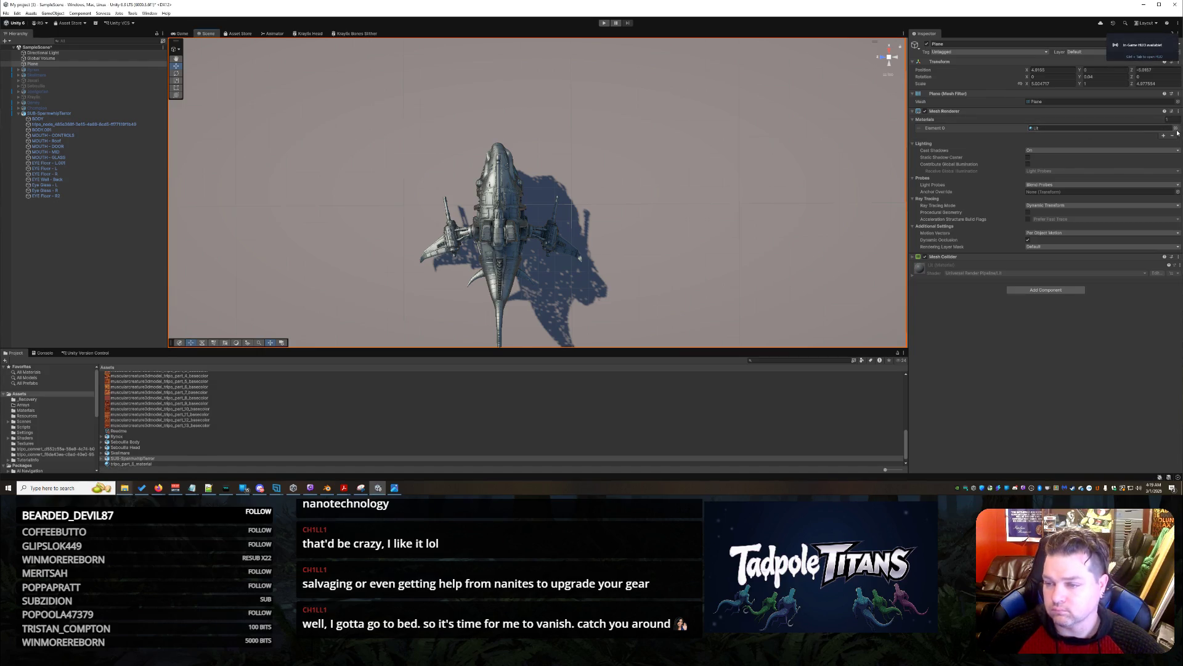
Toggle the picker's Scene and Assets lists, search '4', close it, and select the 4Ptyp texture
click(1175, 128)
scroll(555, 218, up, 2)
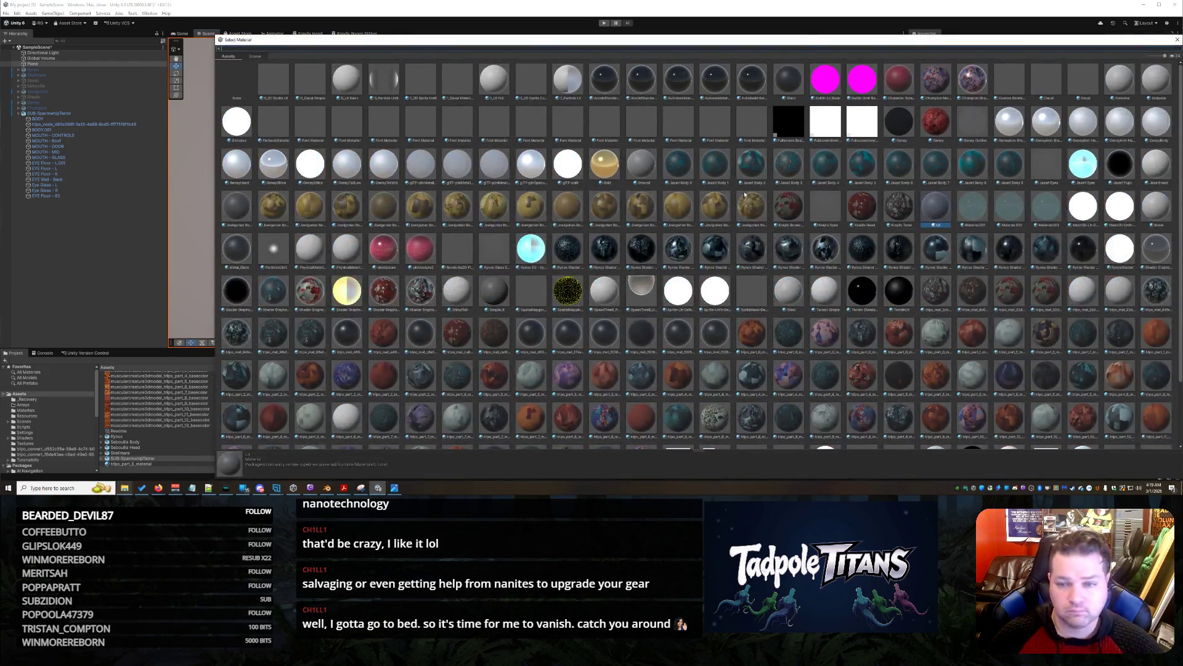
click(253, 56)
click(228, 56)
scroll(403, 312, down, 2)
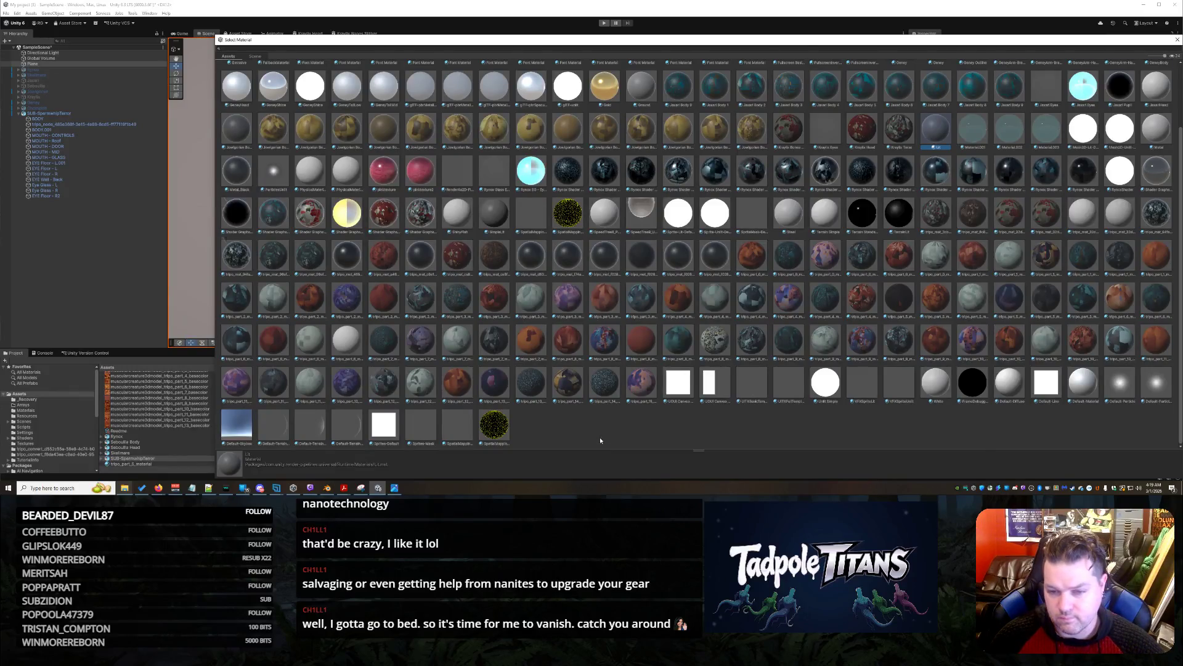
scroll(600, 440, up, 3)
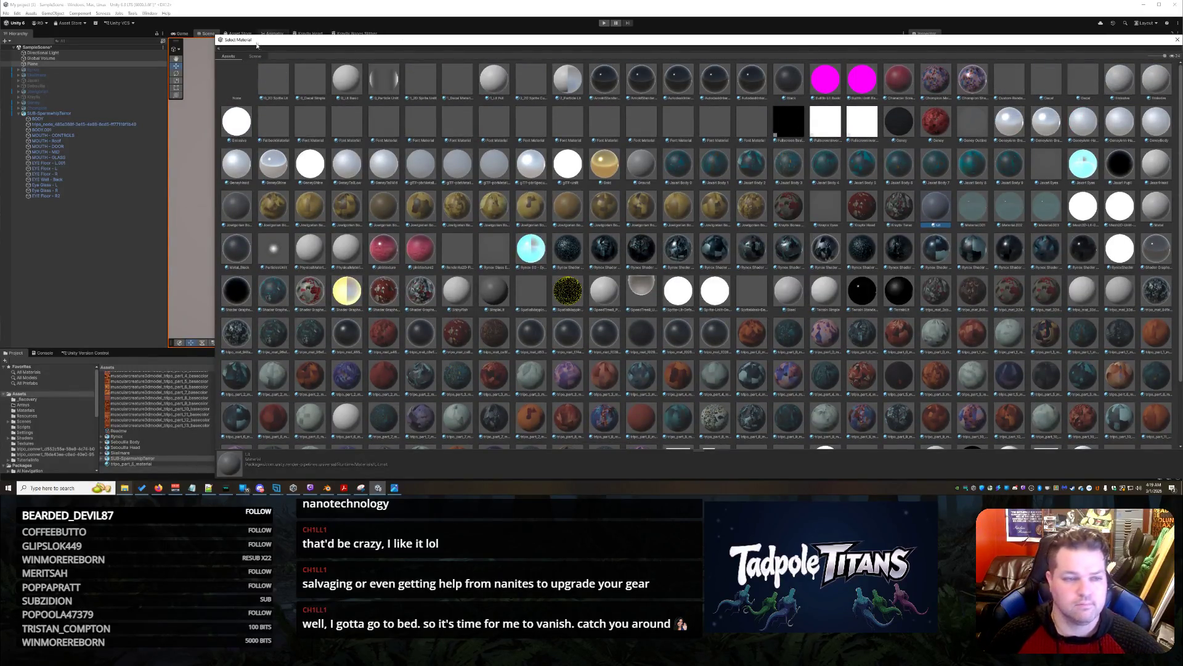
text(4)
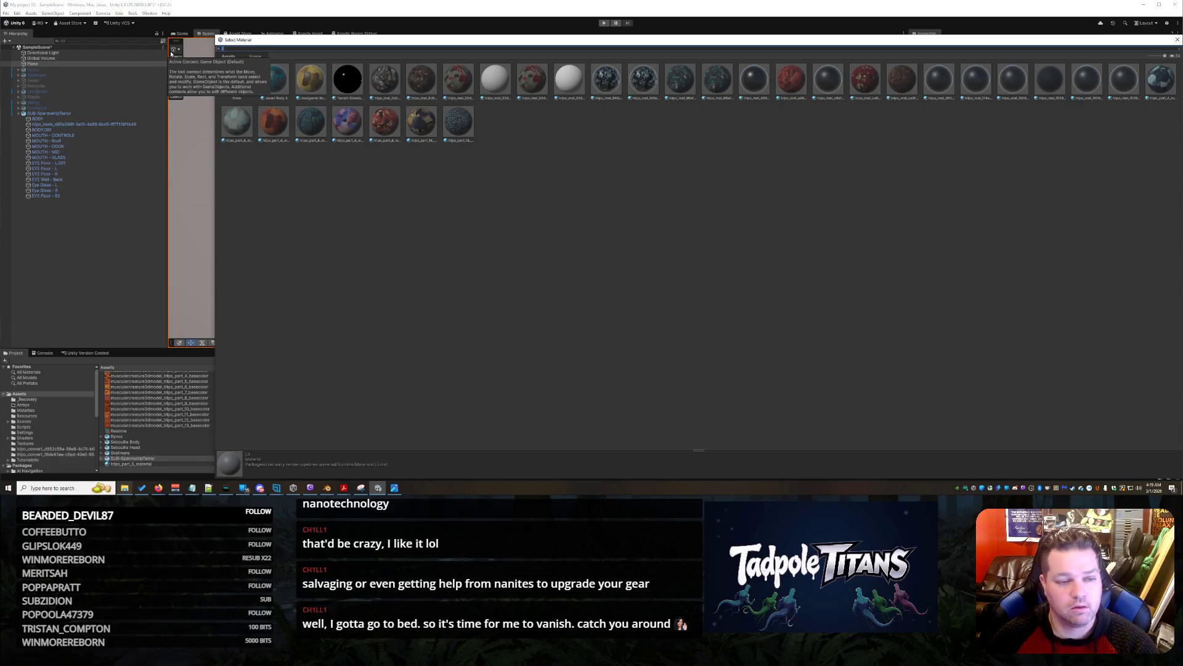
click(180, 198)
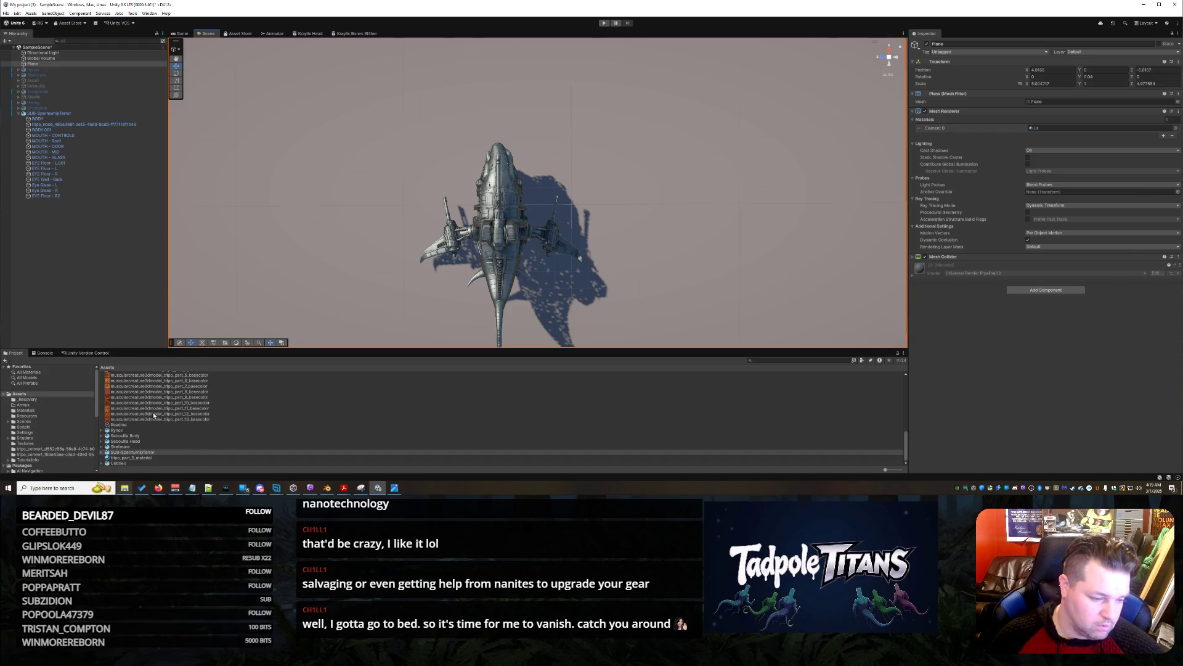
scroll(158, 417, up, 5)
click(119, 440)
Drag the 4Ptyp texture onto the plane and select the textured Plane
mouse_move(119, 440)
mouse_down()
mouse_move(244, 355)
mouse_move(309, 261)
mouse_up()
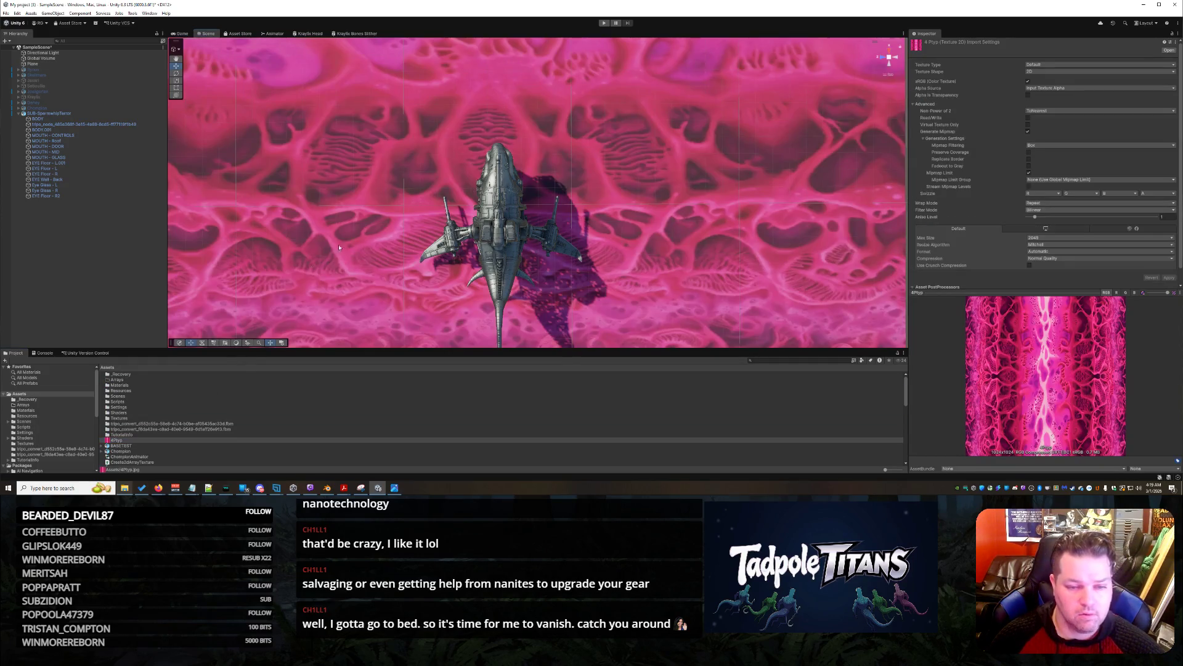
scroll(337, 249, down, 10)
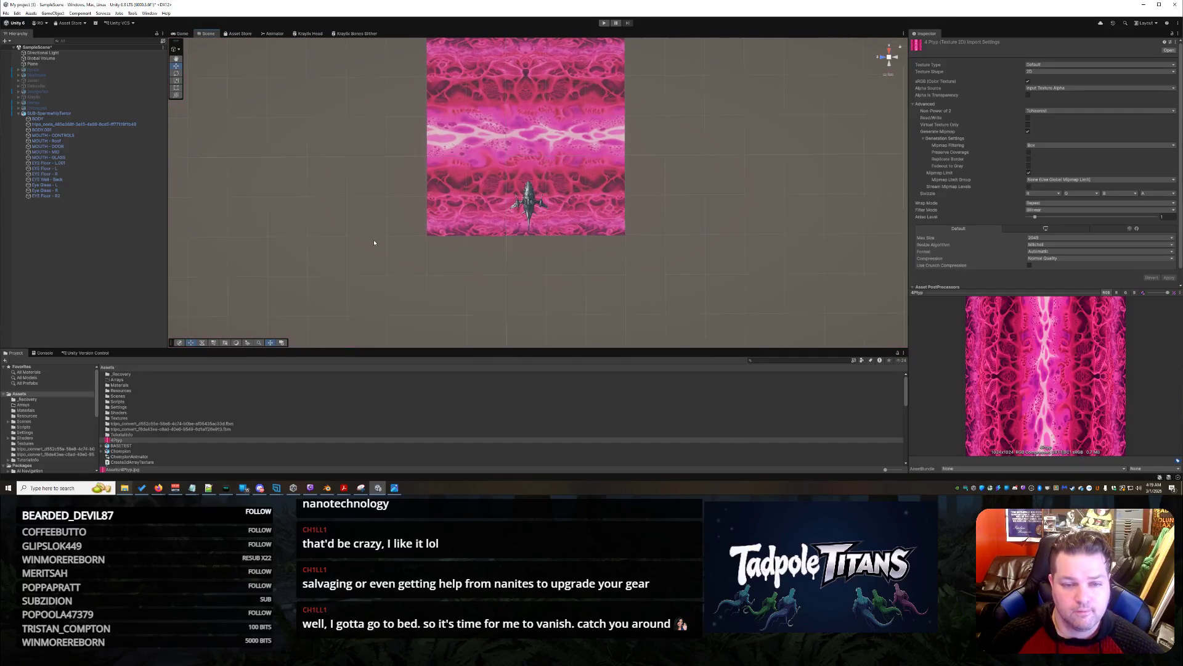
scroll(373, 243, up, 8)
right_click(400, 208)
click(419, 215)
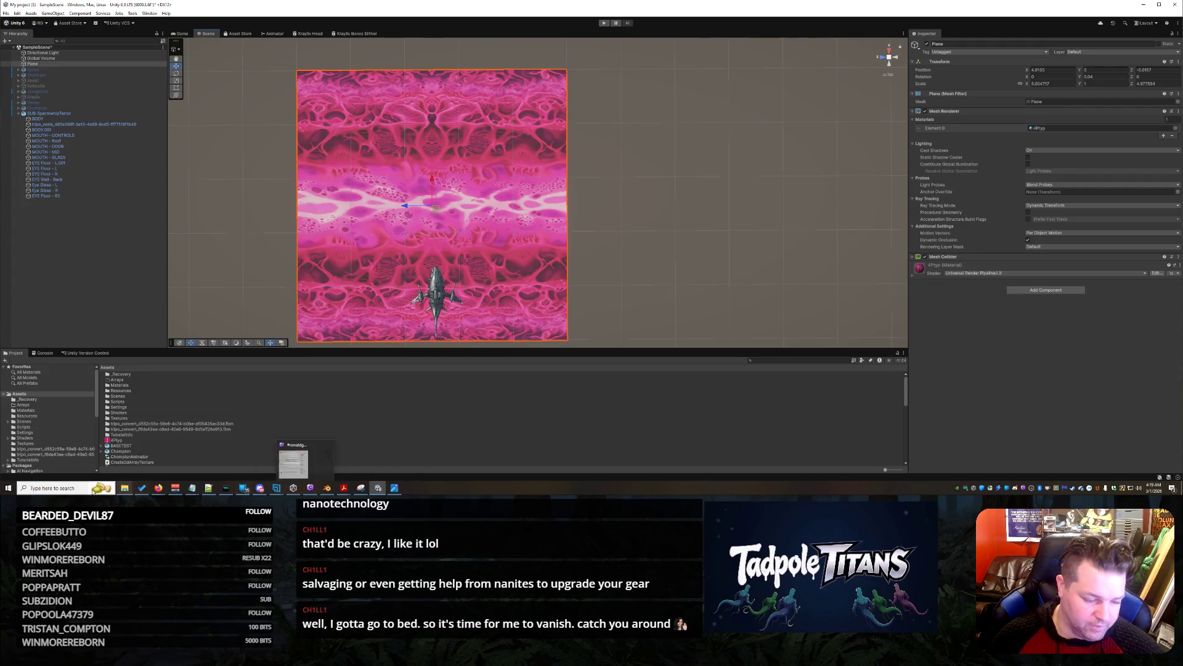
click(50, 488)
Search 'pho' and launch Adobe Photoshop CS6
text(pho)
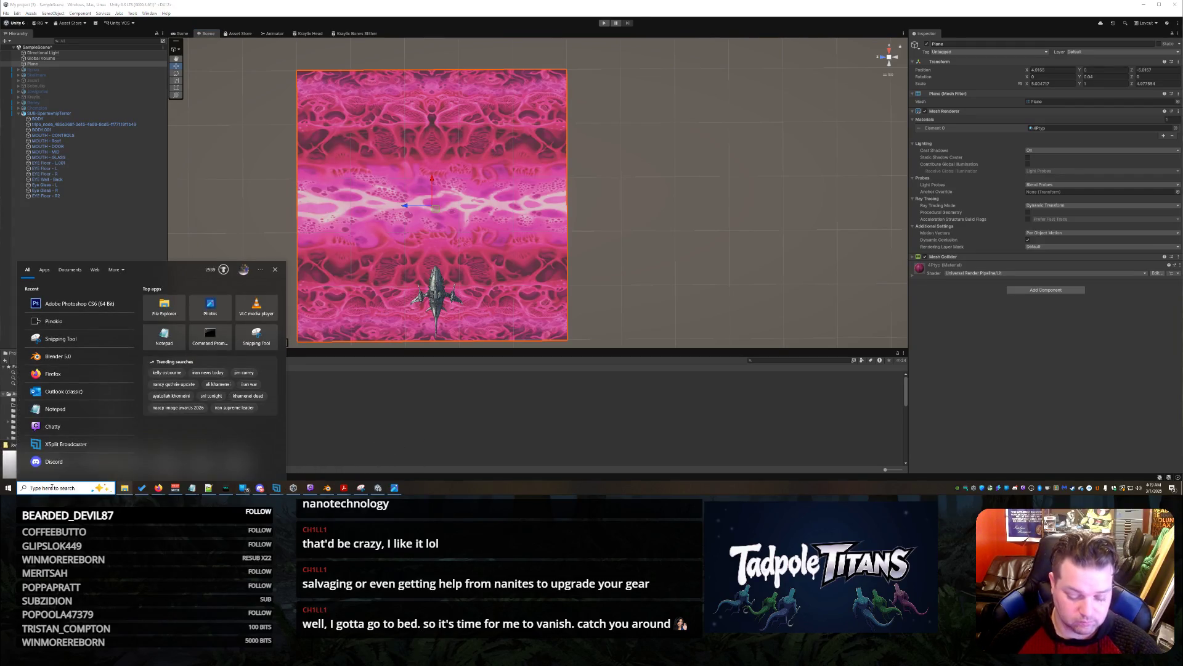
click(75, 300)
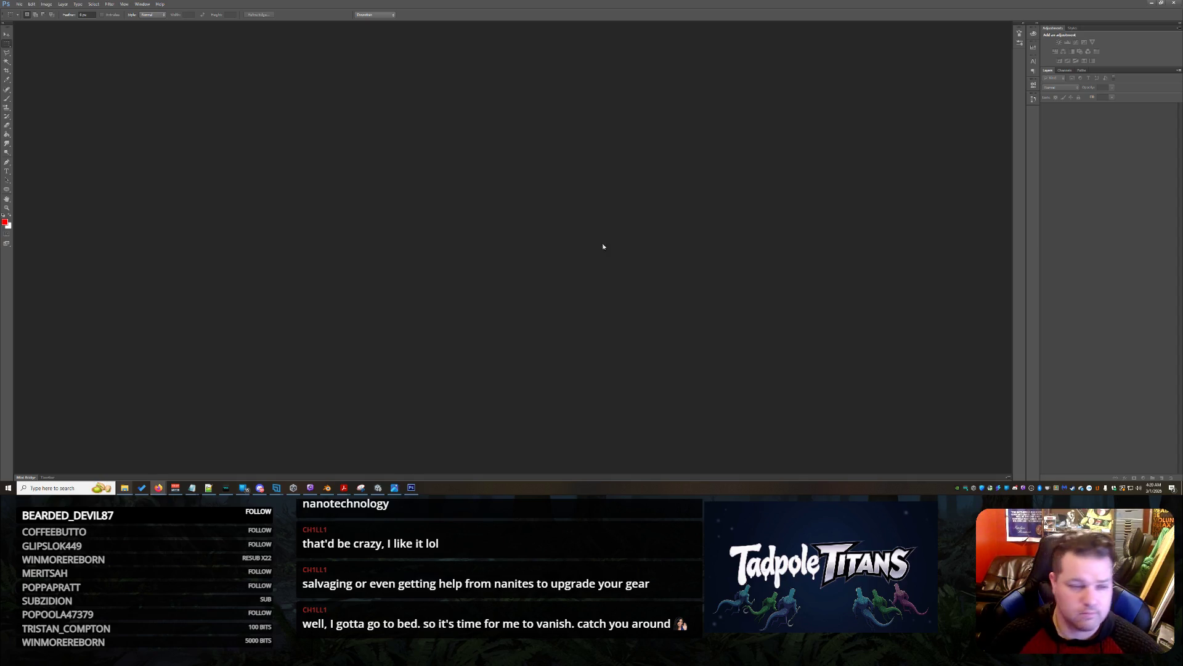
Use File > Open to load the pink tunnel texture image into Photoshop
click(19, 5)
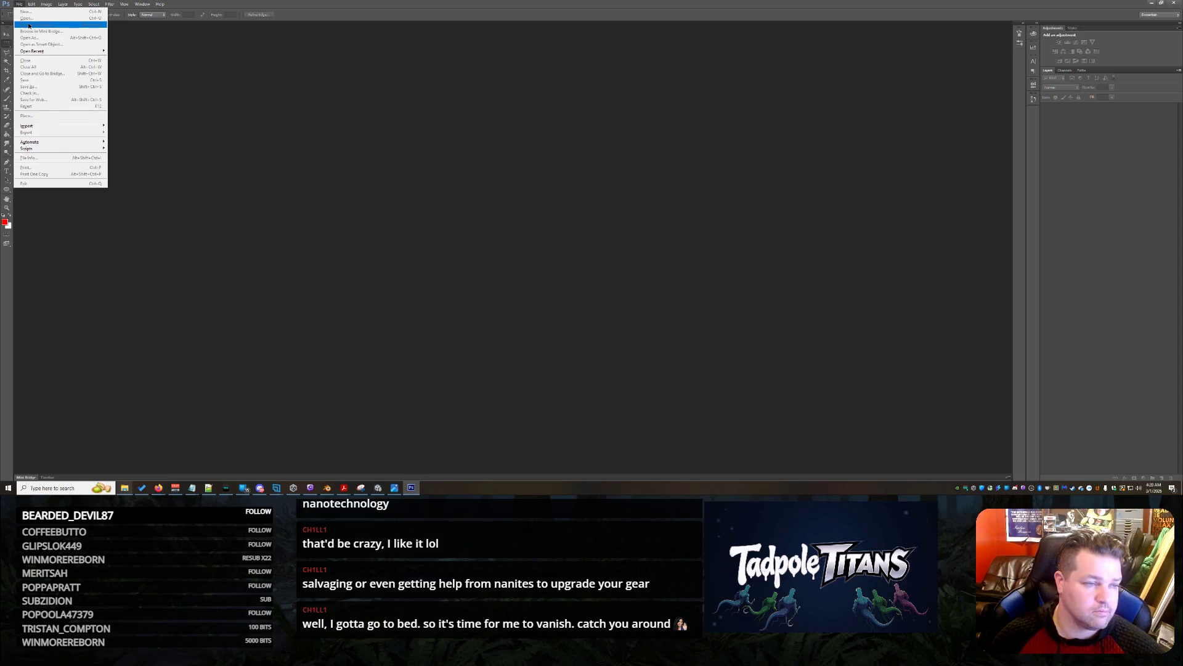
click(201, 123)
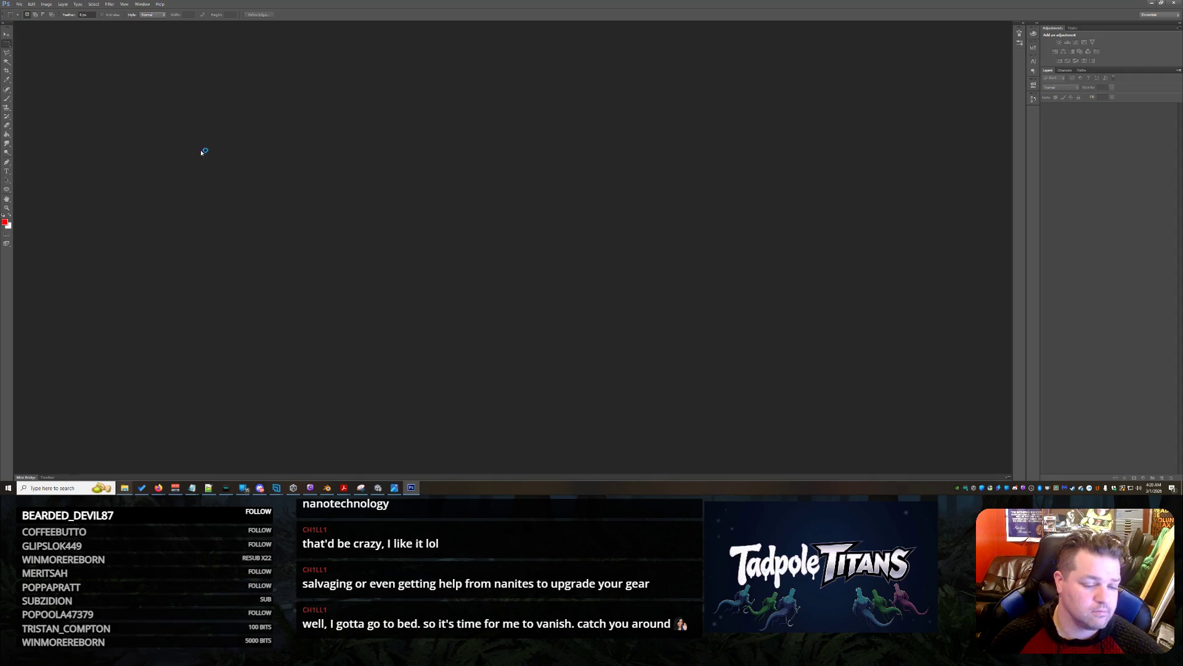
click(19, 4)
click(28, 18)
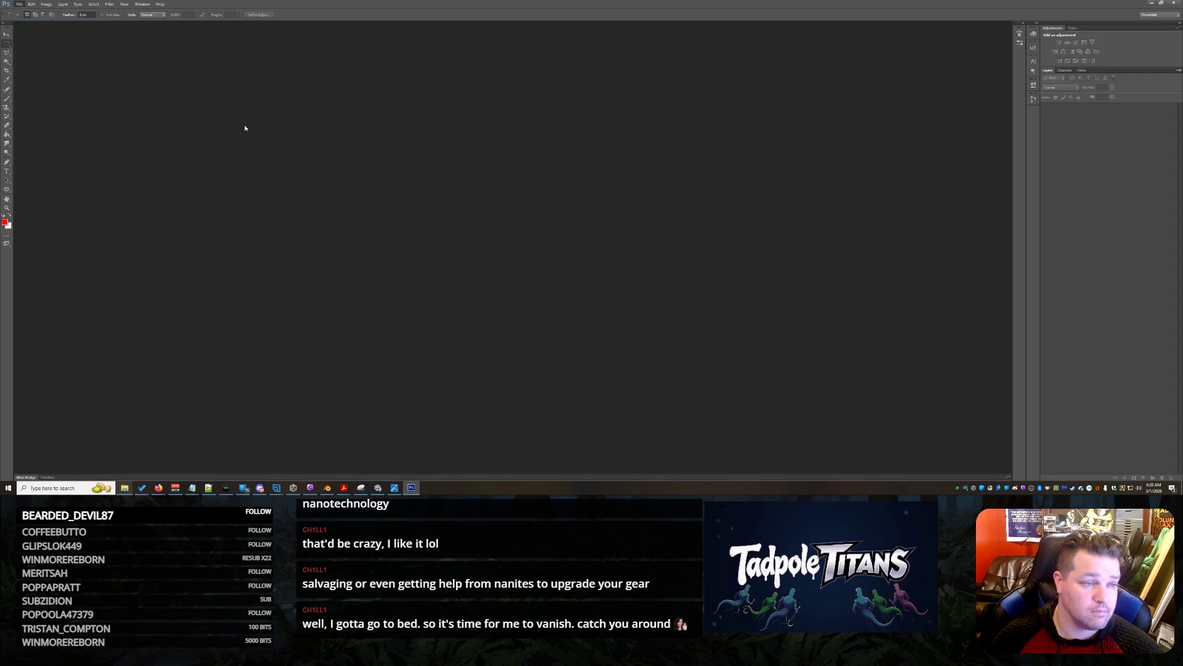
key(Escape)
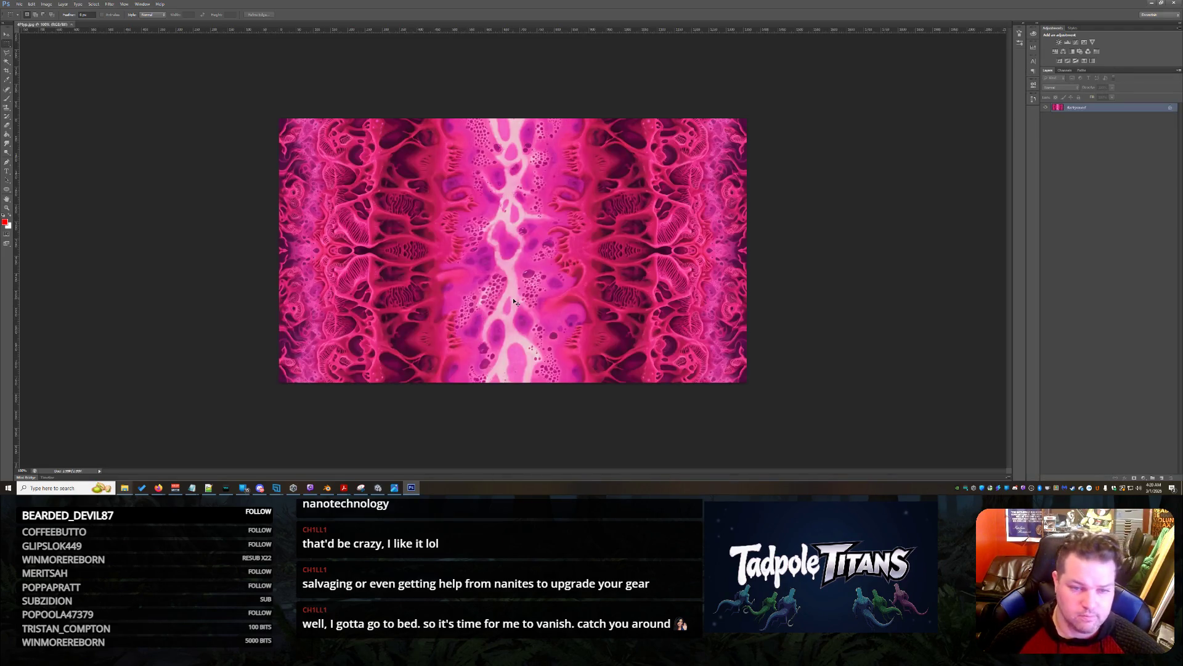
key(ctrl+a)
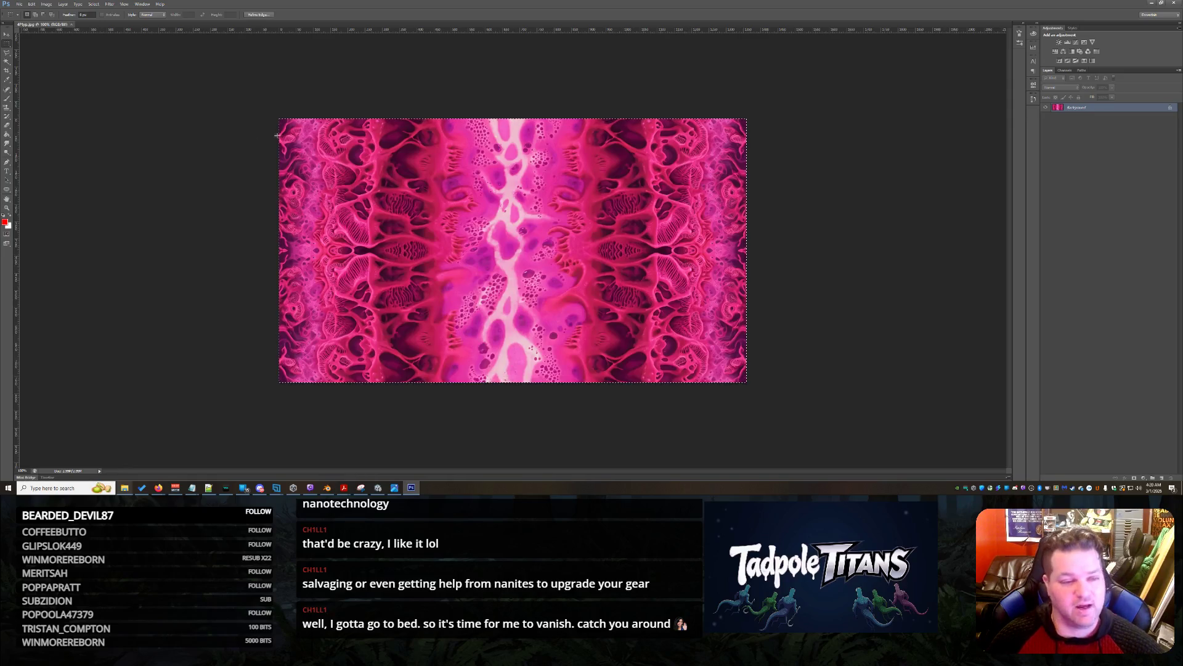
click(7, 35)
mouse_move(465, 196)
mouse_down()
mouse_move(487, 341)
mouse_move(530, 178)
mouse_move(539, 232)
mouse_up()
key(ctrl+v)
drag(599, 182, 611, 207)
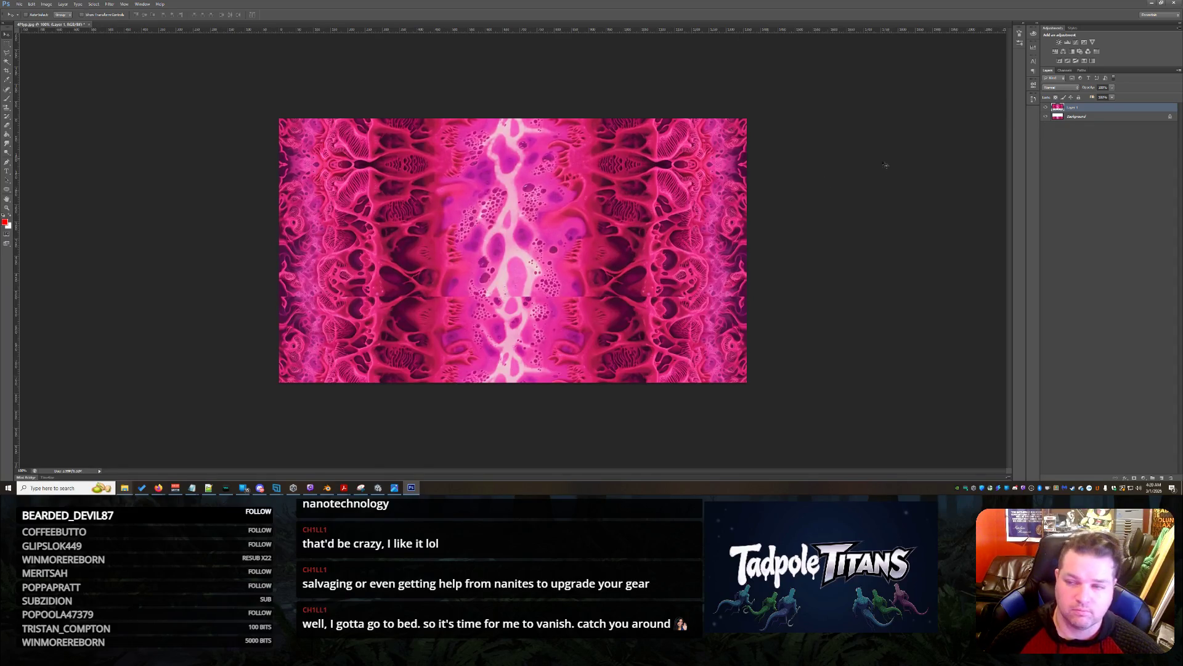
key(ctrl+alt+z)
key(ctrl+alt+z)
key(ctrl+alt+z)
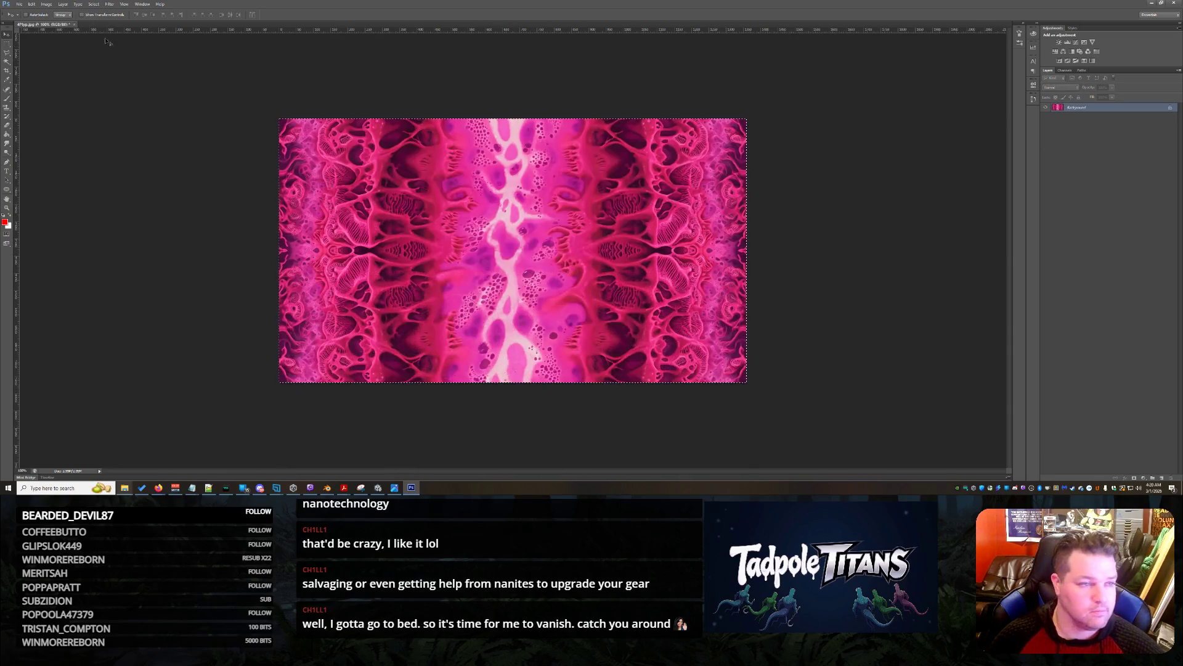
Increase canvas height anchored at the bottom, then duplicate the texture layer up into the new area
click(46, 4)
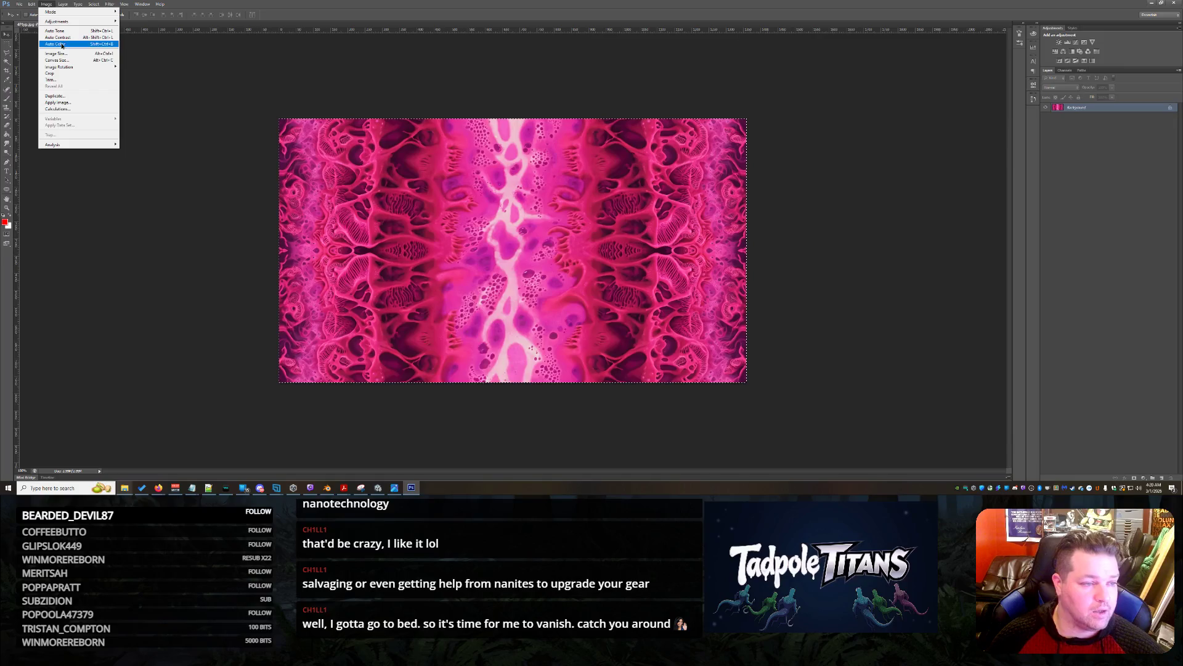
click(74, 60)
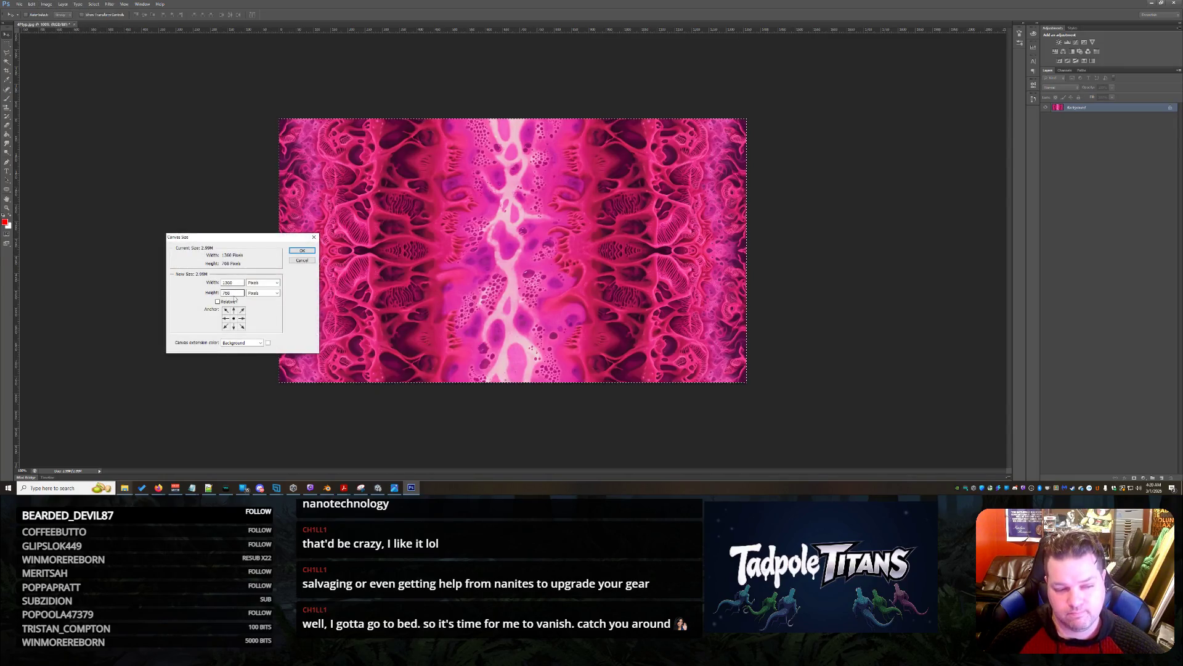
drag(236, 296, 193, 296)
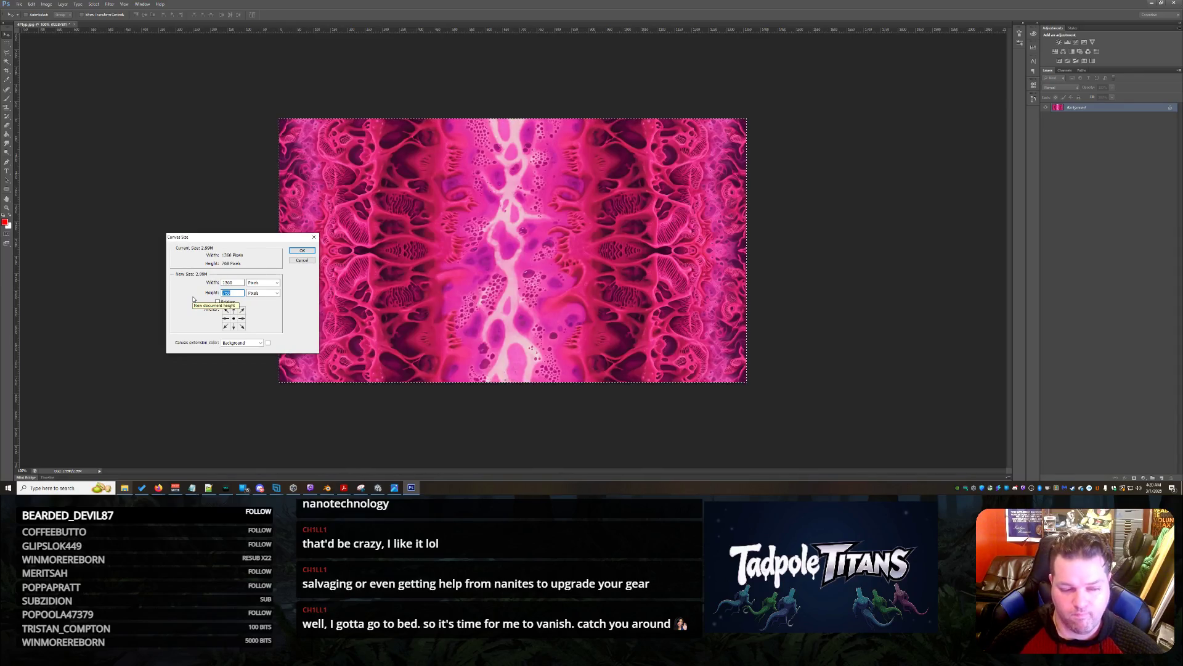
text(1536)
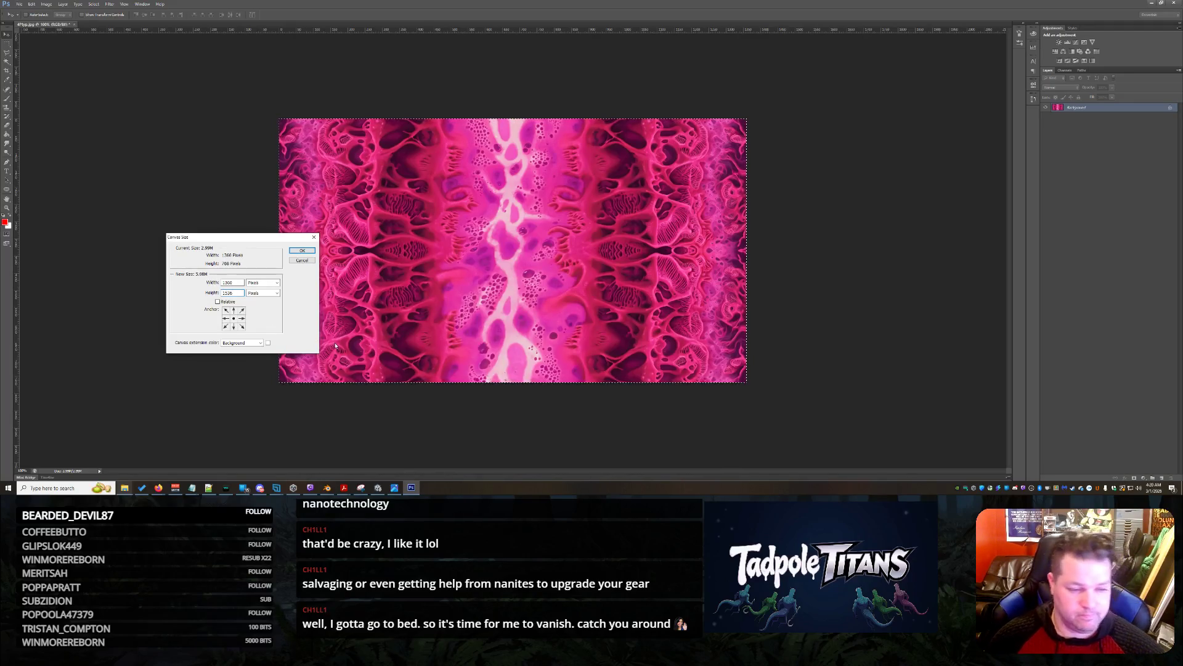
click(239, 328)
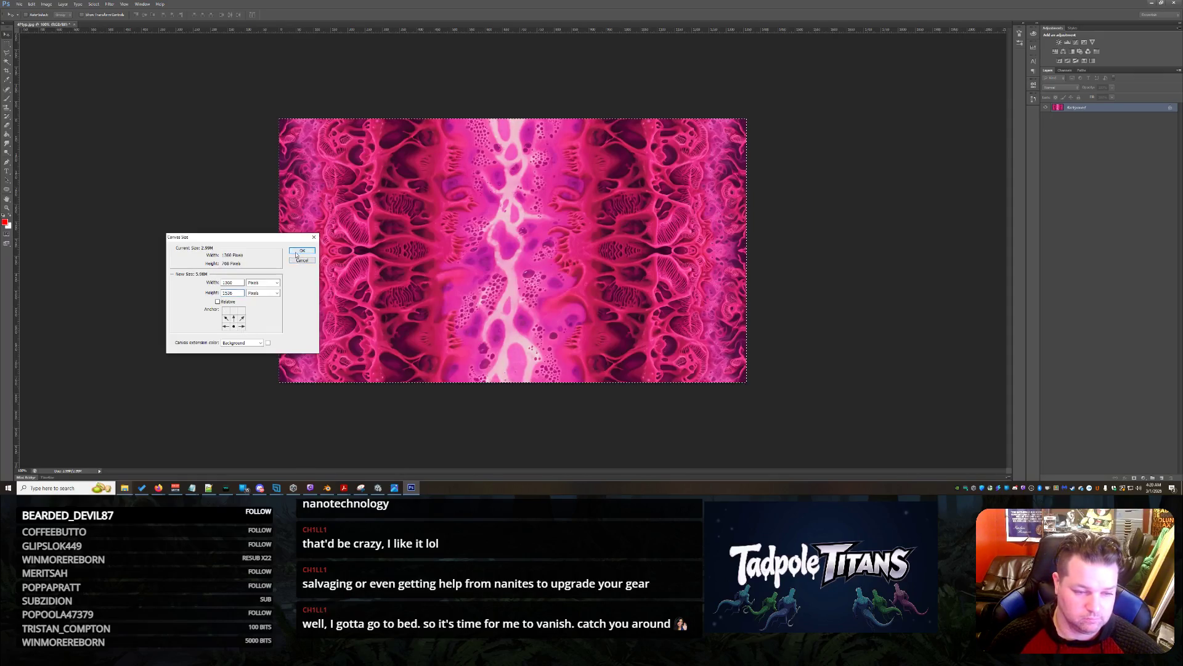
click(302, 251)
key(ctrl+j)
mouse_move(546, 444)
mouse_down()
mouse_move(537, 233)
mouse_move(544, 178)
mouse_move(558, 182)
mouse_up()
Flip the copied tunnel layer vertically and move it down below the original
mouse_move(601, 126)
mouse_down()
mouse_move(608, 185)
mouse_move(606, 172)
mouse_up()
key(ctrl+t)
right_click(608, 202)
click(638, 284)
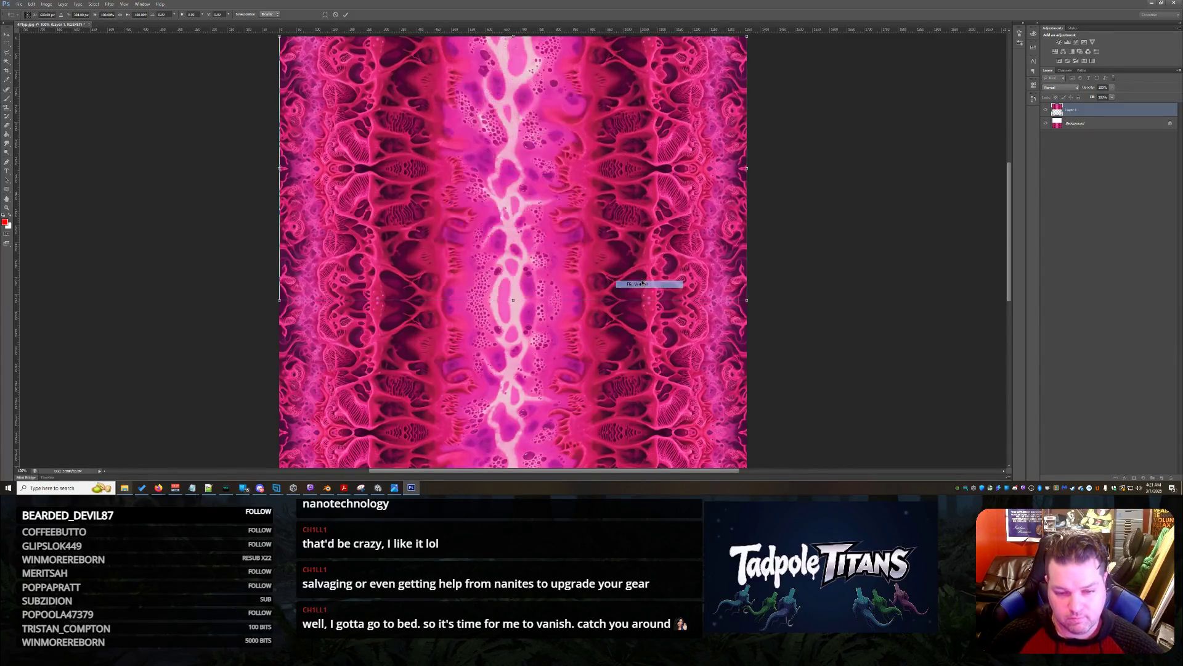
key(Return)
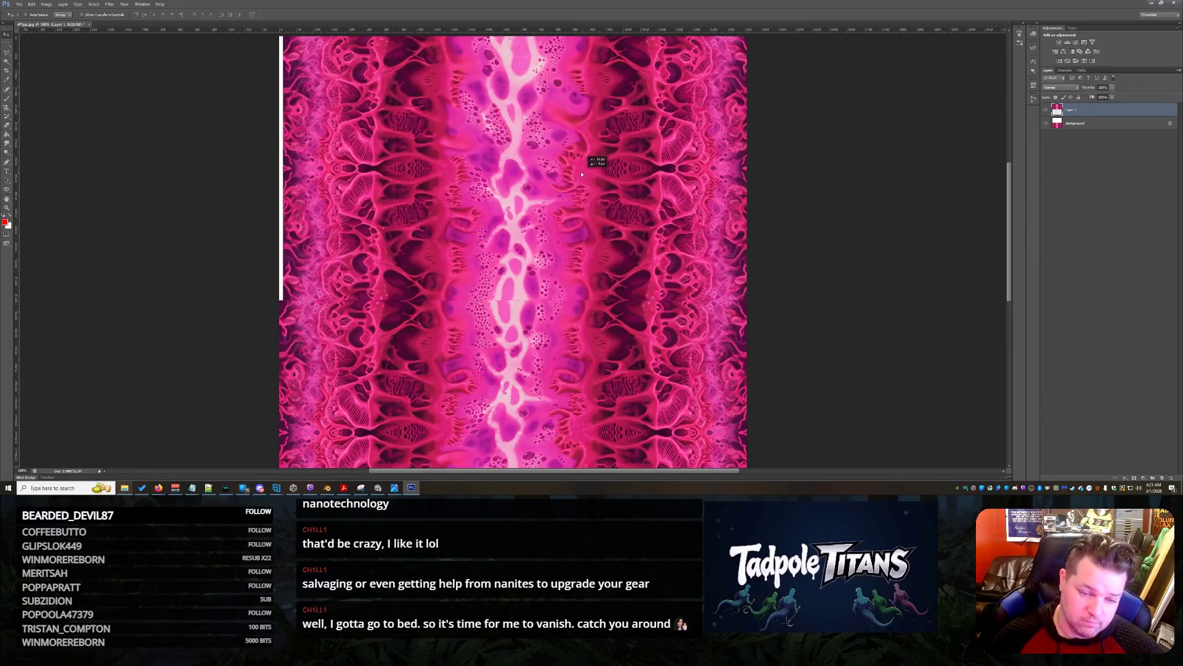
drag(609, 131, 615, 142)
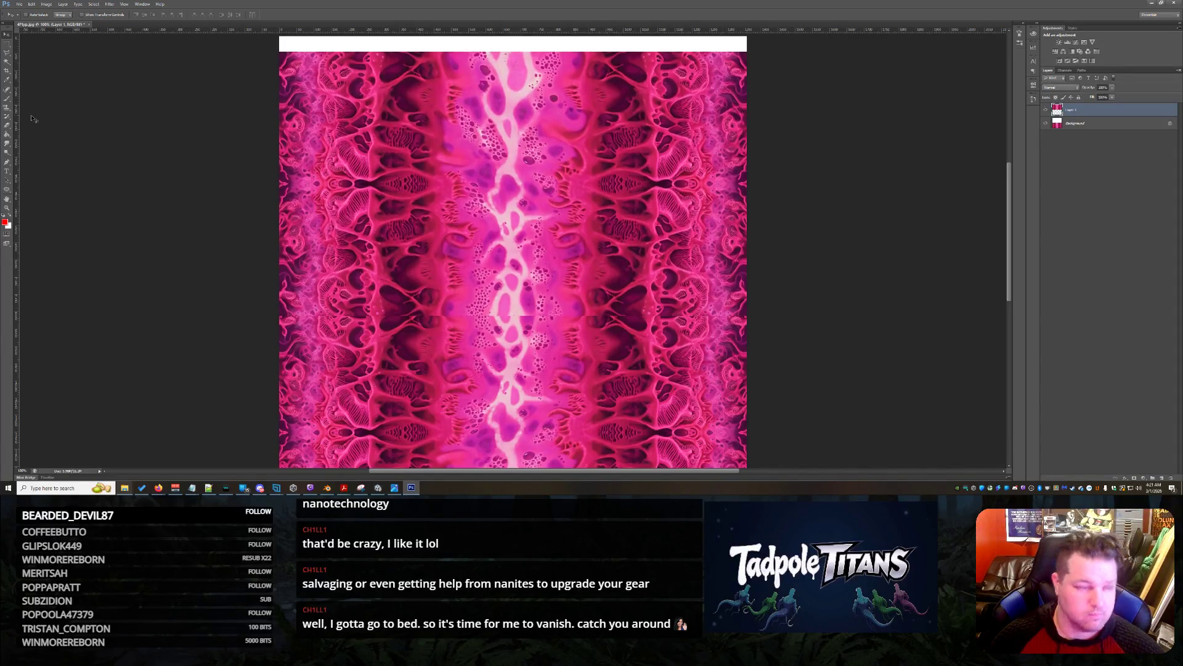
Erase the faint seam streak with the Eraser, then shift the flipped layer further down
click(6, 125)
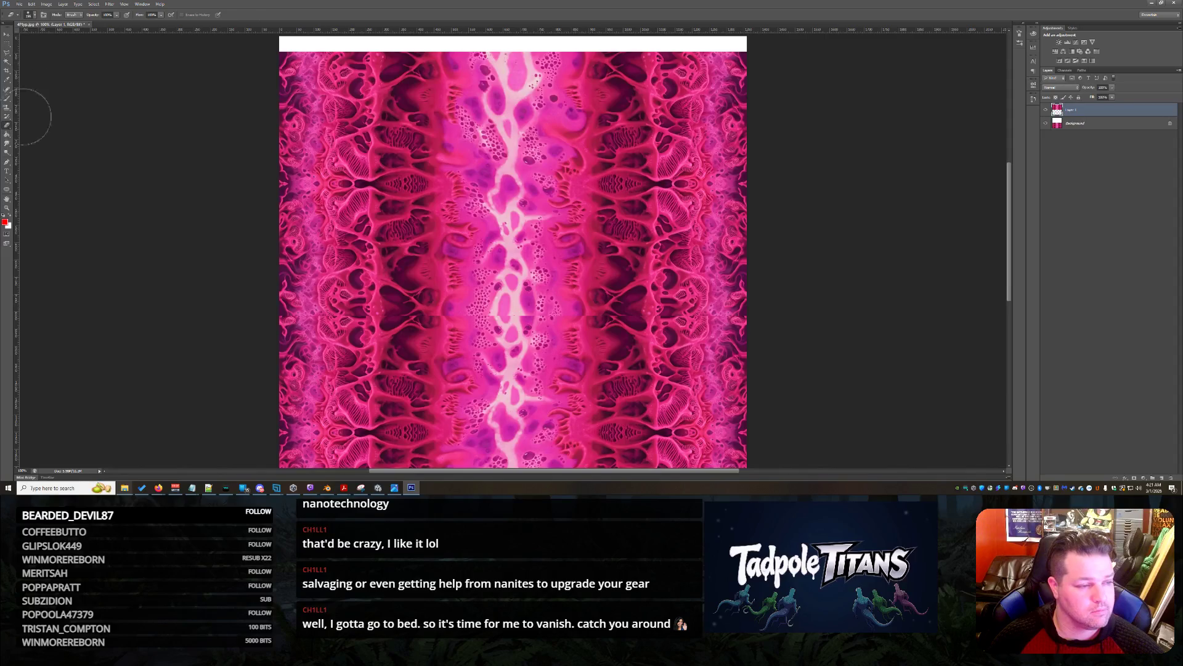
click(34, 14)
click(48, 55)
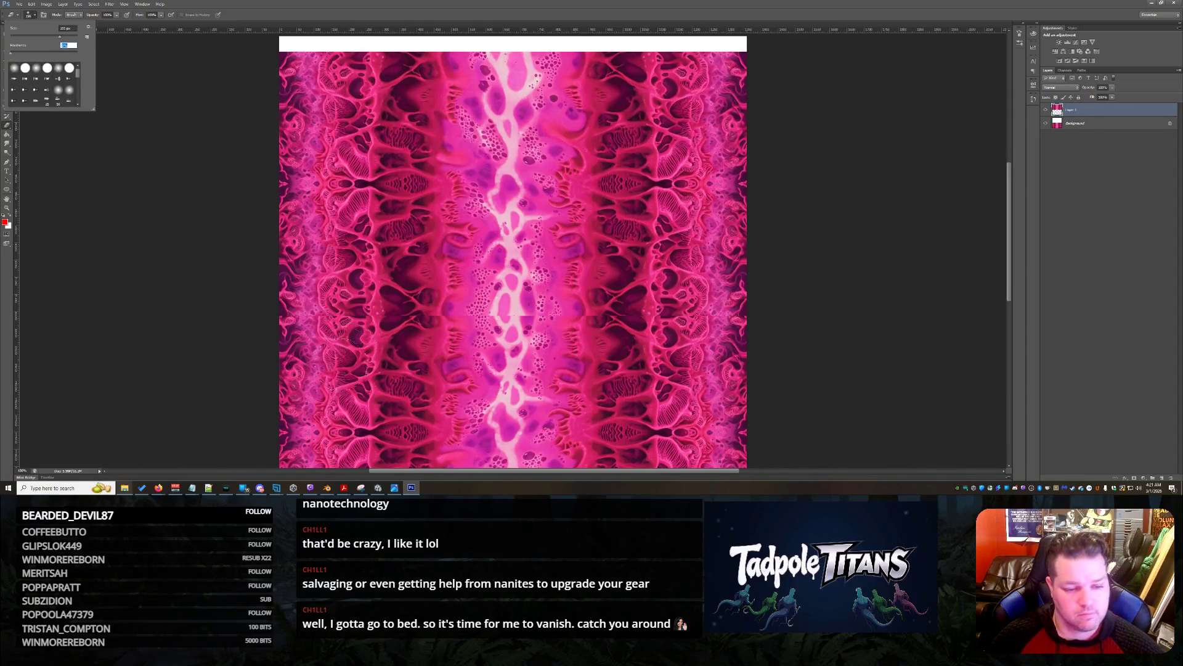
mouse_move(278, 297)
mouse_down()
mouse_move(396, 321)
mouse_move(745, 323)
mouse_up()
click(7, 35)
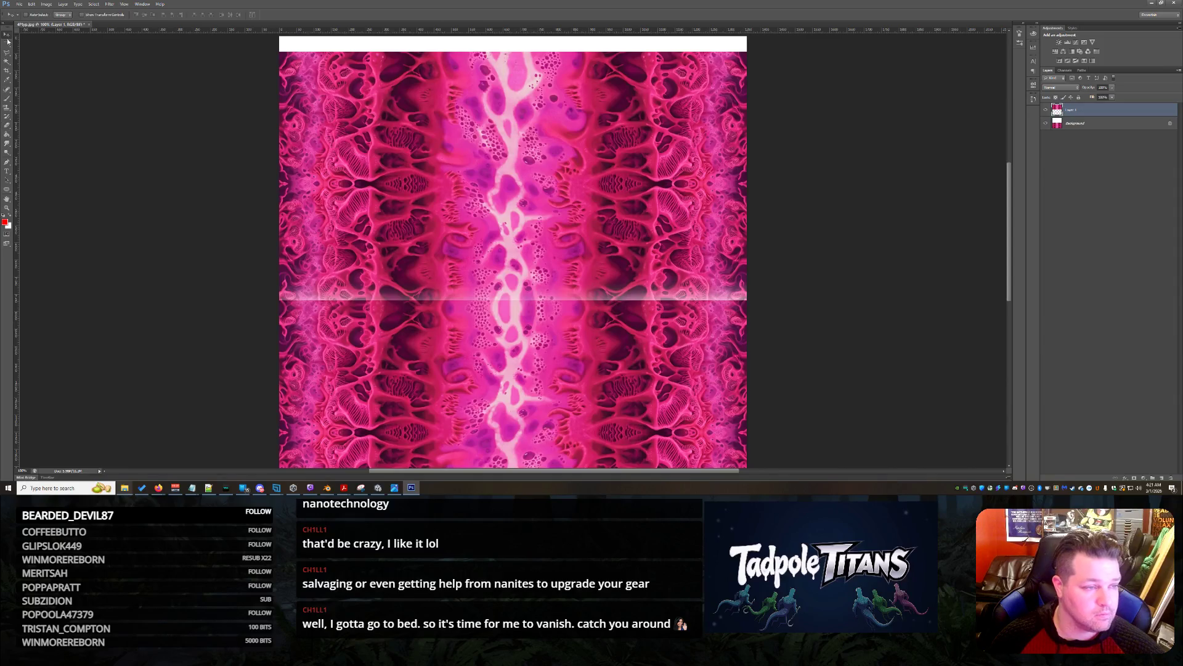
drag(478, 160, 473, 175)
drag(477, 184, 479, 198)
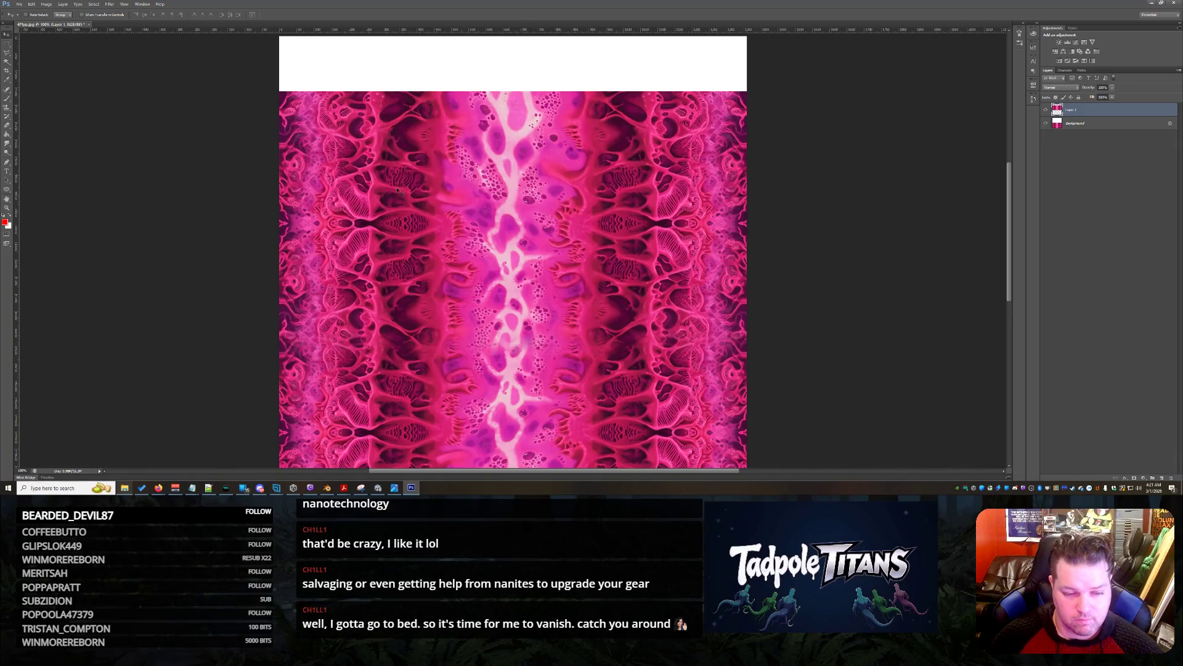
Erase part of the flipped layer and soften the horizontal seam across the full width
click(7, 134)
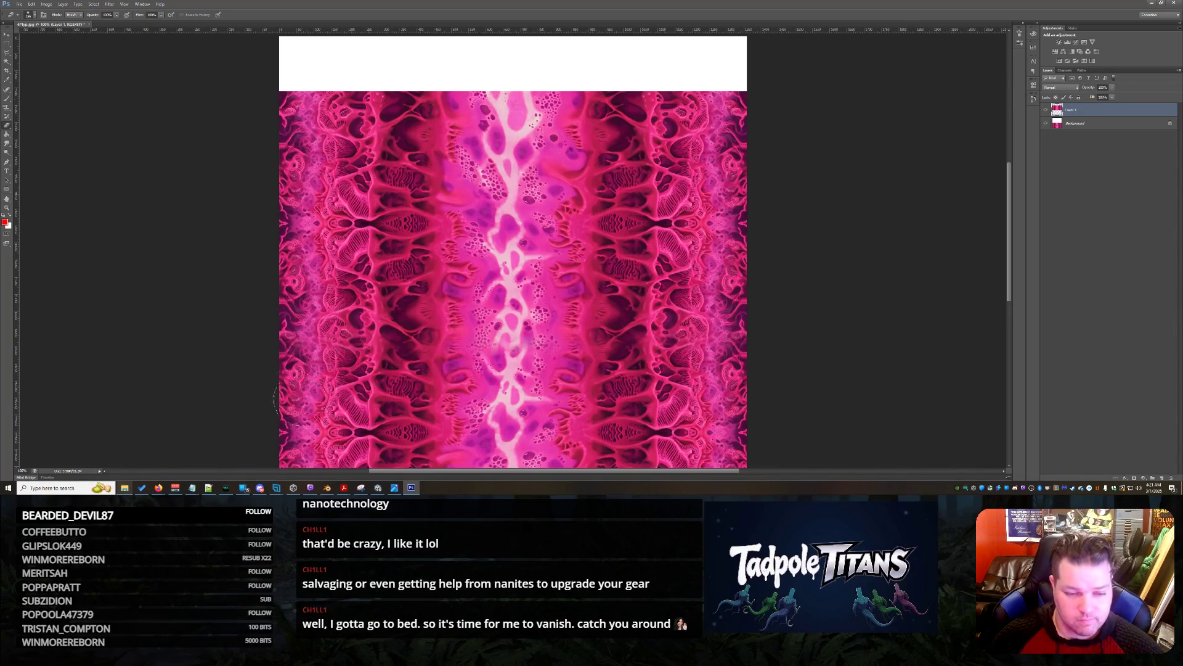
drag(508, 368, 497, 360)
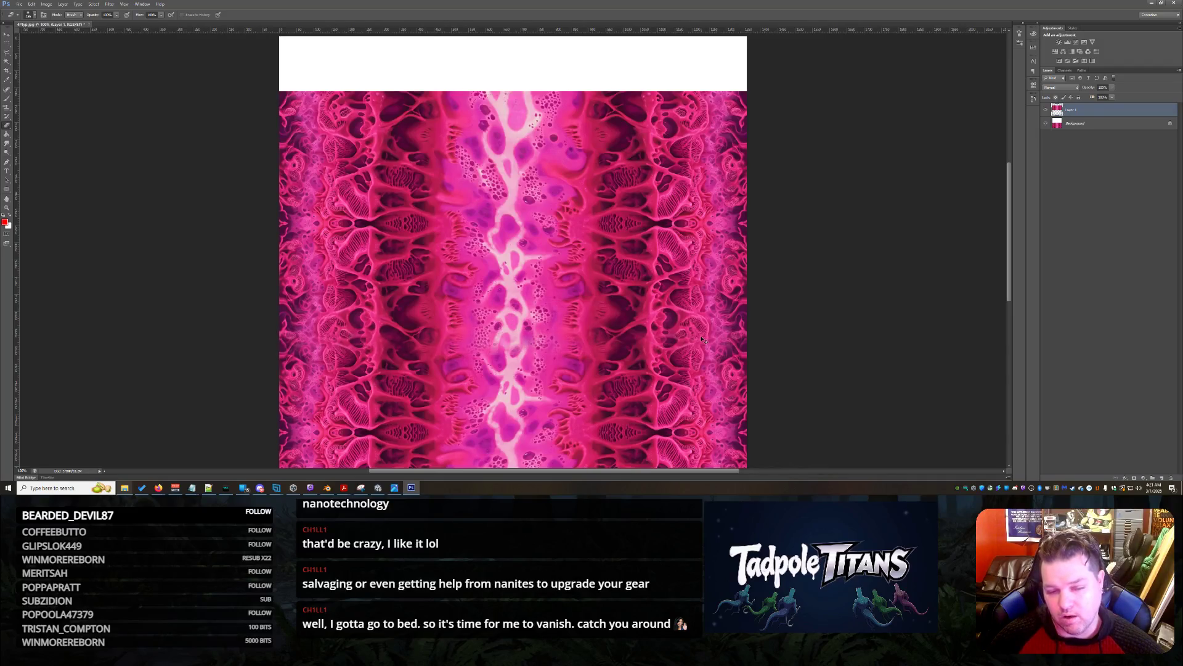
key(ctrl+shift+Up)
key(ctrl+shift+Up)
key(ctrl+shift+Up)
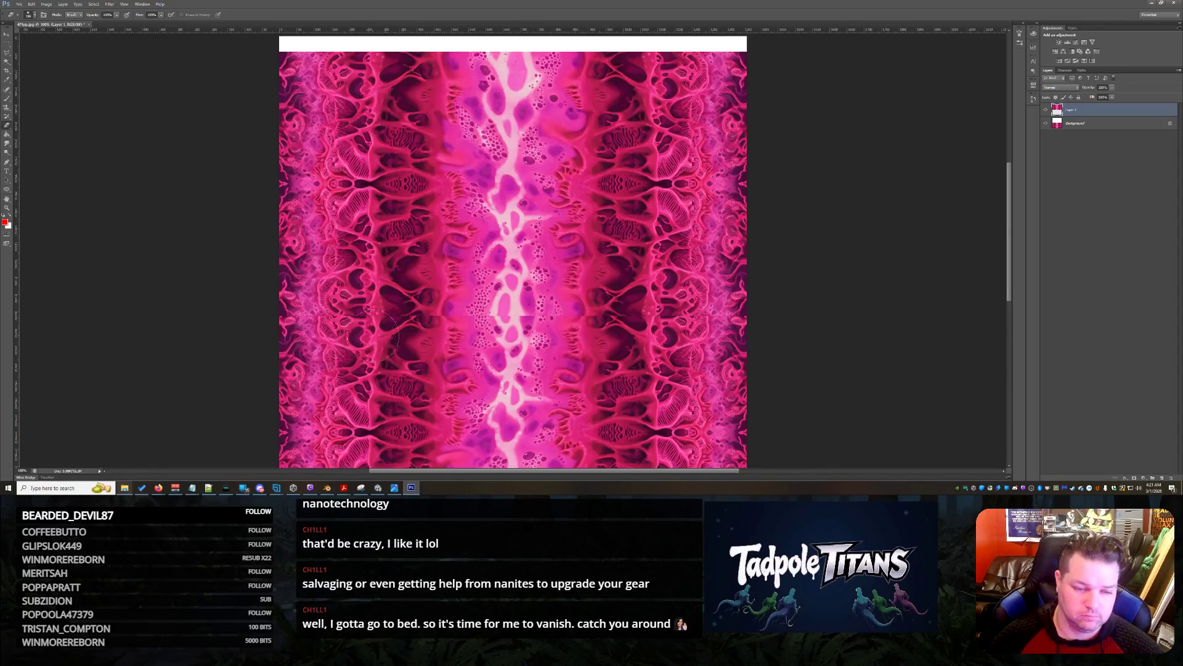
mouse_move(295, 338)
mouse_down()
mouse_move(395, 315)
mouse_move(585, 302)
mouse_up()
mouse_move(758, 320)
mouse_down()
mouse_move(290, 320)
mouse_move(744, 334)
mouse_move(668, 296)
mouse_move(595, 301)
mouse_up()
Reposition the flipped and pink texture layers vertically, then add Background to the layer selection
click(7, 34)
drag(440, 168, 440, 249)
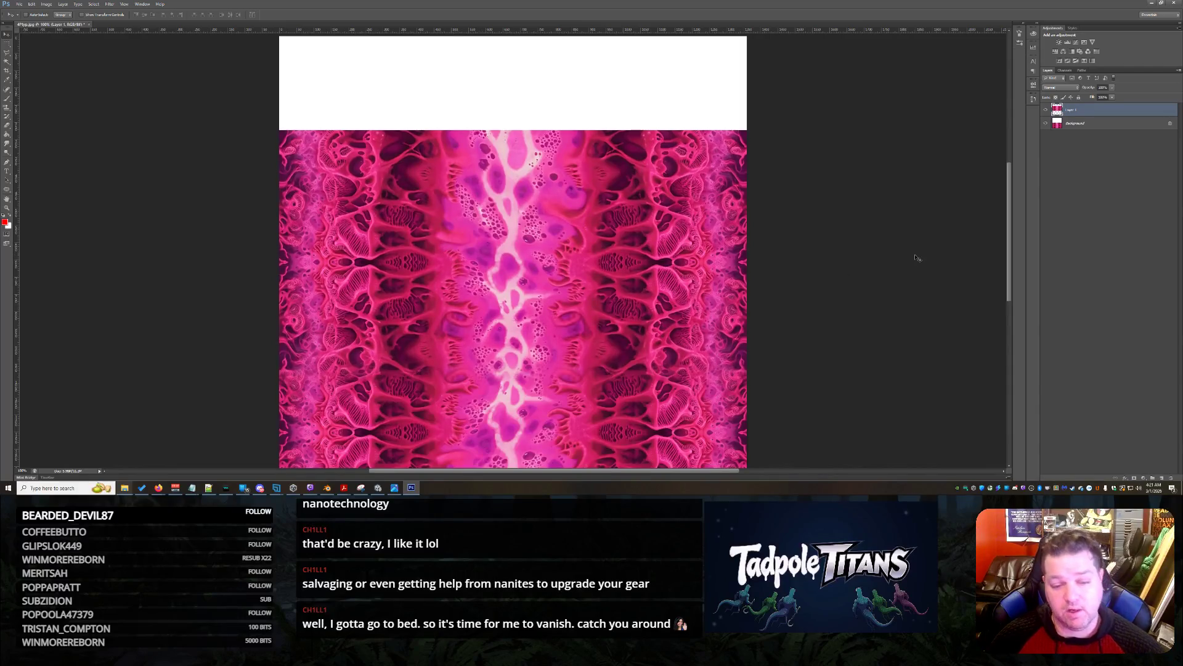
mouse_move(634, 223)
mouse_down()
mouse_move(642, 228)
mouse_move(662, 176)
mouse_move(647, 205)
mouse_up()
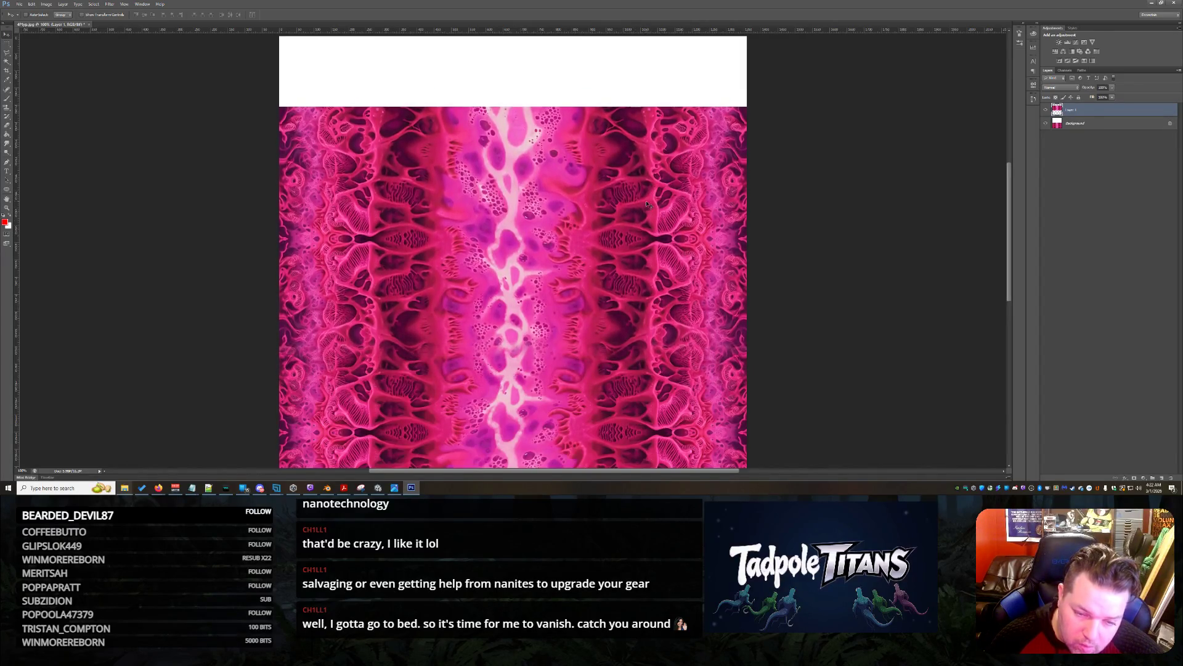
click(8, 124)
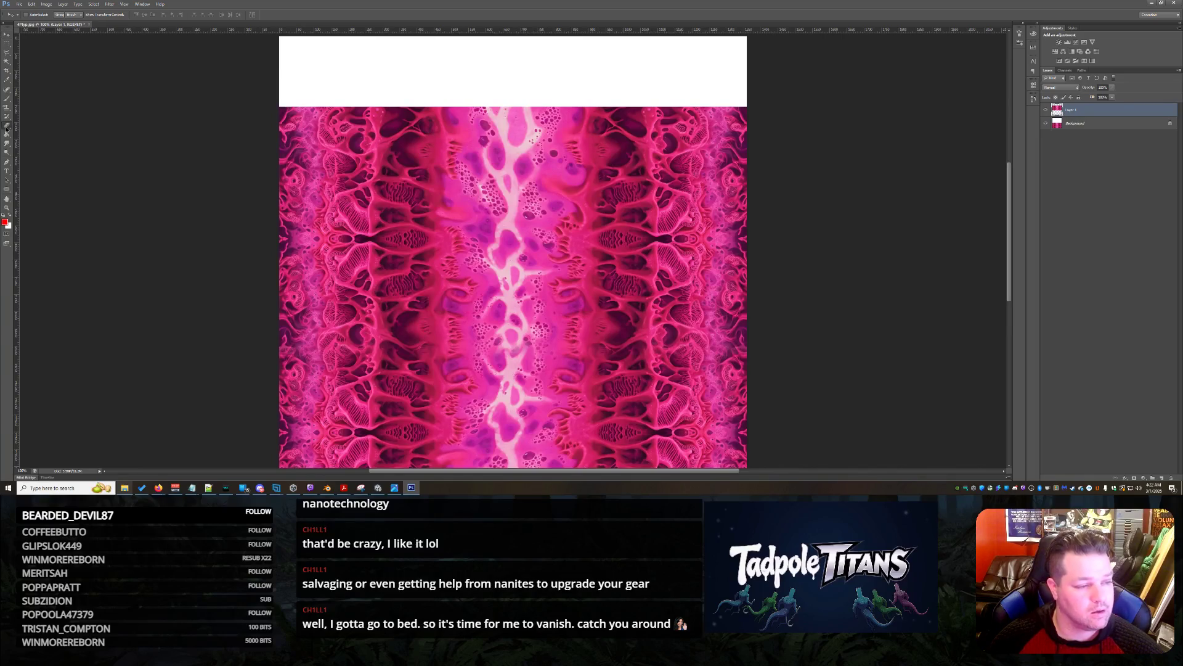
click(35, 15)
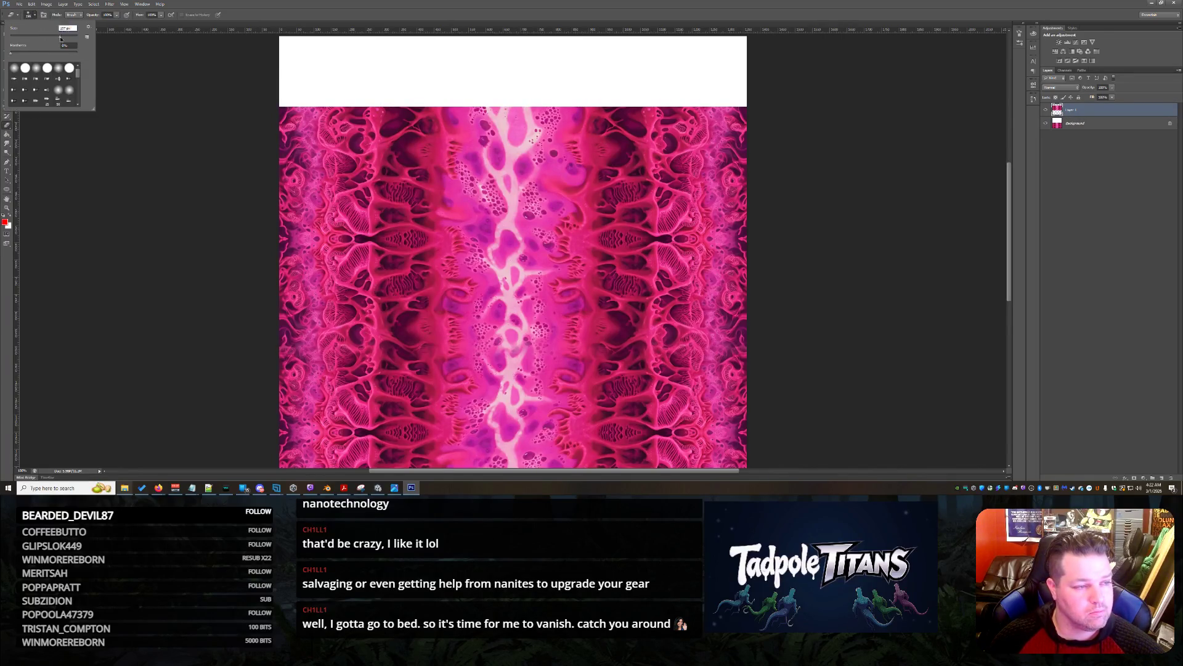
key(Return)
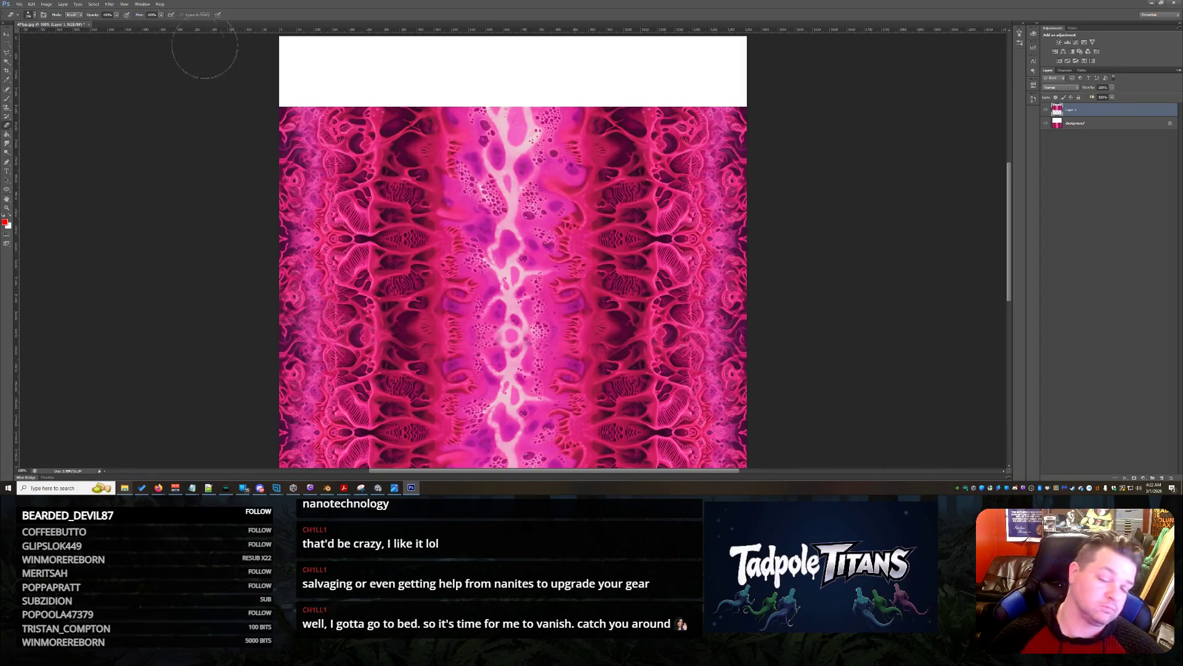
click(7, 34)
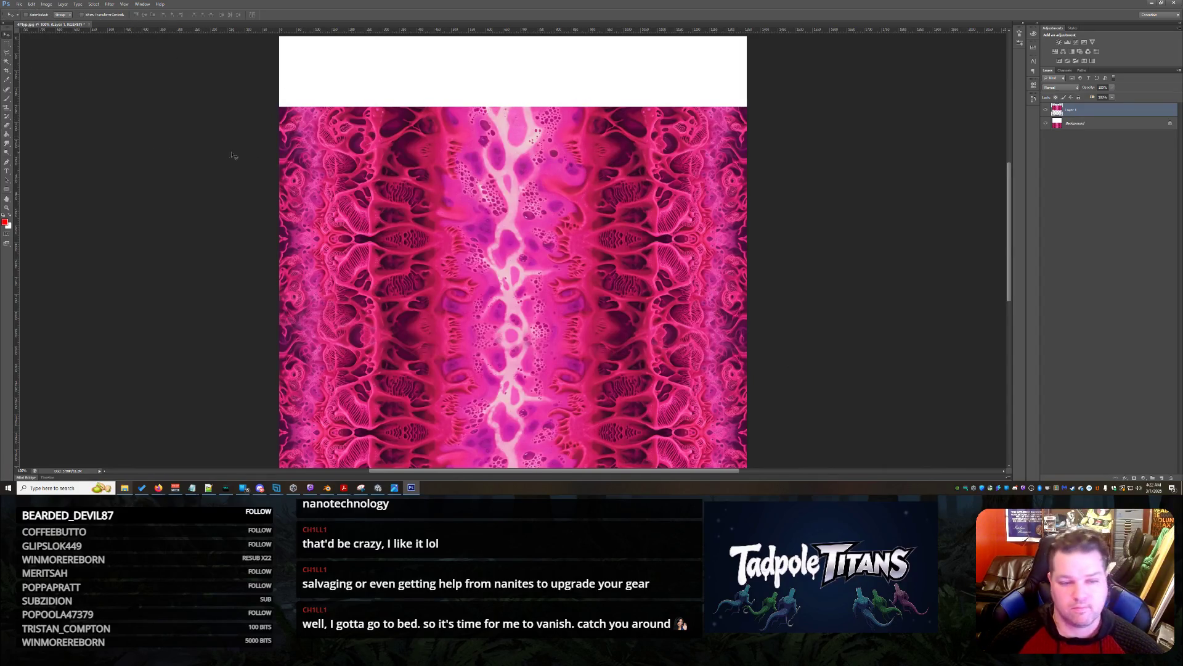
shift+click(1108, 125)
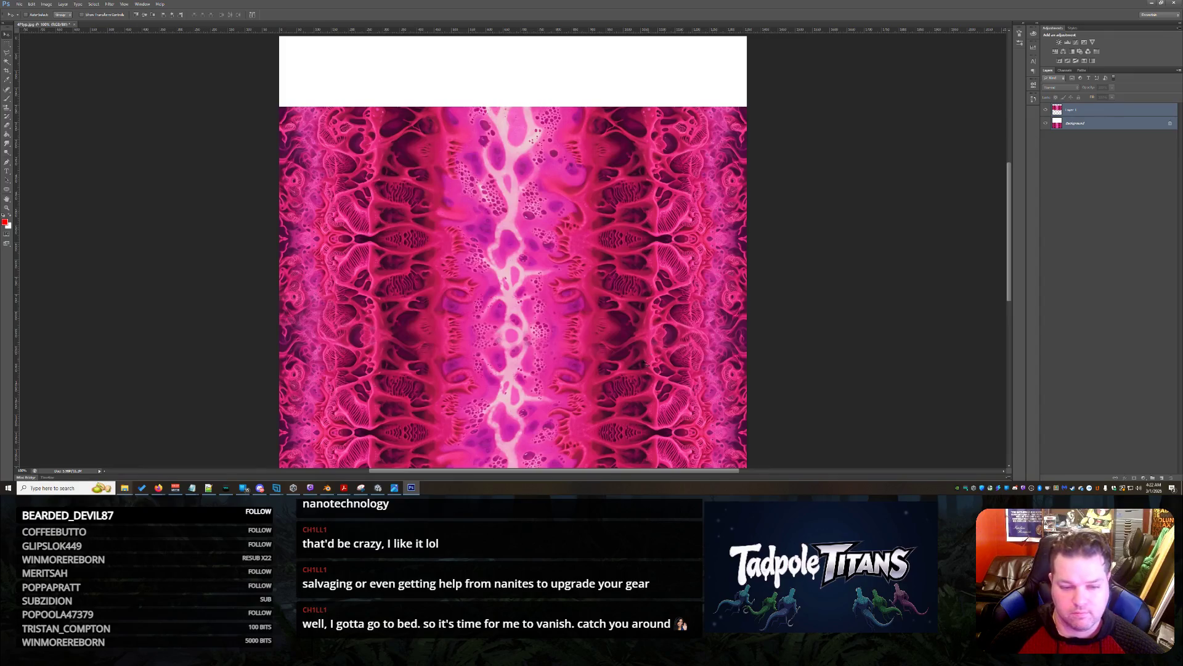
Dismiss the locked-layer error and convert the Background into a regular Layer 0
click(666, 272)
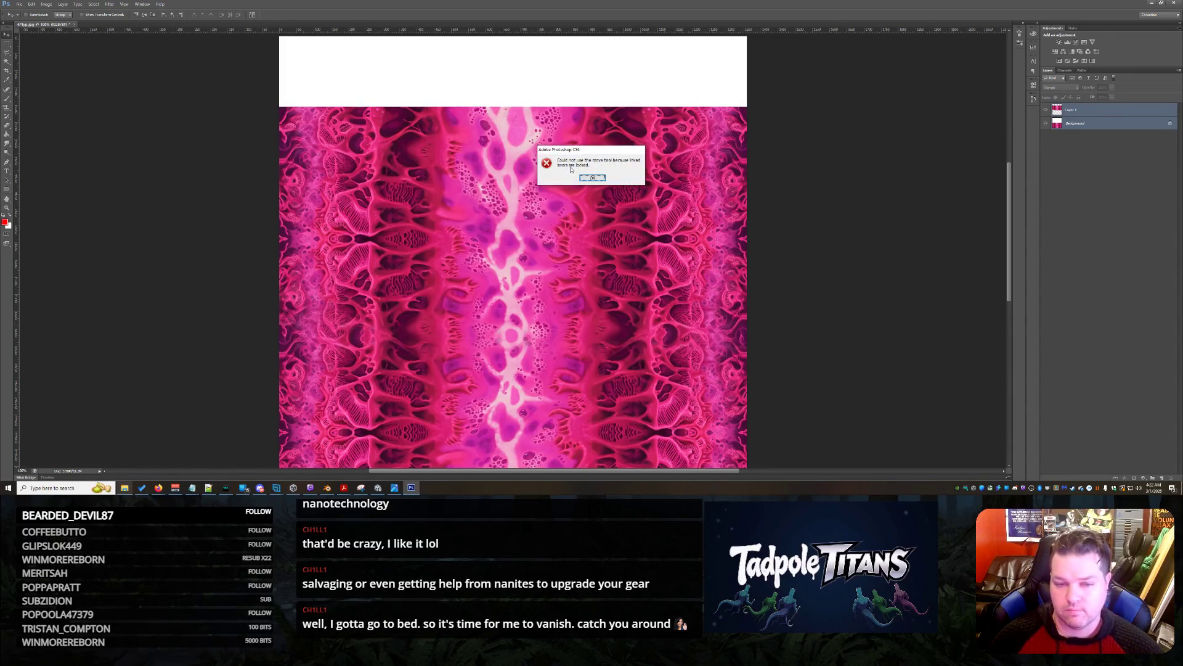
click(602, 178)
click(1107, 123)
right_click(1108, 123)
click(1119, 127)
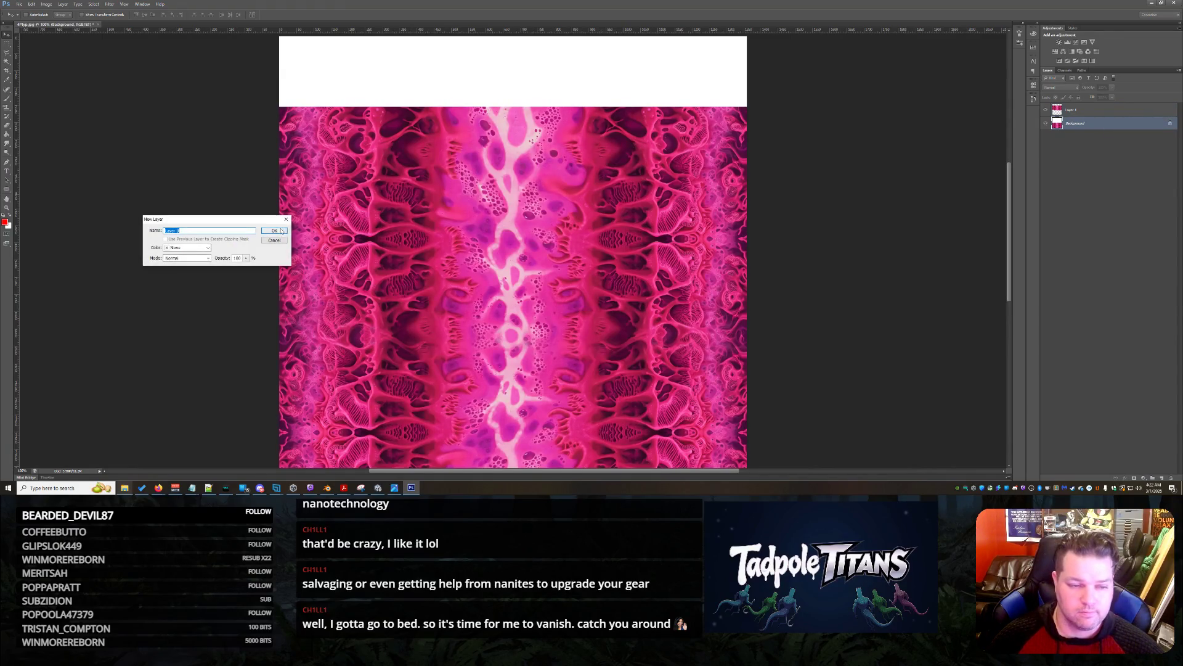
click(275, 231)
Select Layer 0 and Layer 1 together and drag them up to the canvas top
ctrl+click(1099, 115)
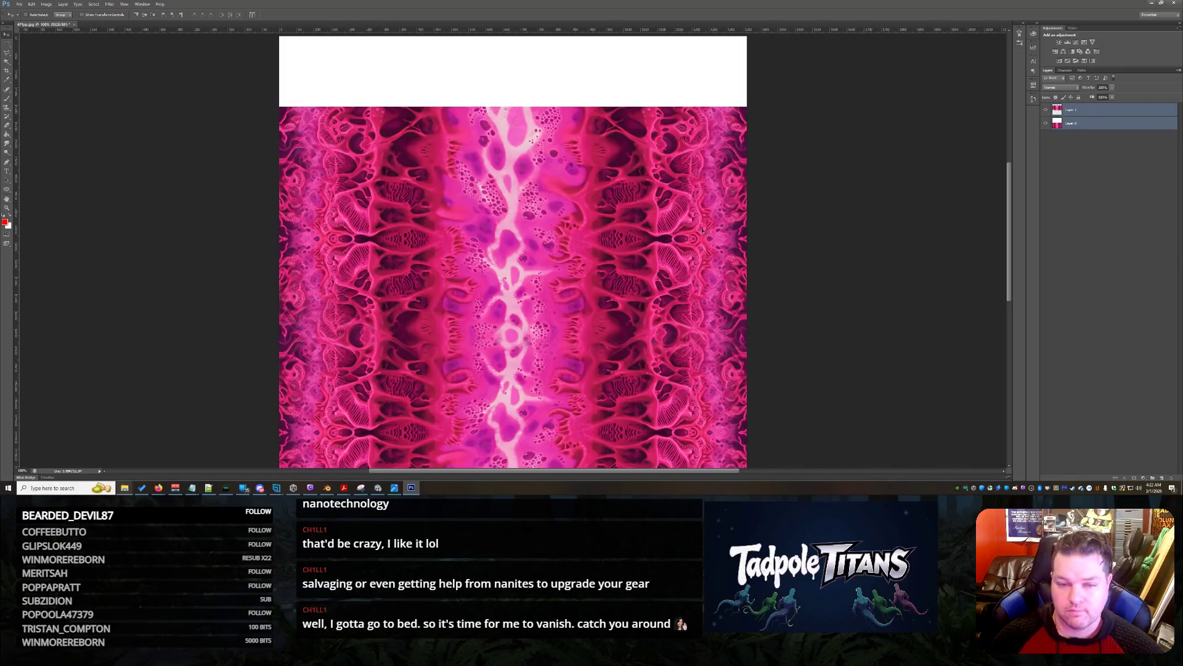
mouse_move(591, 380)
mouse_down()
mouse_move(633, 208)
mouse_move(641, 83)
mouse_up()
scroll(815, 144, up, 2)
mouse_move(574, 244)
mouse_down()
mouse_move(637, 204)
mouse_move(628, 220)
mouse_up()
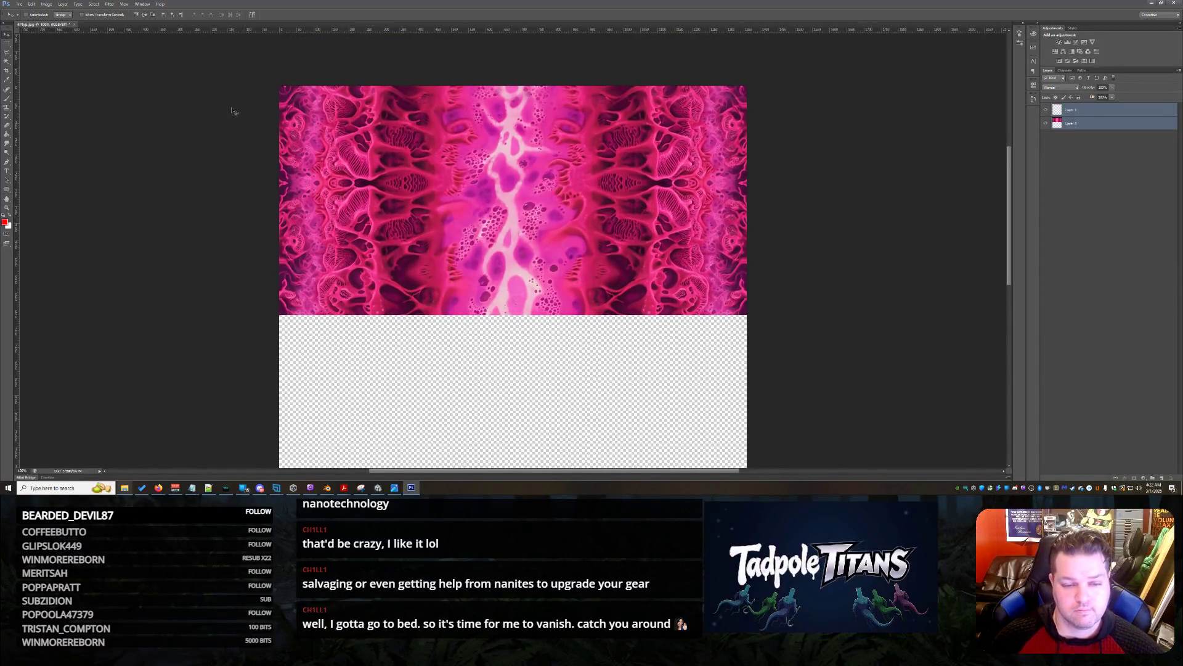
Merge the two image layers and copy a full-width texture strip onto Layer 2
click(8, 44)
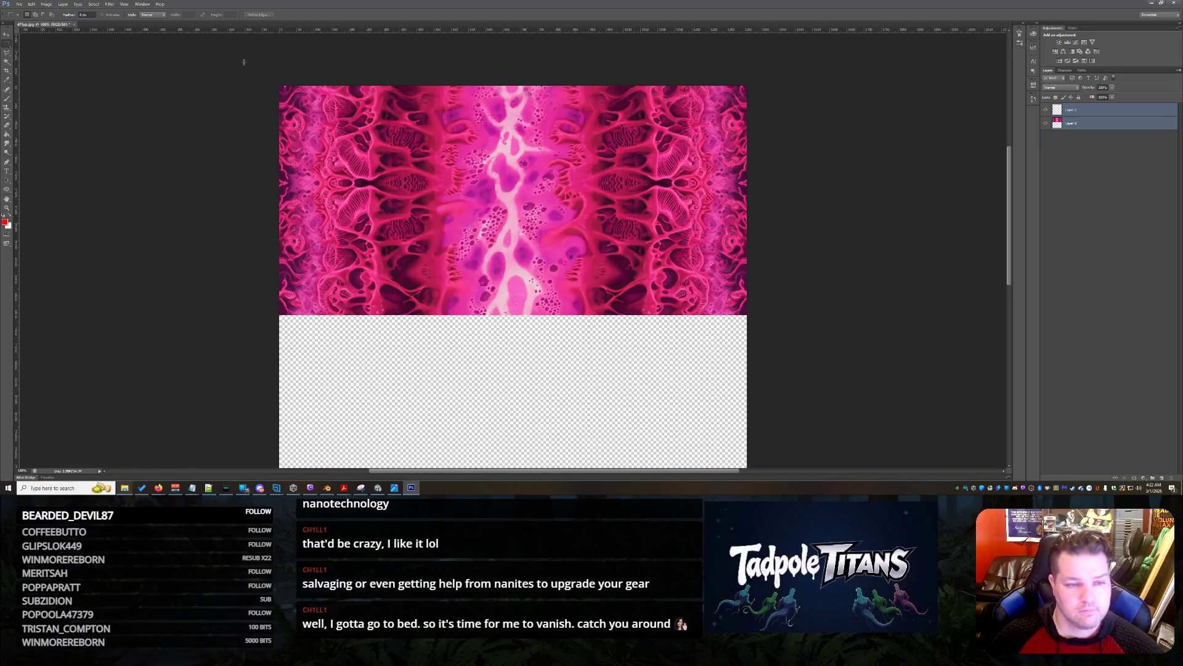
right_click(1100, 117)
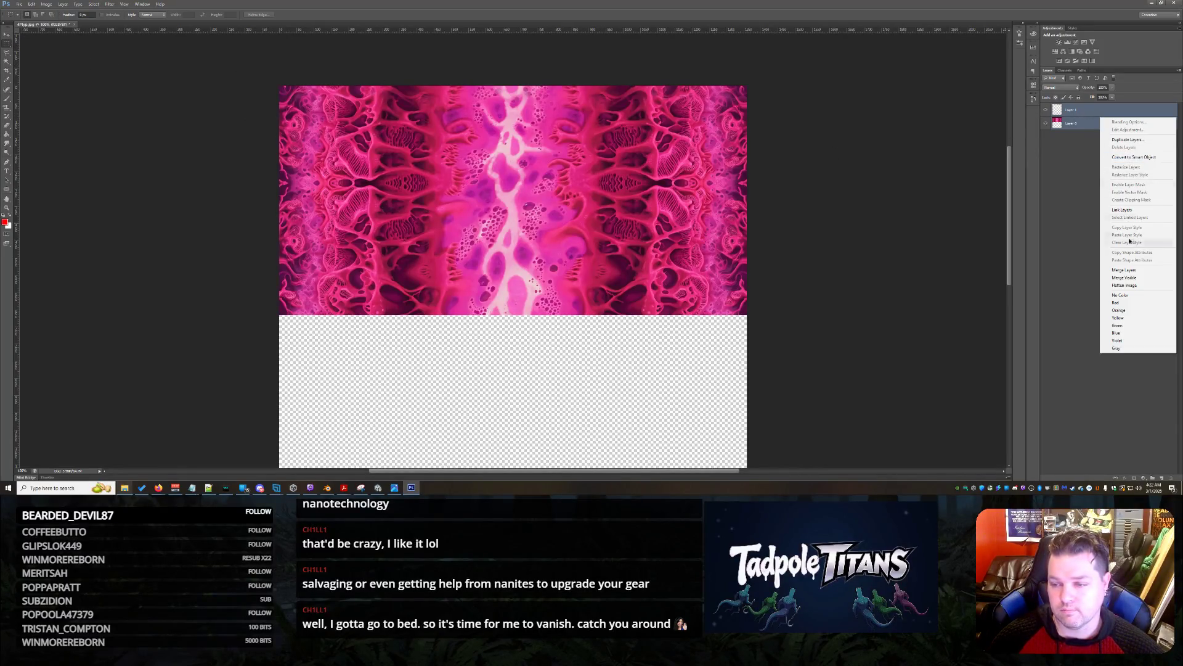
click(1130, 269)
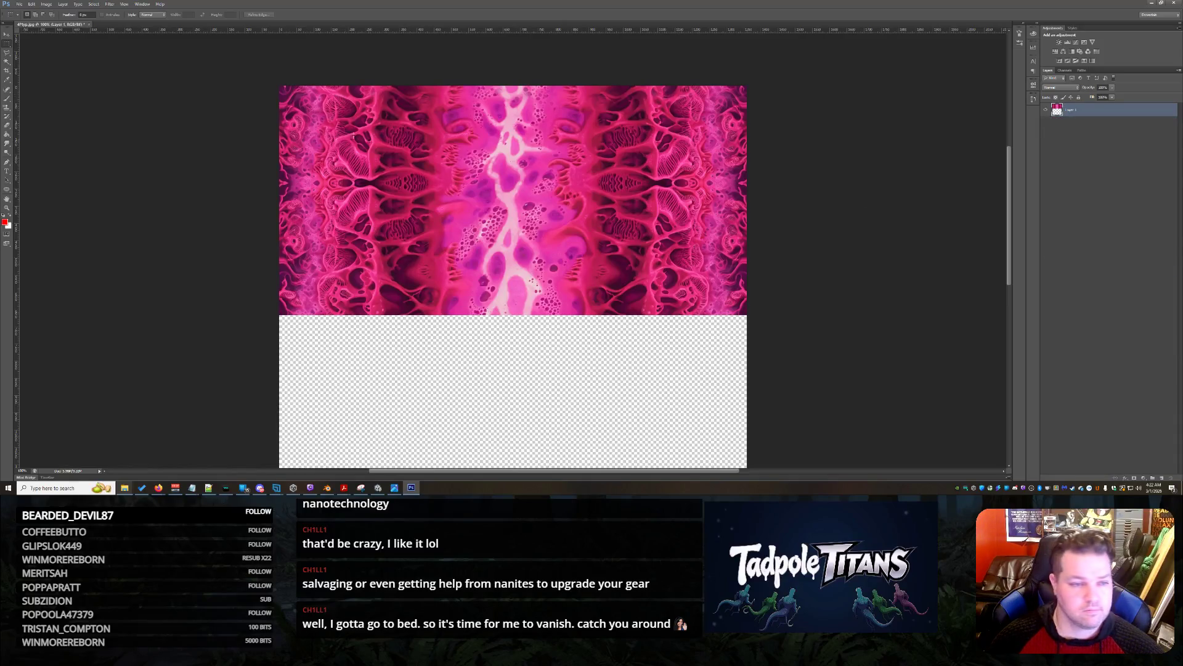
mouse_move(392, 93)
mouse_down()
mouse_move(885, 154)
mouse_move(914, 180)
mouse_move(908, 215)
mouse_up()
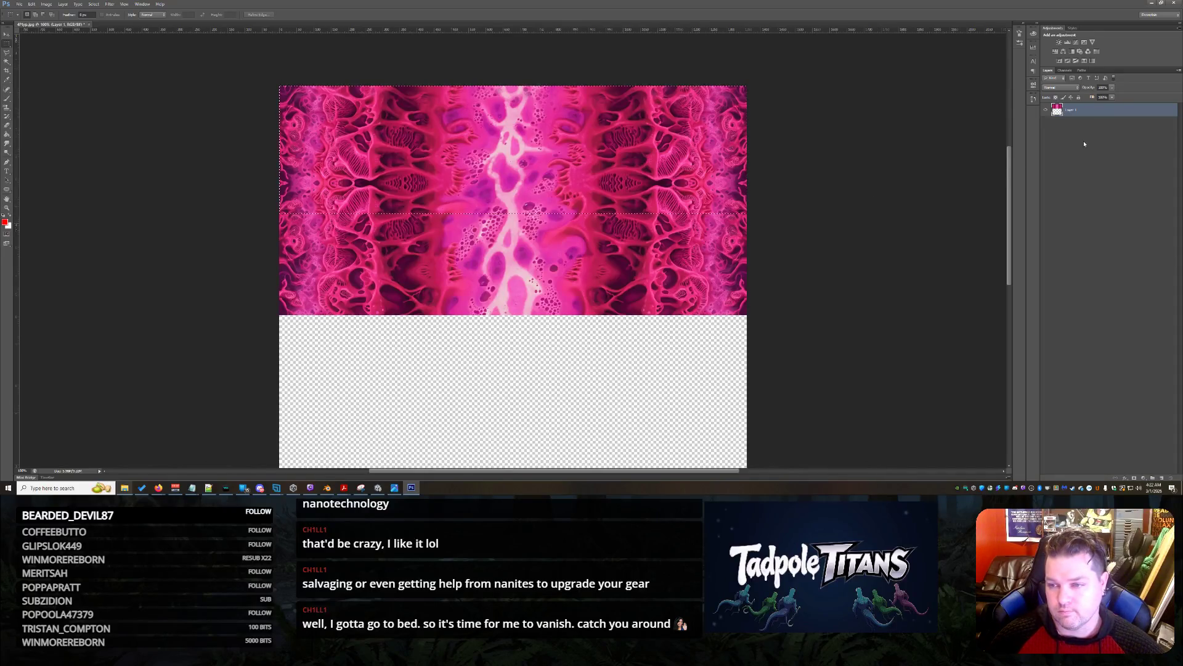
key(ctrl+j)
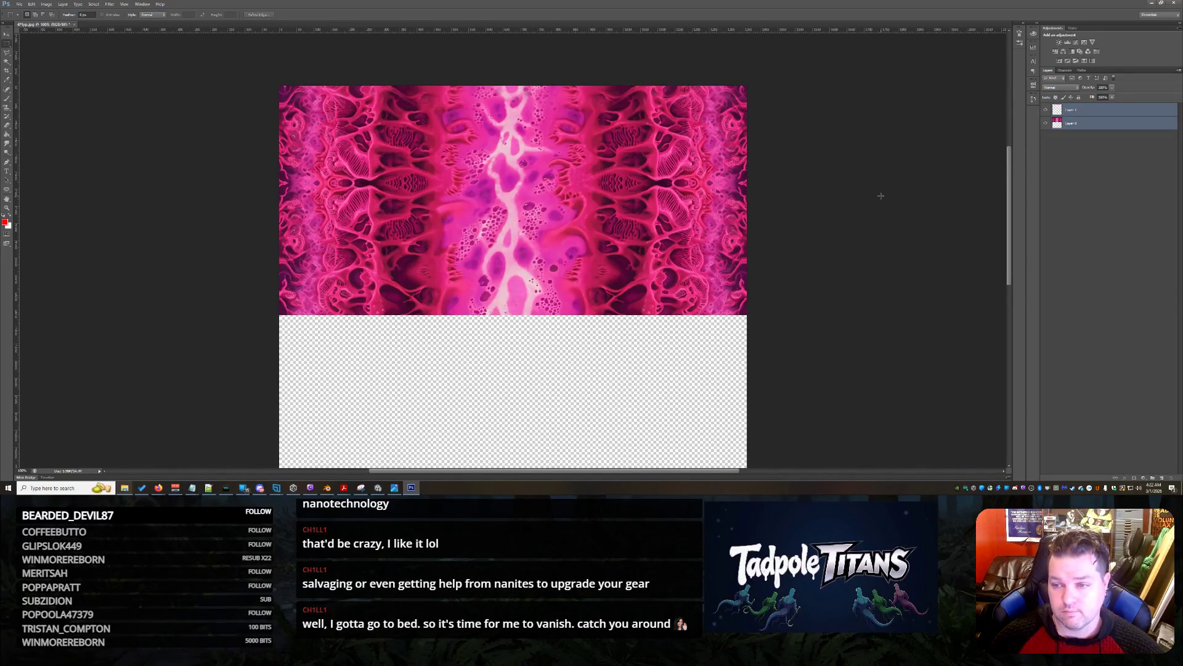
key(ctrl+v)
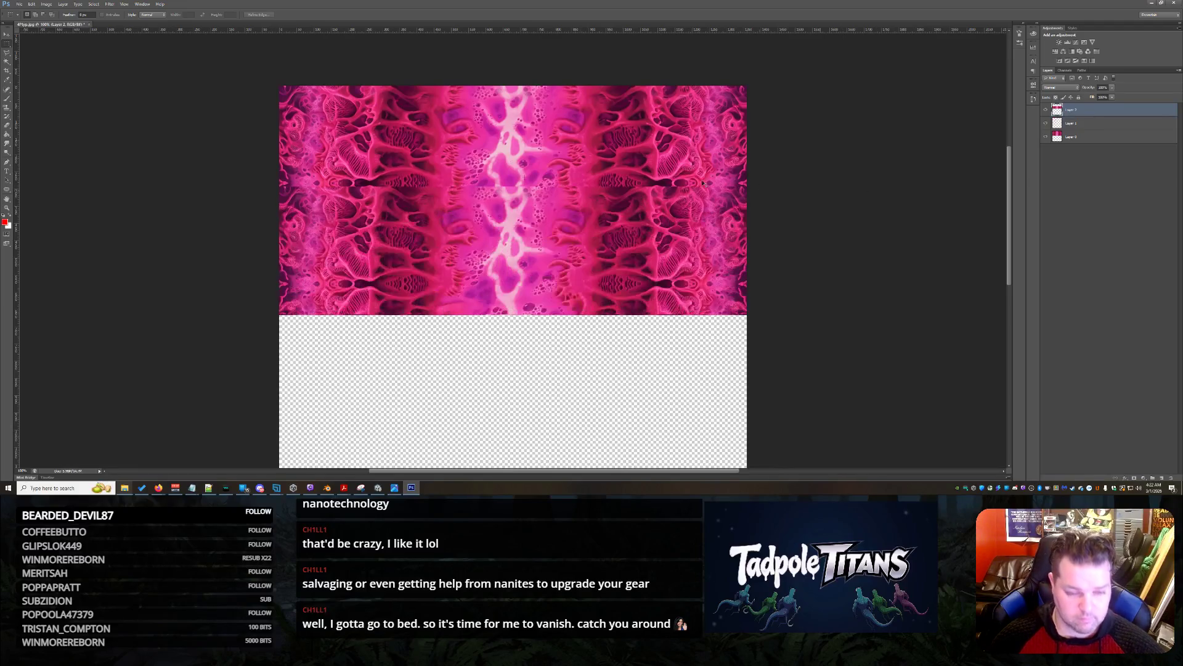
Move the strip down, shift Layers 0 and 1 down, then raise Layer 2 over the white band
click(8, 35)
mouse_move(588, 221)
mouse_down()
mouse_move(592, 385)
mouse_move(595, 370)
mouse_up()
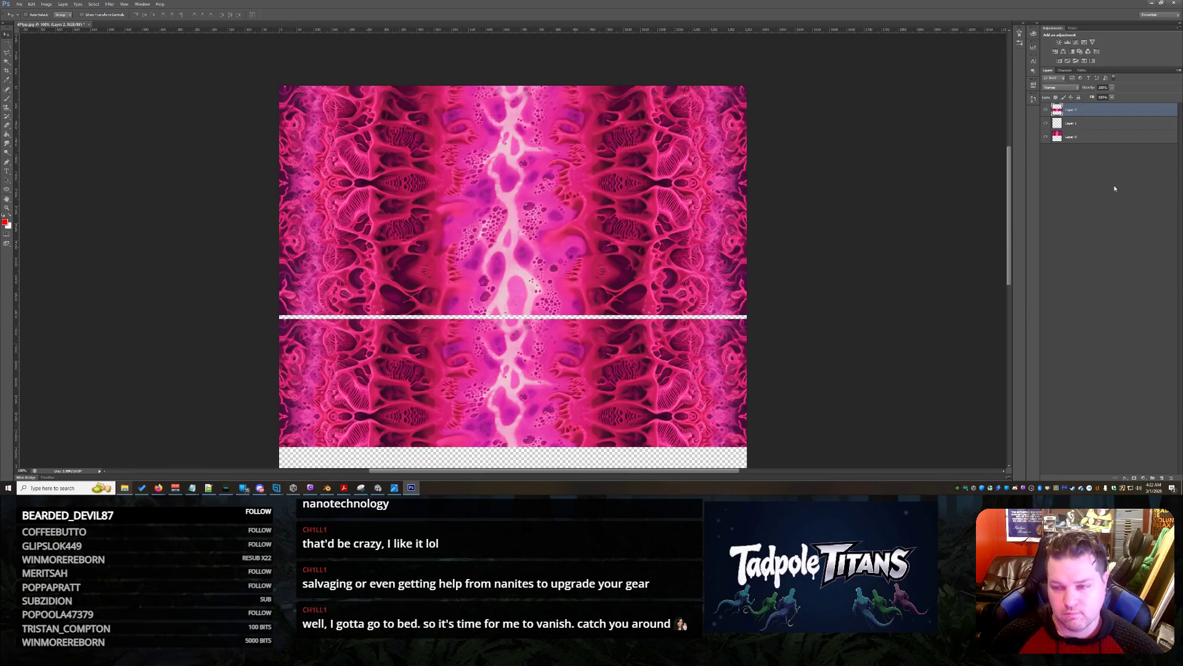
click(1075, 137)
shift+click(1074, 127)
drag(664, 114, 666, 171)
scroll(763, 298, down, 1)
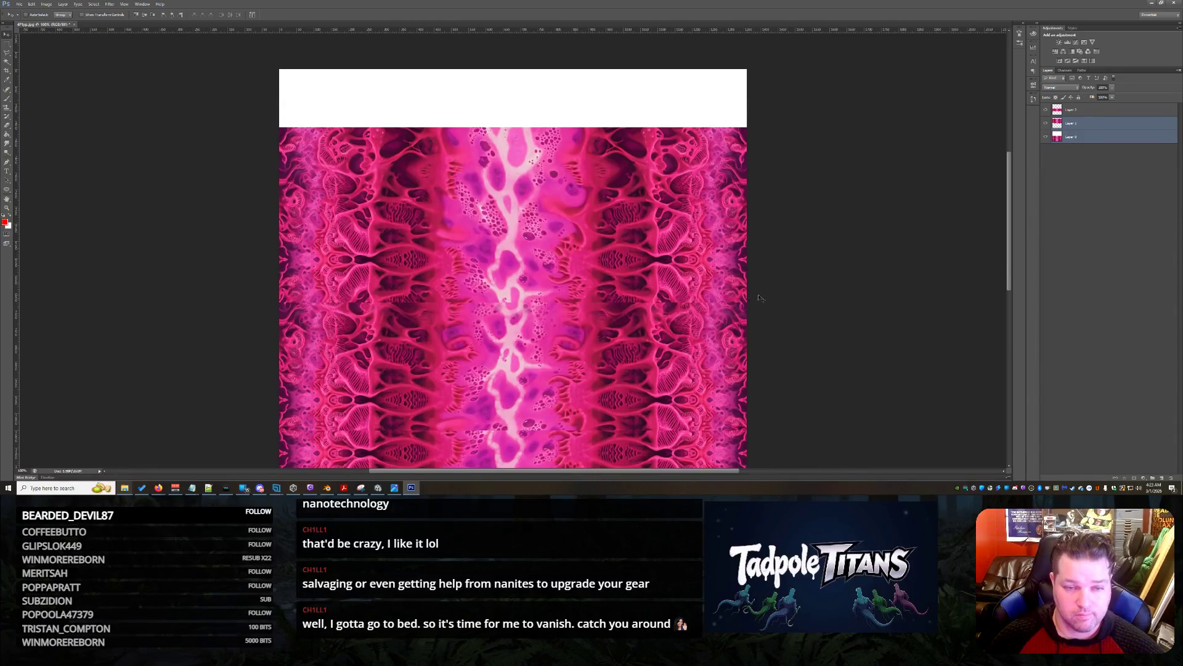
click(1097, 114)
mouse_move(604, 363)
mouse_down()
mouse_move(632, 234)
mouse_move(636, 47)
mouse_move(648, 209)
mouse_move(657, 166)
mouse_up()
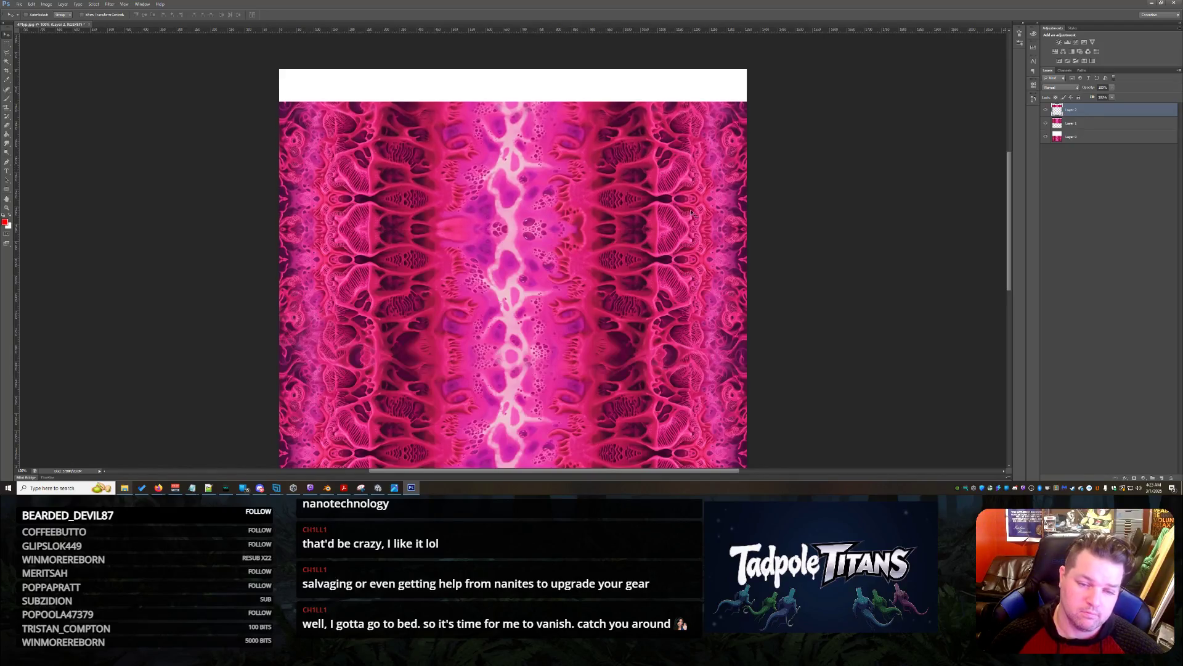
Commit Layer 2's transform, nudge it to line up its edge, and erase the seam
right_click(596, 188)
click(635, 291)
key(Return)
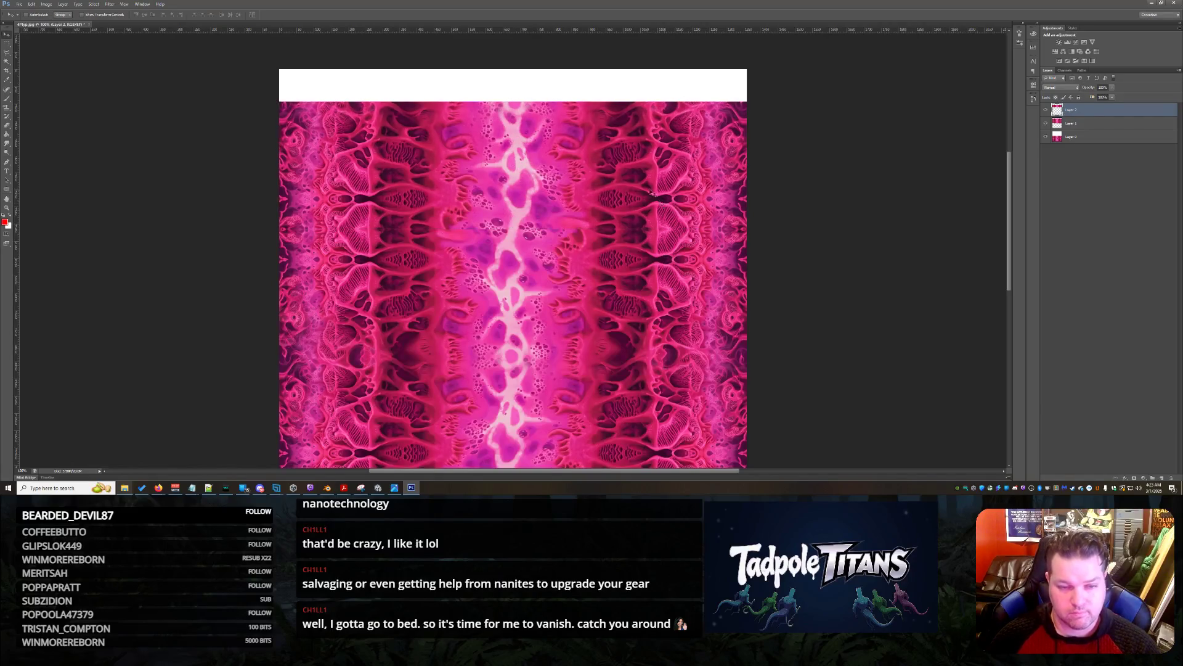
mouse_move(654, 197)
mouse_down()
mouse_move(666, 164)
mouse_move(669, 202)
mouse_move(629, 210)
mouse_up()
key(e)
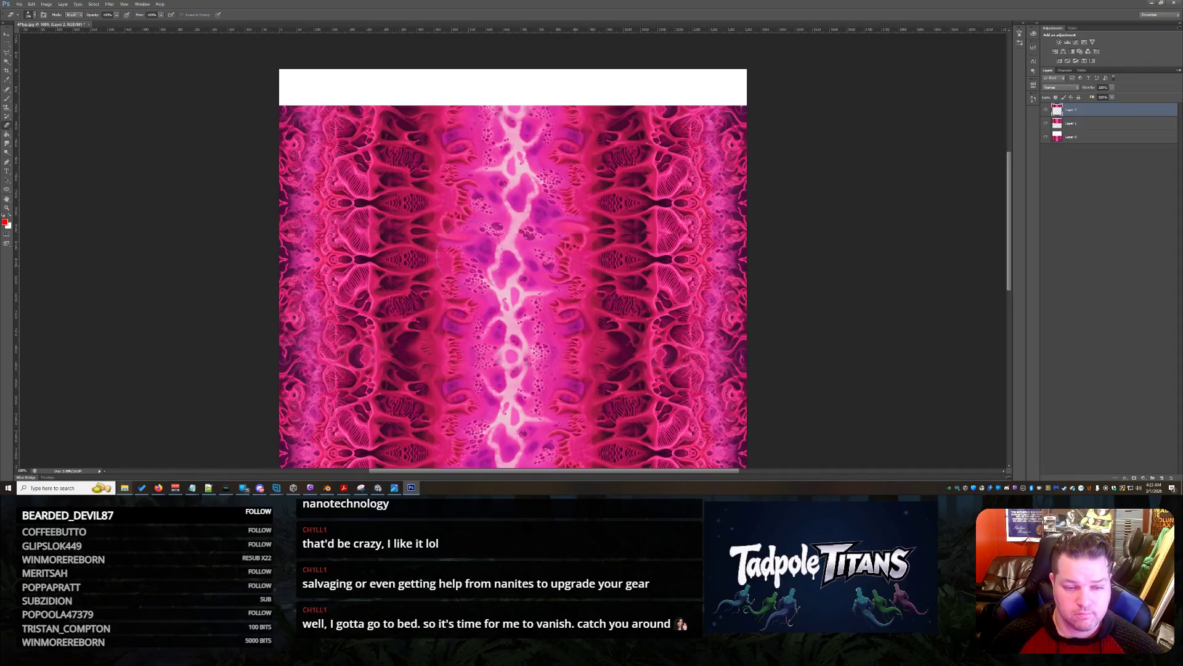
drag(467, 259, 445, 299)
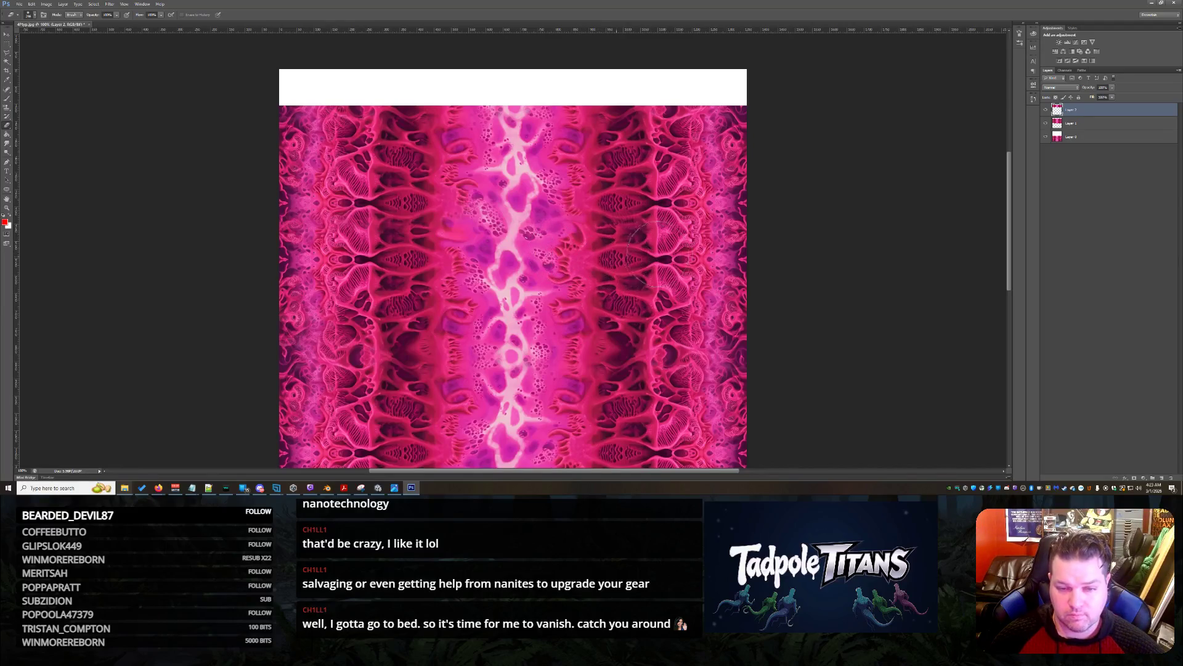
scroll(857, 290, down, 5)
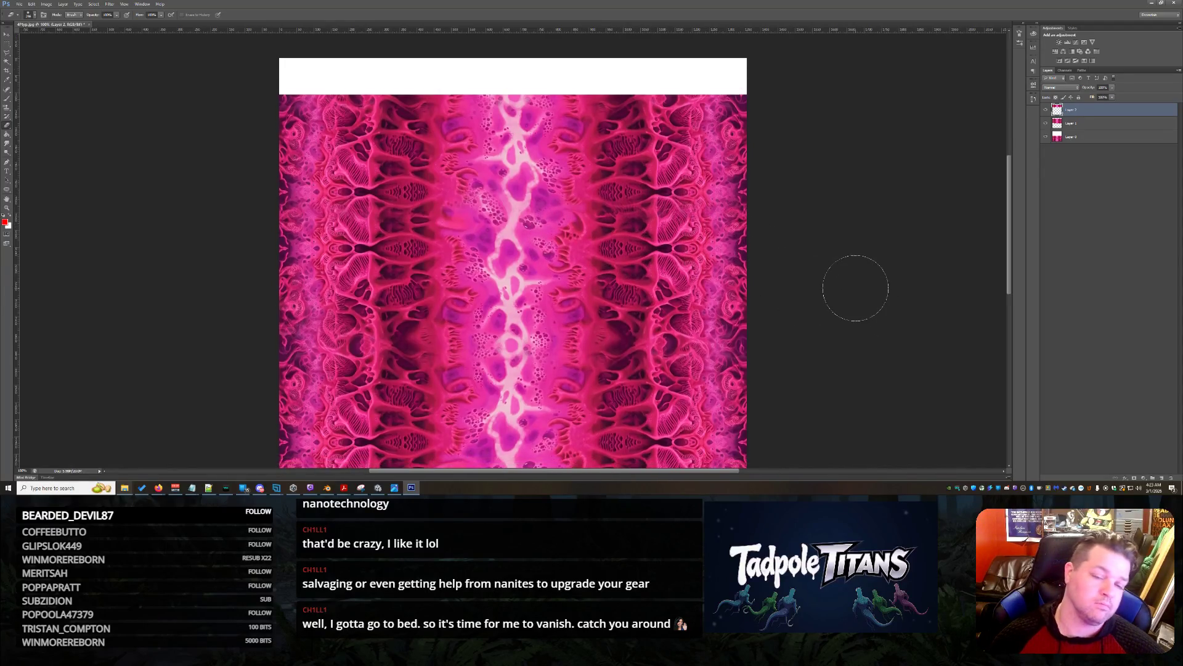
Check seam coverage by toggling Layer 2 and Layer 0 visibility, then raise all three layers together
key(v)
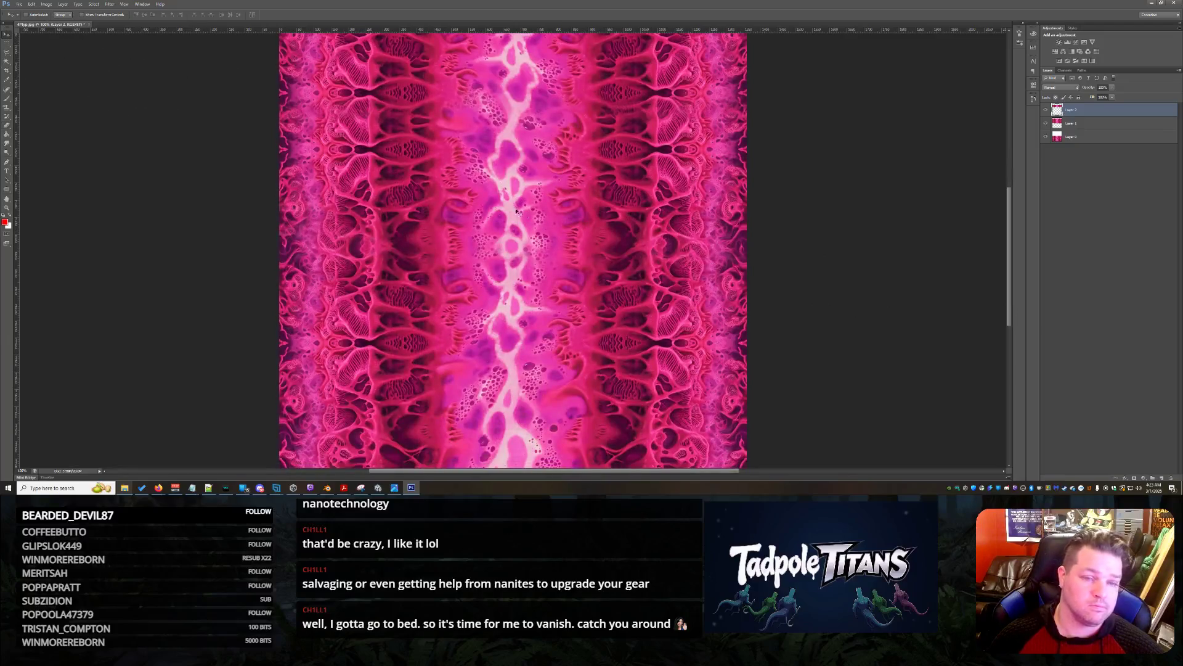
scroll(603, 216, up, 3)
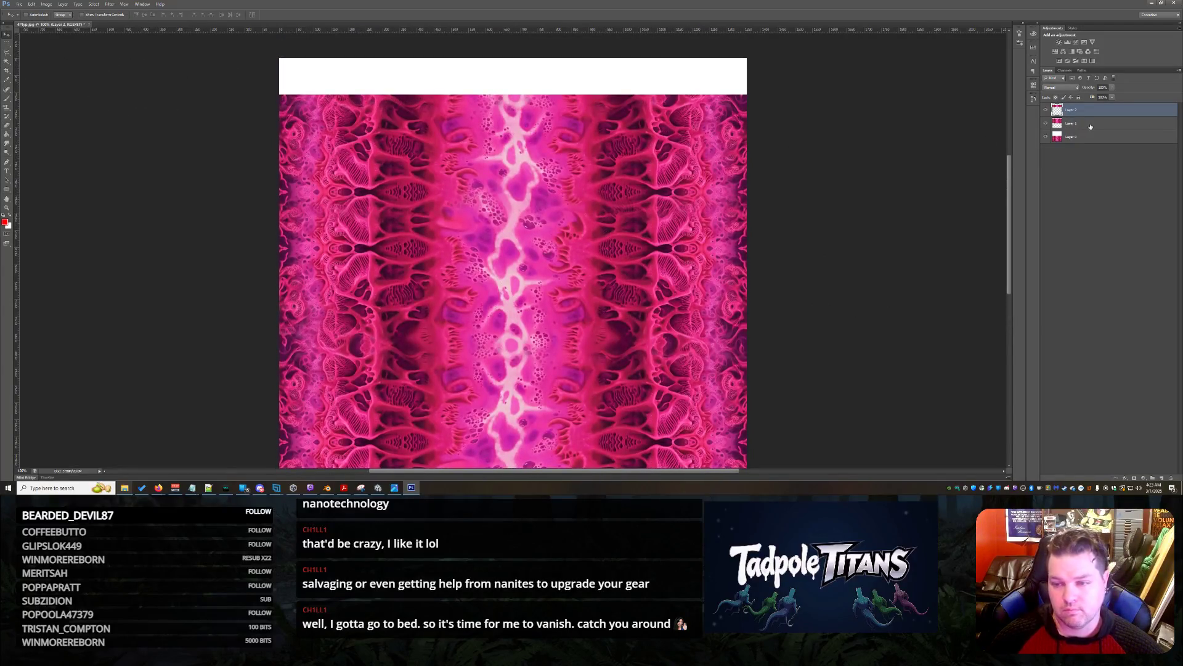
click(1046, 110)
click(1046, 110)
click(1046, 110)
click(1046, 110)
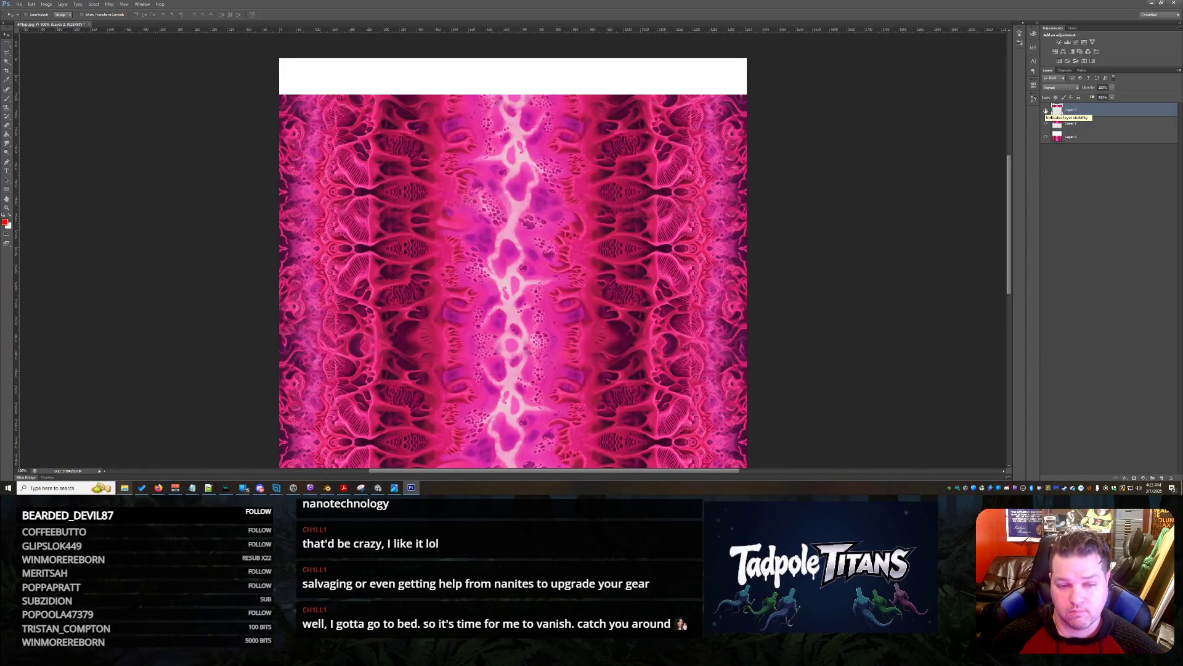
click(1046, 109)
click(1046, 110)
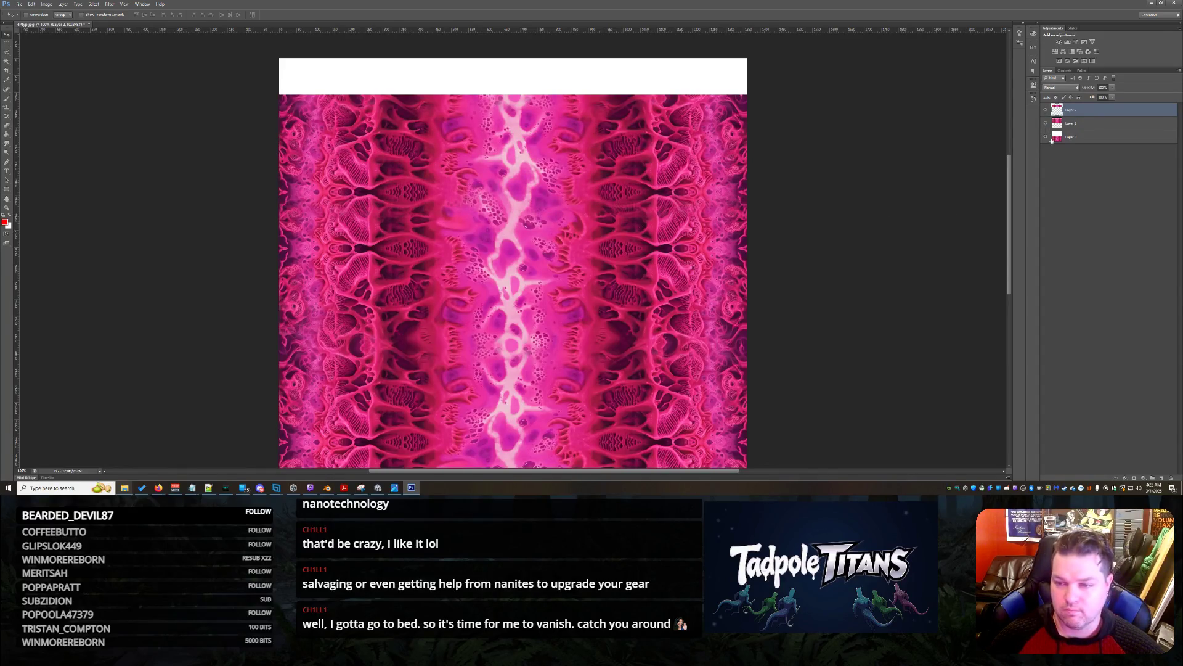
click(1048, 137)
click(1051, 139)
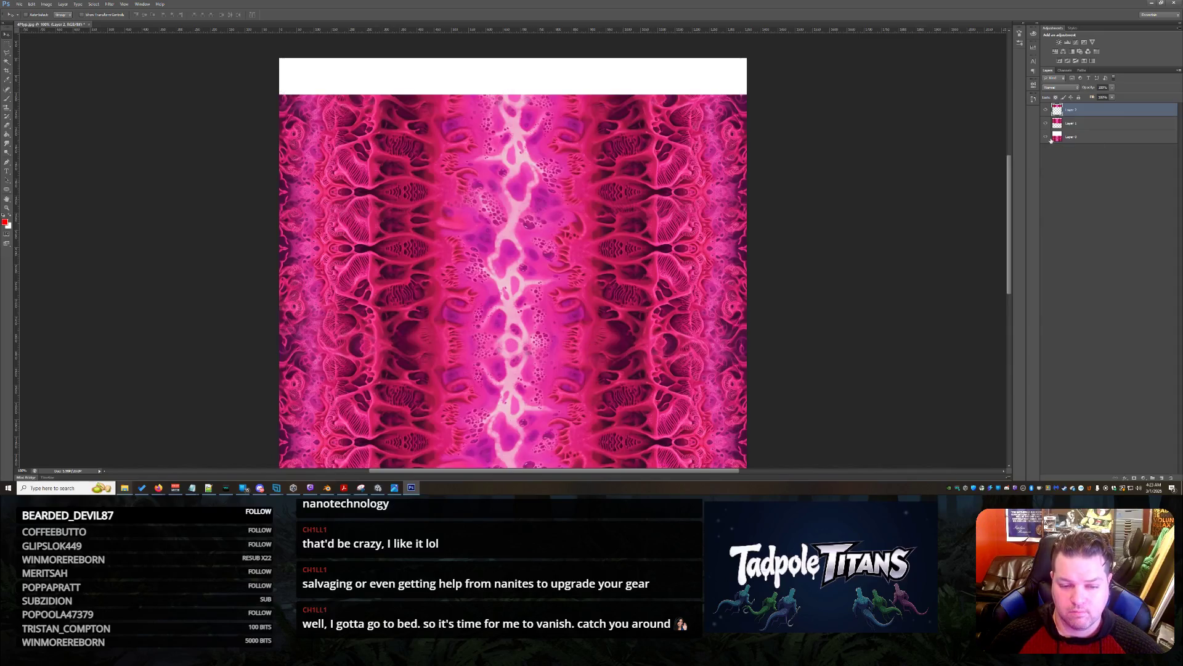
shift+click(1090, 137)
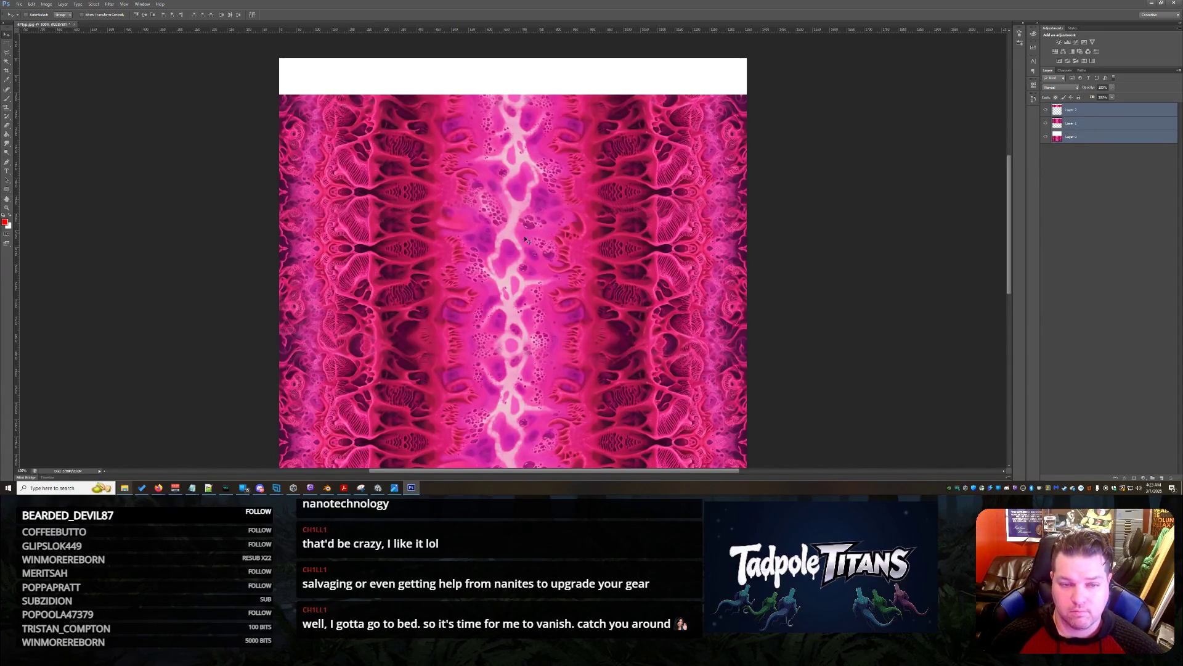
drag(549, 283, 549, 250)
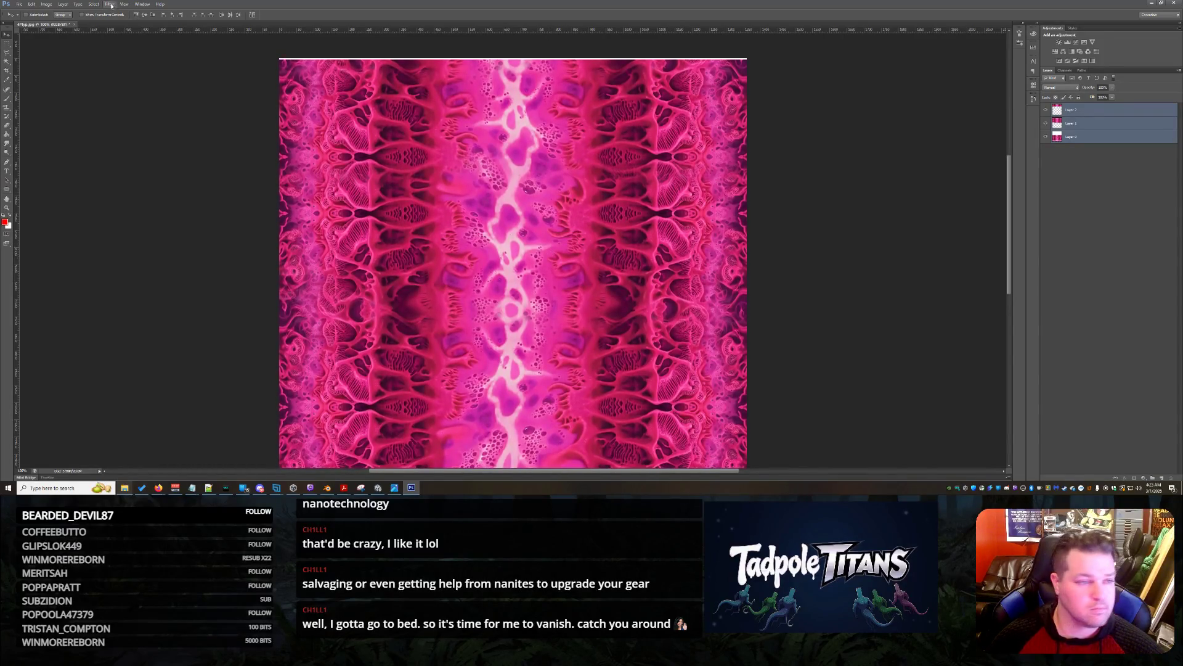
click(124, 4)
click(154, 125)
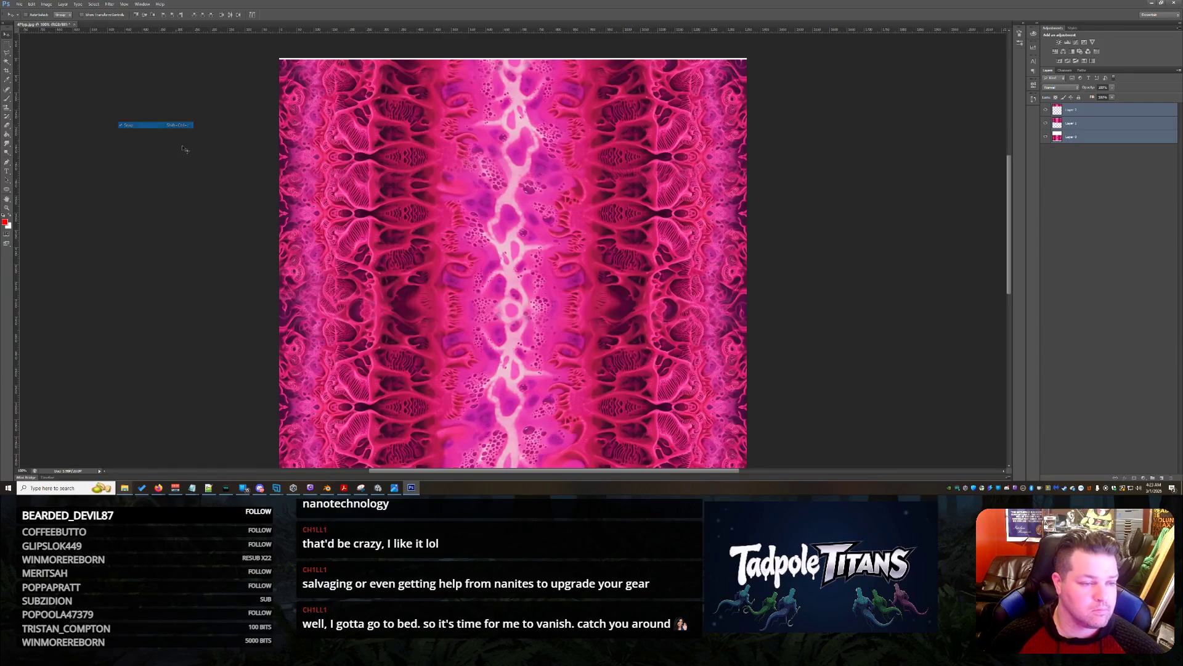
mouse_move(488, 296)
mouse_down()
mouse_move(437, 270)
mouse_move(441, 284)
mouse_move(441, 263)
mouse_up()
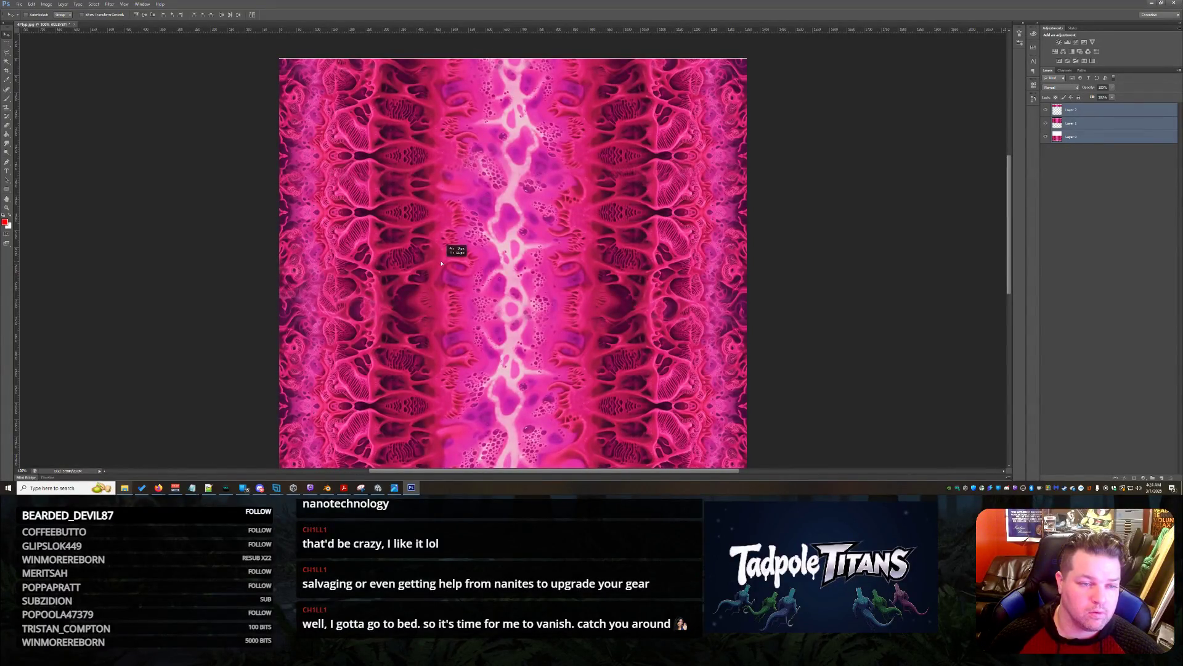
drag(442, 263, 440, 263)
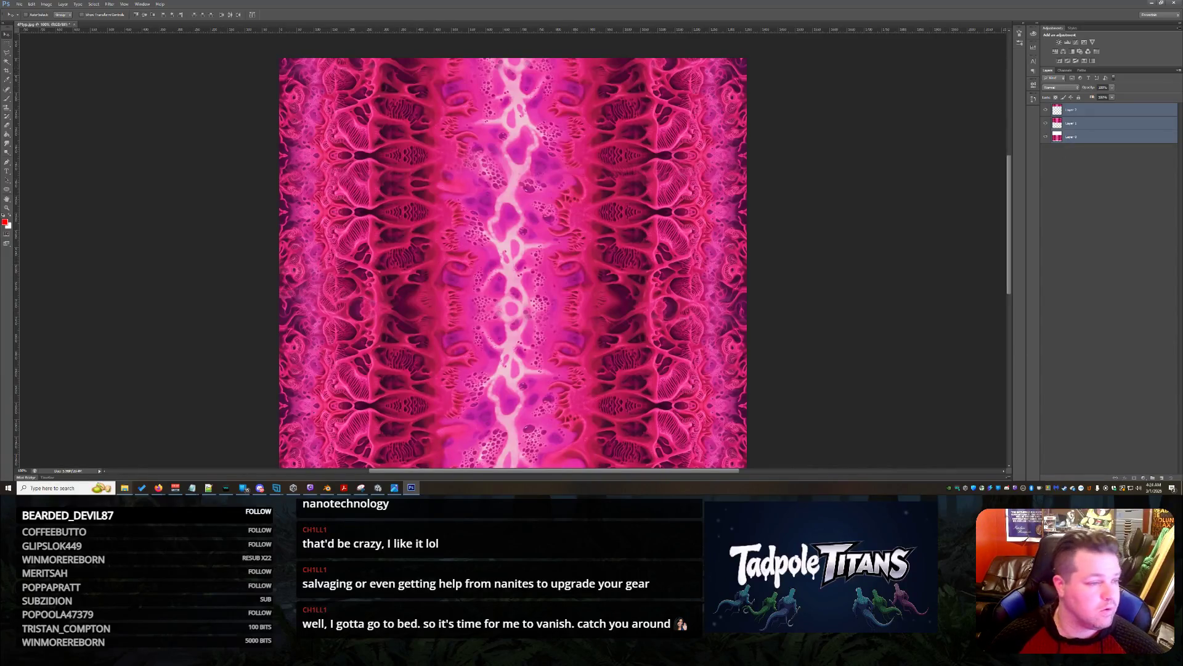
click(8, 44)
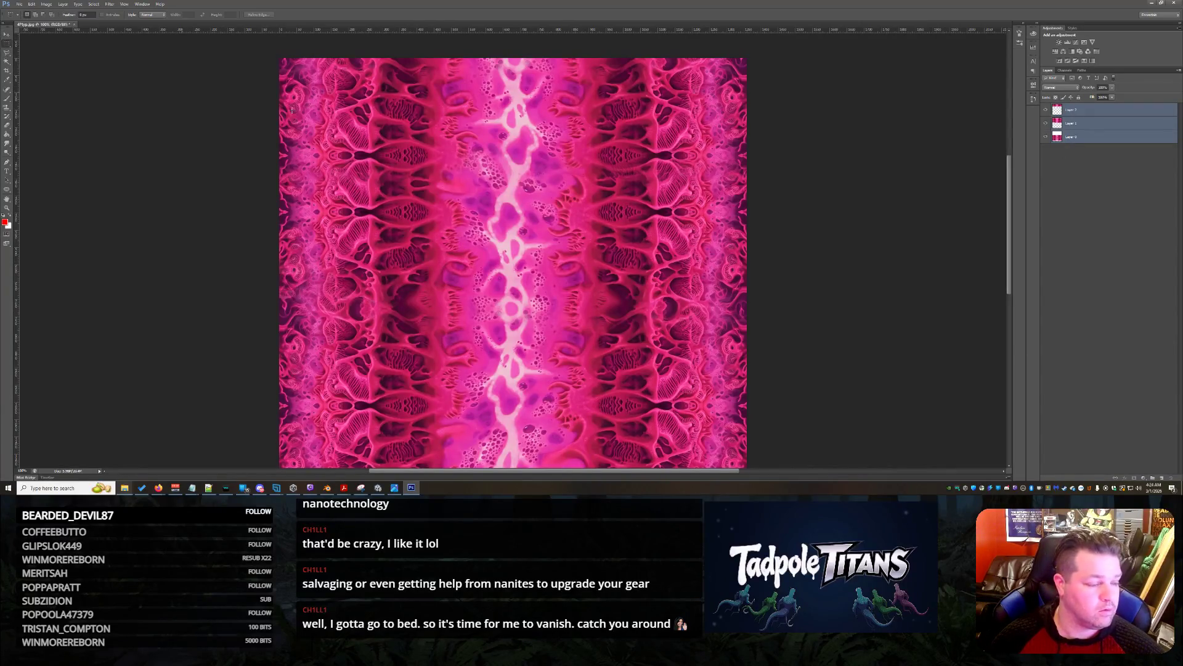
click(71, 8)
click(88, 222)
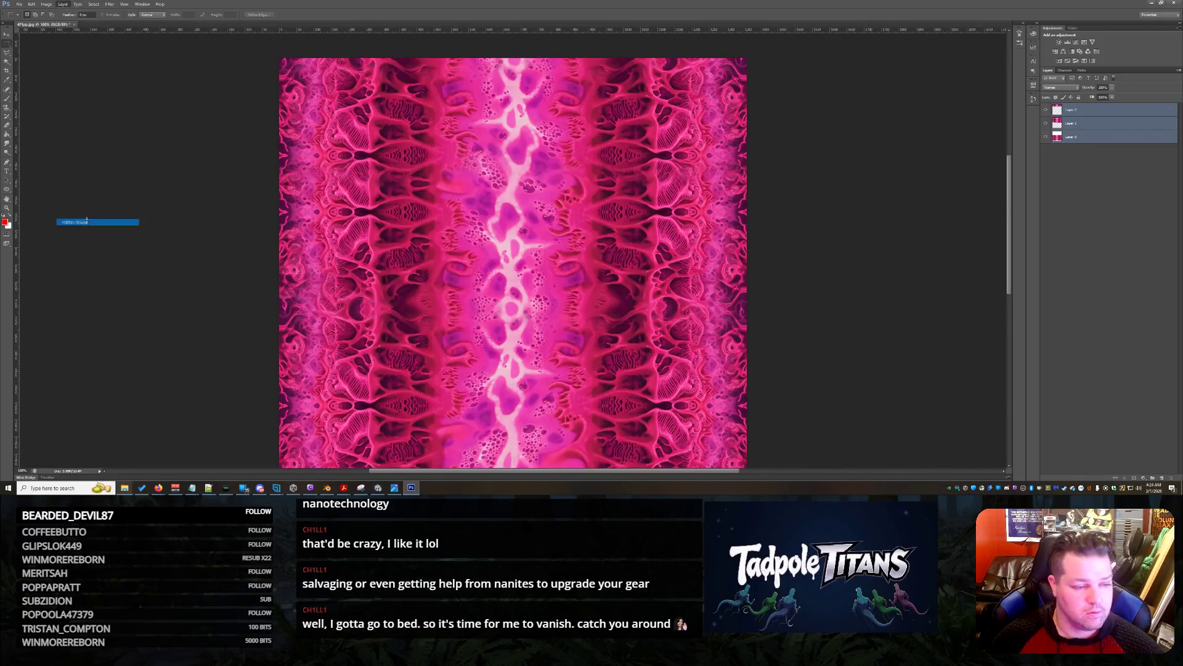
mouse_move(277, 44)
mouse_down()
mouse_move(845, 312)
mouse_move(870, 431)
mouse_up()
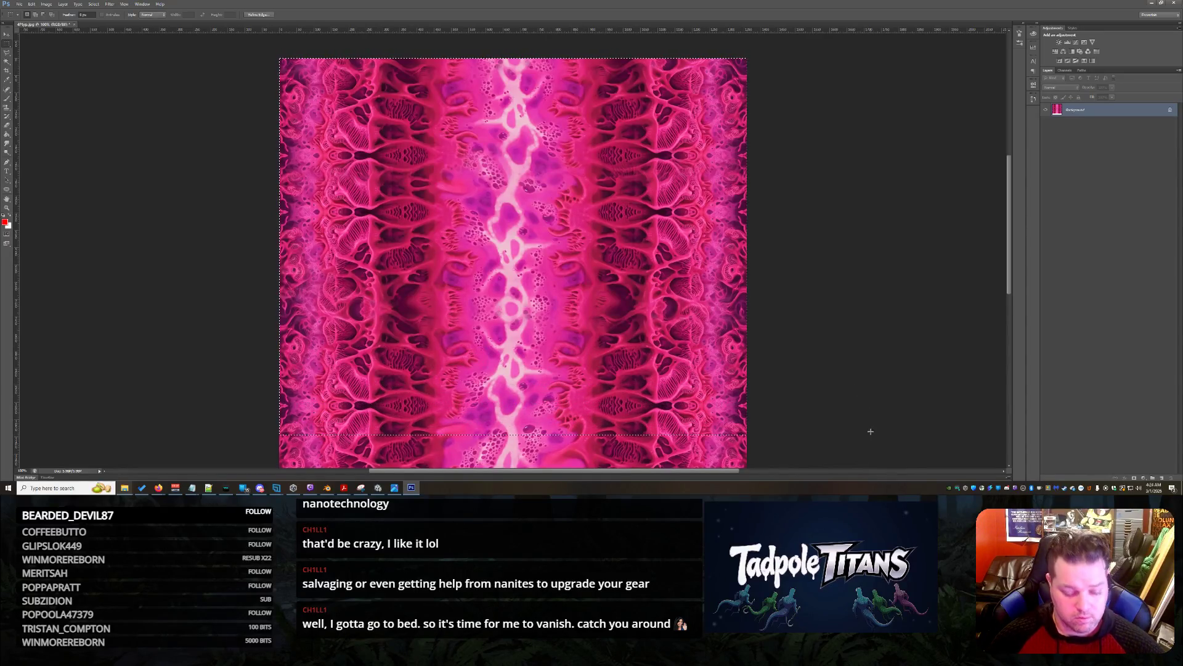
key(ctrl+d)
click(8, 34)
mouse_move(590, 370)
mouse_down()
mouse_move(590, 243)
mouse_move(586, 271)
mouse_up()
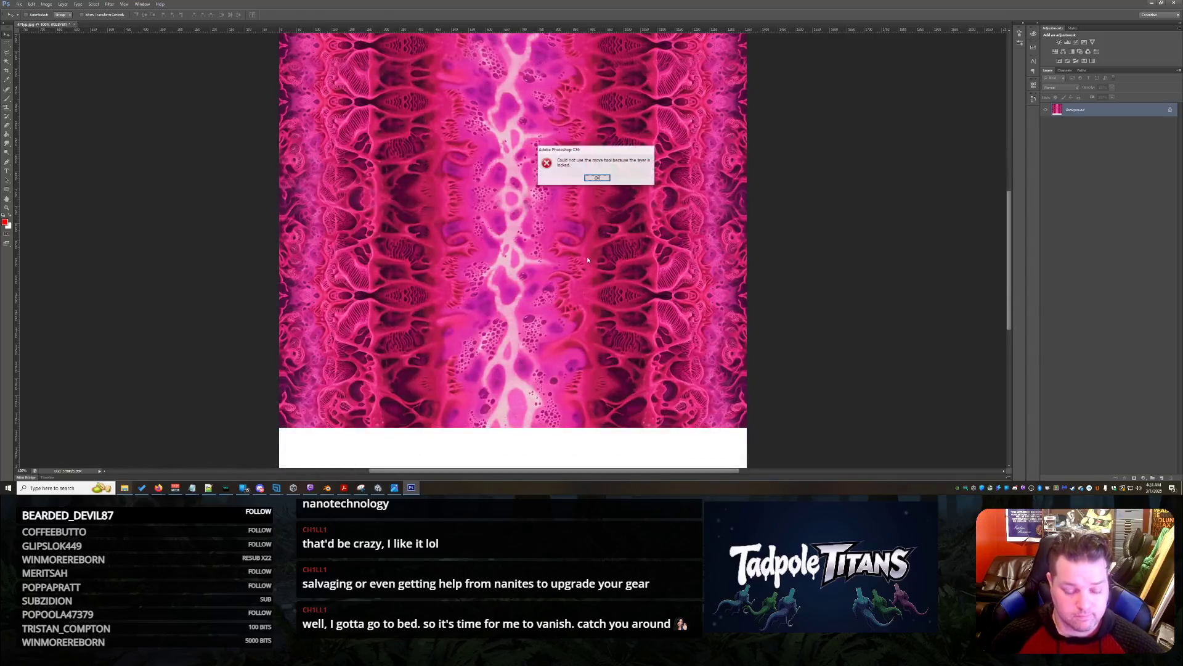
click(602, 177)
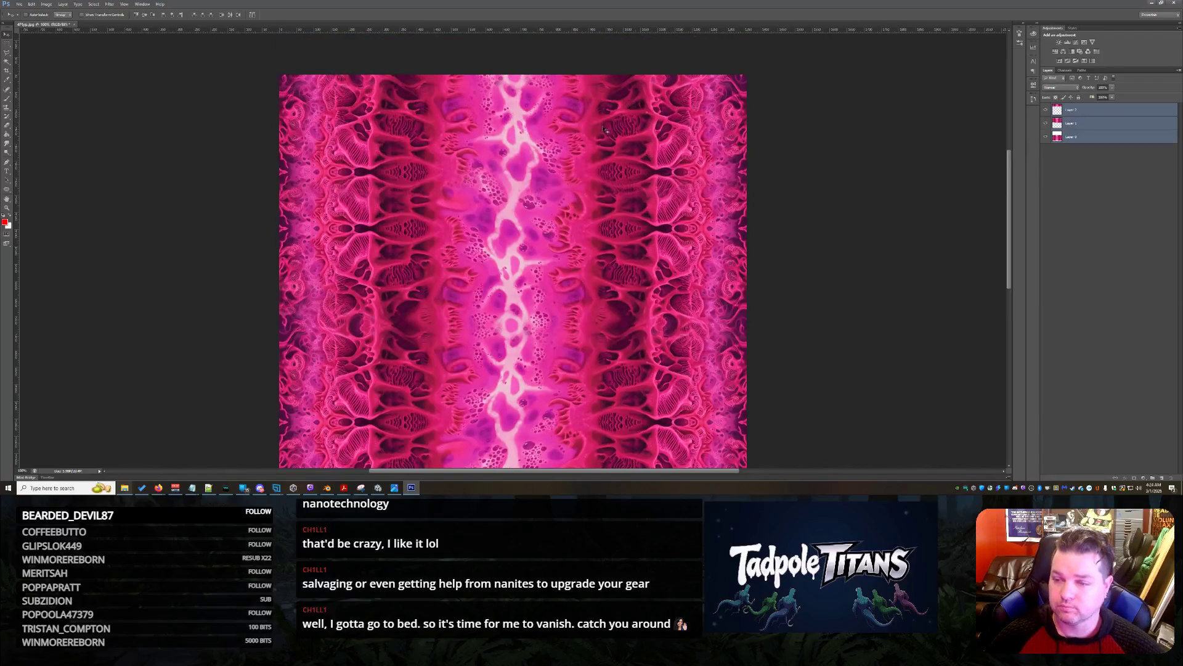
Merge the three texture layers and copy a marqueed band onto a new layer
click(59, 4)
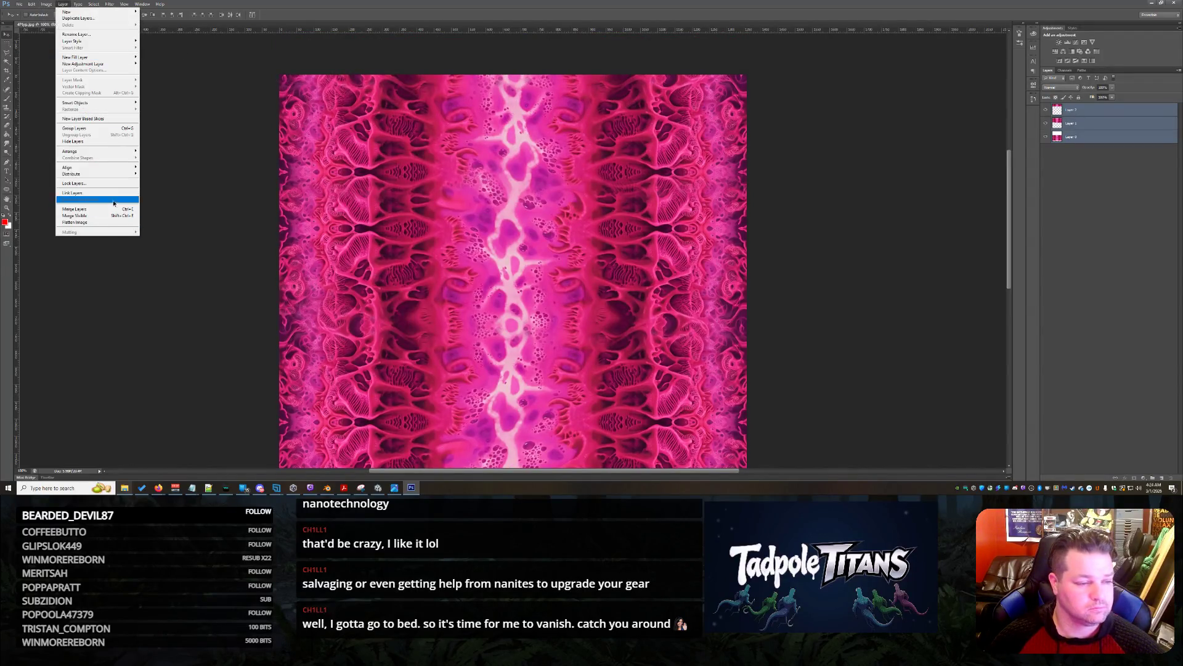
click(80, 209)
click(7, 43)
mouse_move(279, 75)
mouse_down()
mouse_move(895, 414)
mouse_move(897, 446)
mouse_move(850, 333)
mouse_move(792, 315)
mouse_move(788, 290)
mouse_up()
key(ctrl+j)
Flip the copied band vertically and slide it down the canvas
click(7, 34)
key(ctrl+t)
right_click(550, 244)
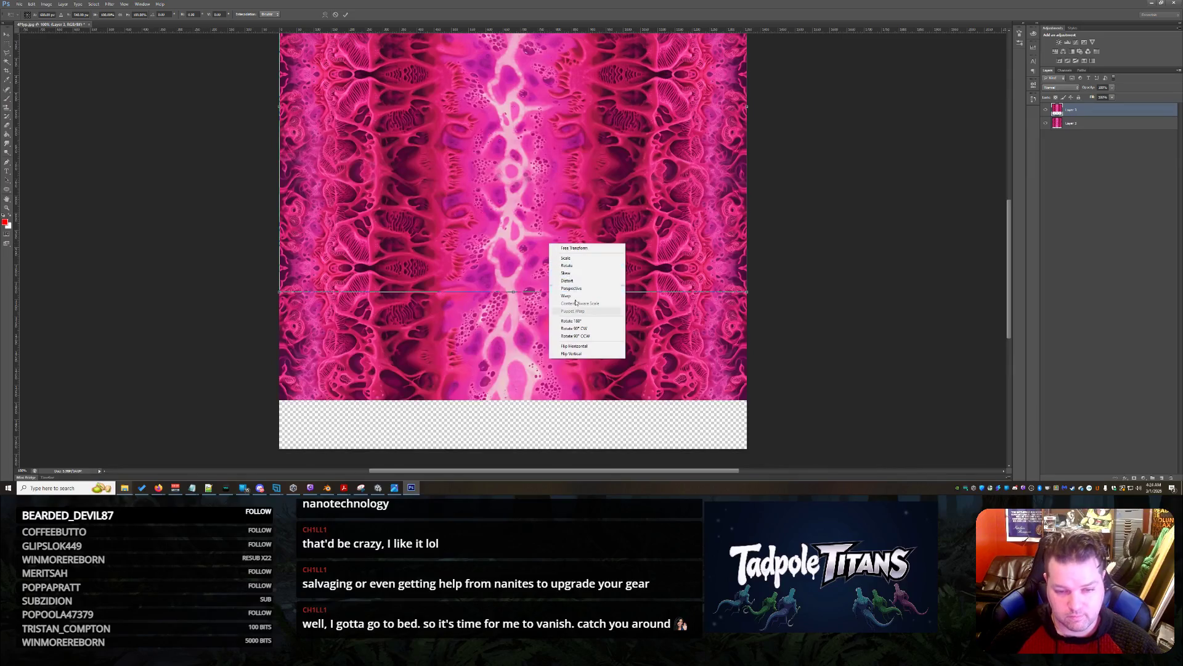
click(578, 353)
key(Return)
mouse_move(604, 200)
mouse_down()
mouse_move(601, 191)
mouse_move(614, 309)
mouse_up()
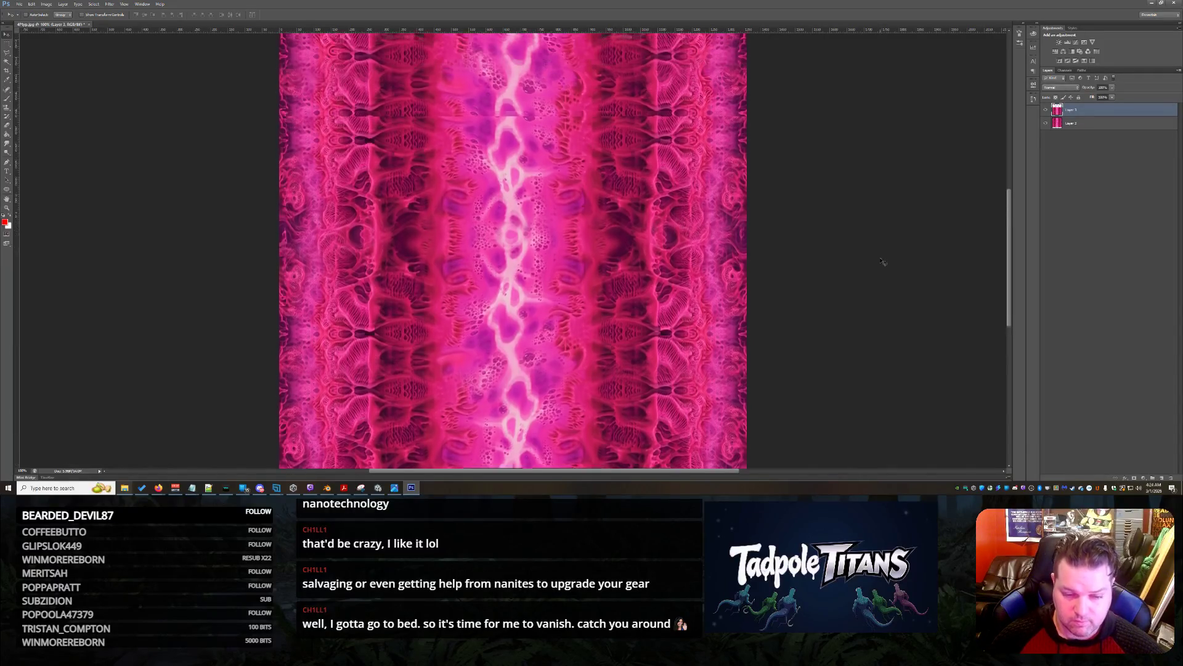
Reposition Layer 2's lower texture piece, moving it down to leave a white band mid-canvas
scroll(879, 256, up, 3)
scroll(876, 270, down, 1)
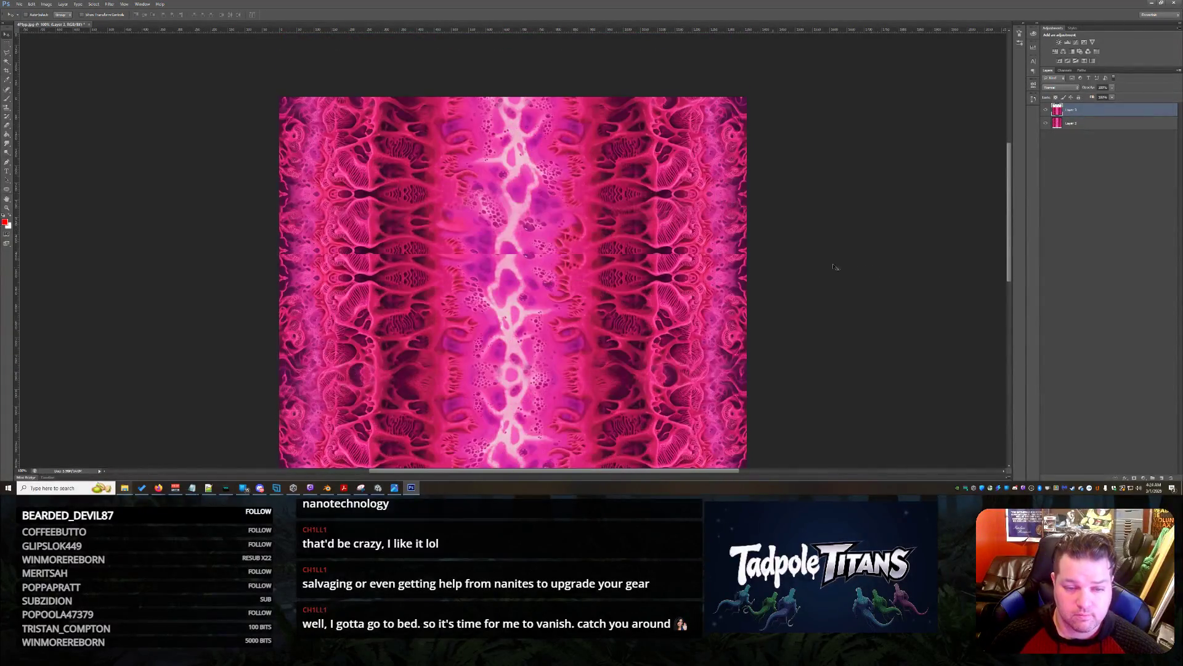
scroll(659, 269, down, 5)
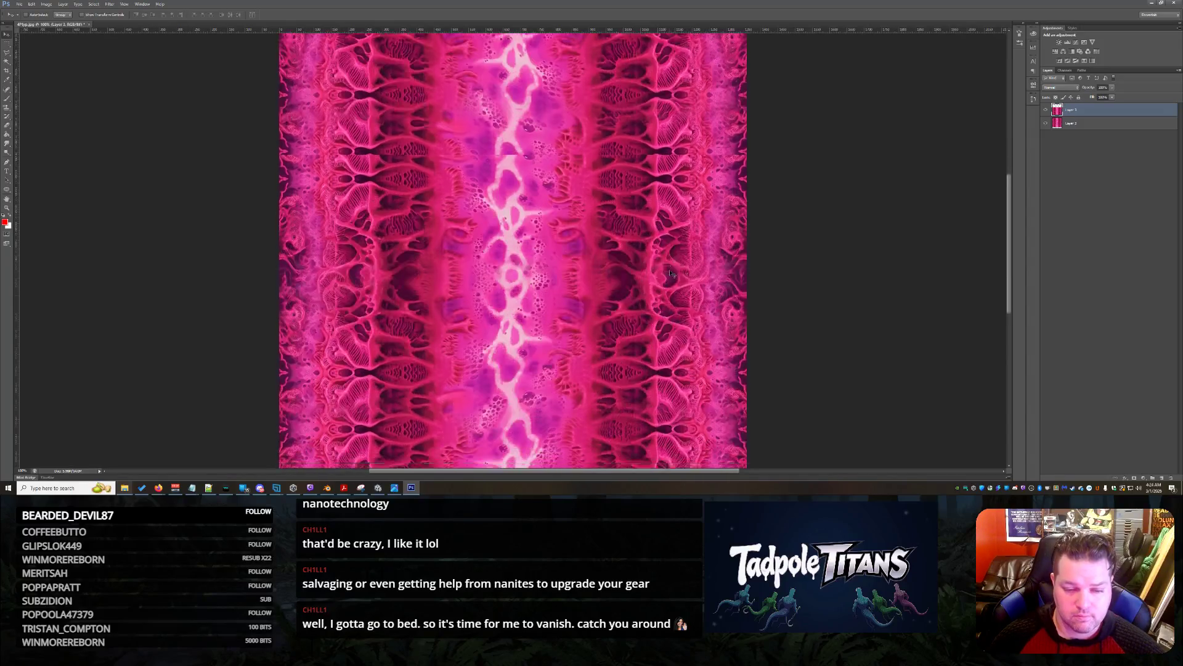
scroll(671, 274, down, 2)
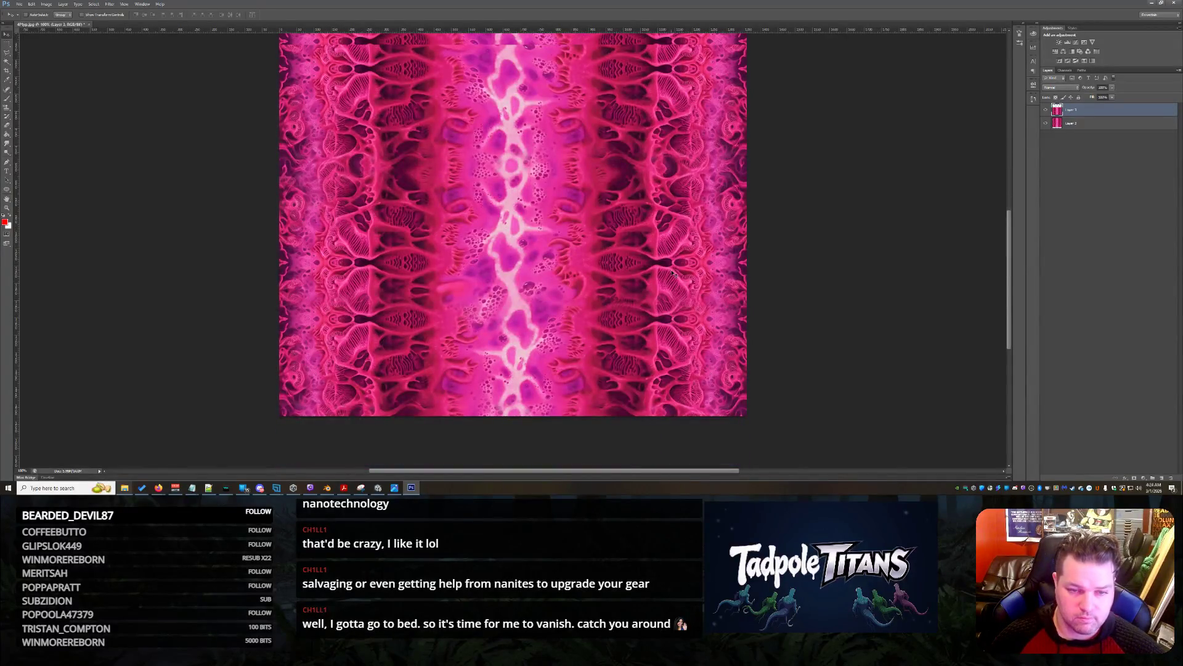
scroll(672, 273, up, 1)
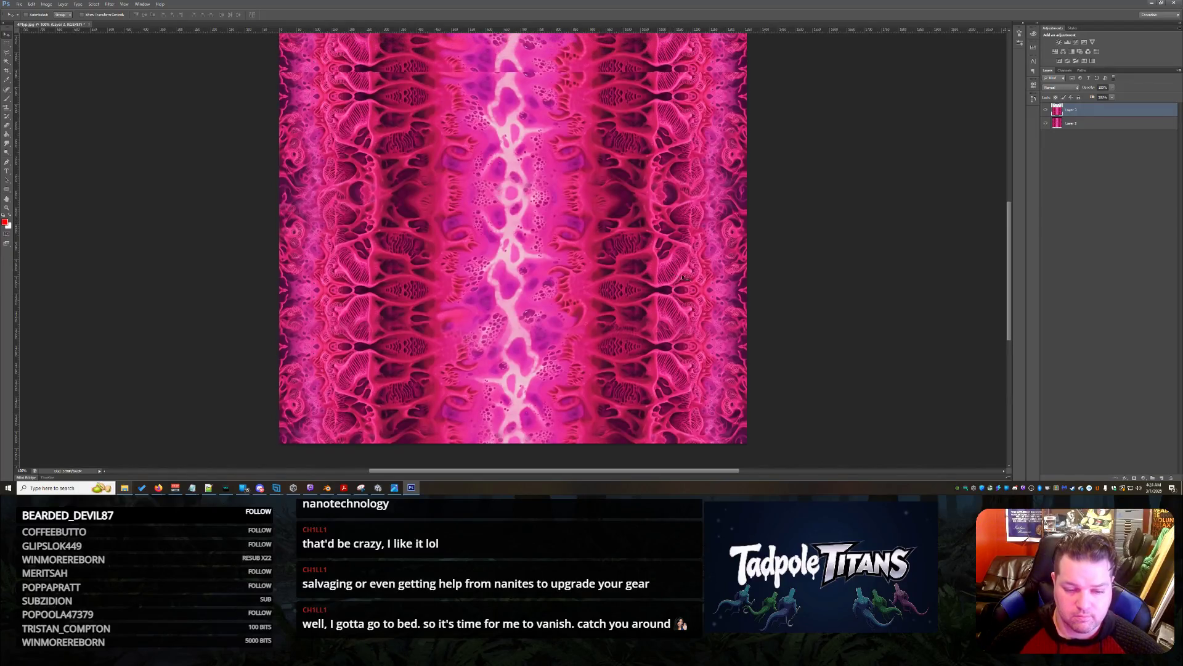
scroll(676, 275, up, 5)
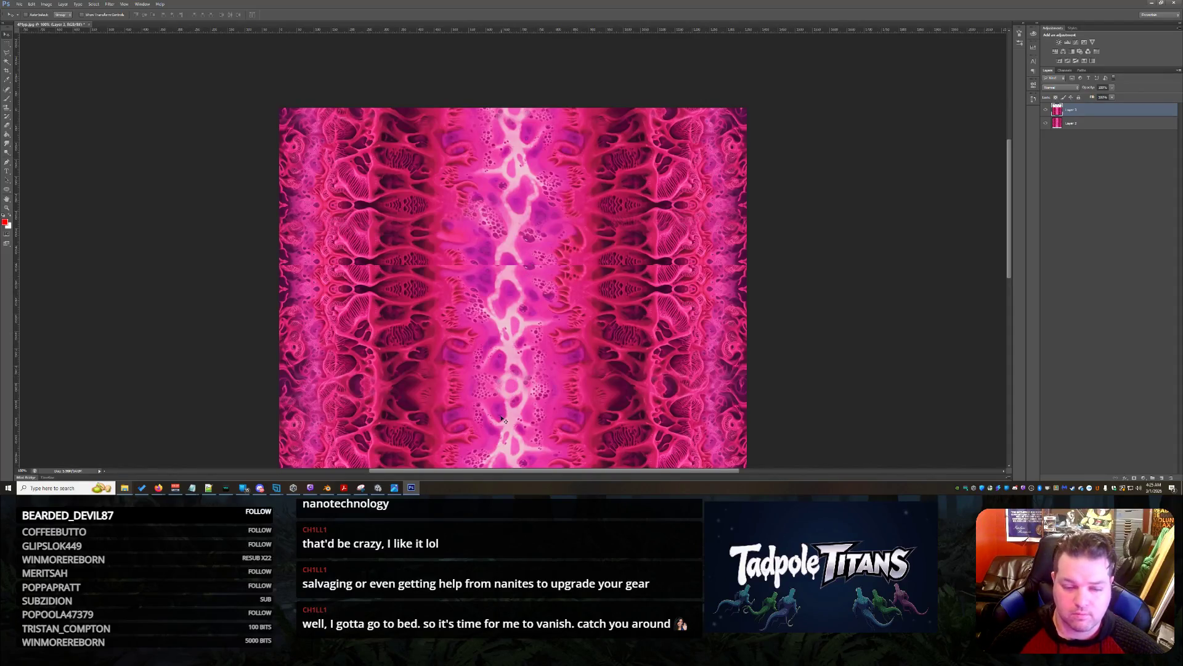
drag(503, 419, 543, 171)
click(1080, 128)
mouse_move(553, 251)
mouse_down()
mouse_move(573, 432)
mouse_move(548, 447)
mouse_move(553, 390)
mouse_up()
scroll(596, 296, down, 2)
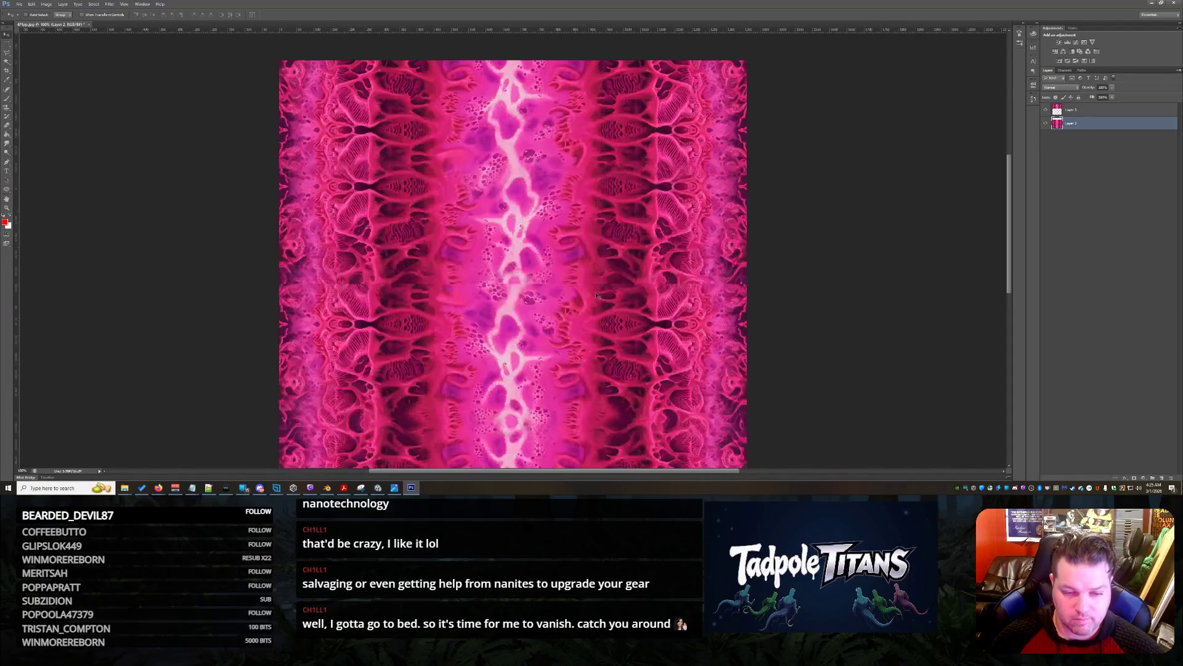
mouse_move(589, 317)
mouse_down()
mouse_move(590, 407)
mouse_move(586, 389)
mouse_move(573, 392)
mouse_up()
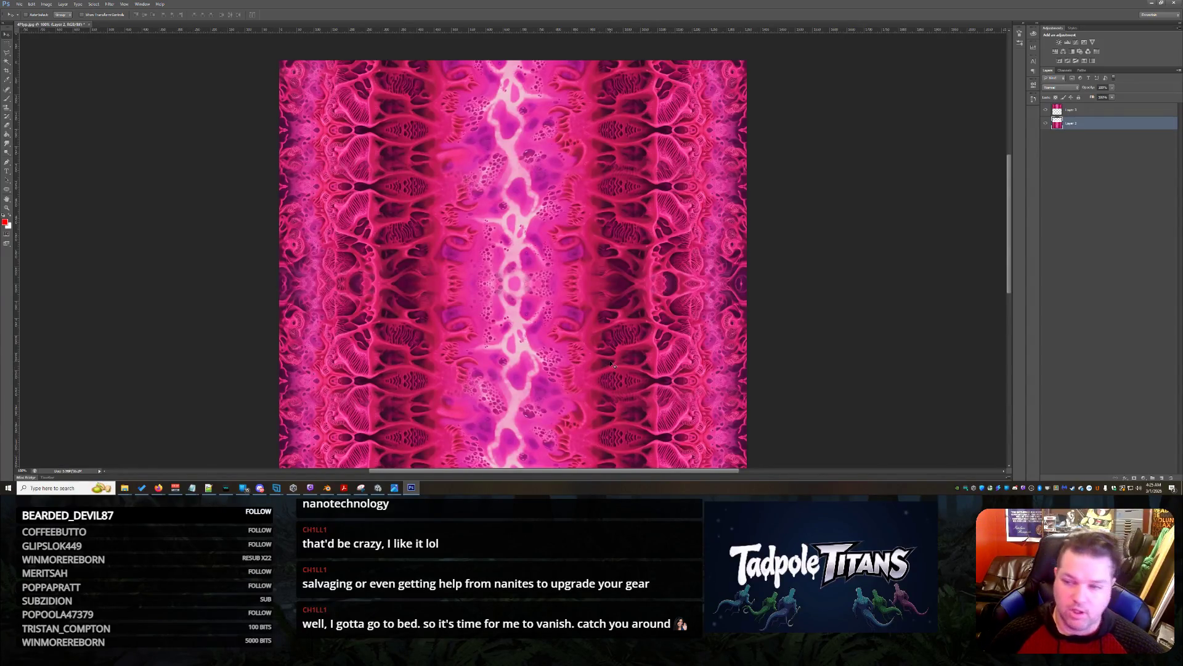
key(ctrl+z)
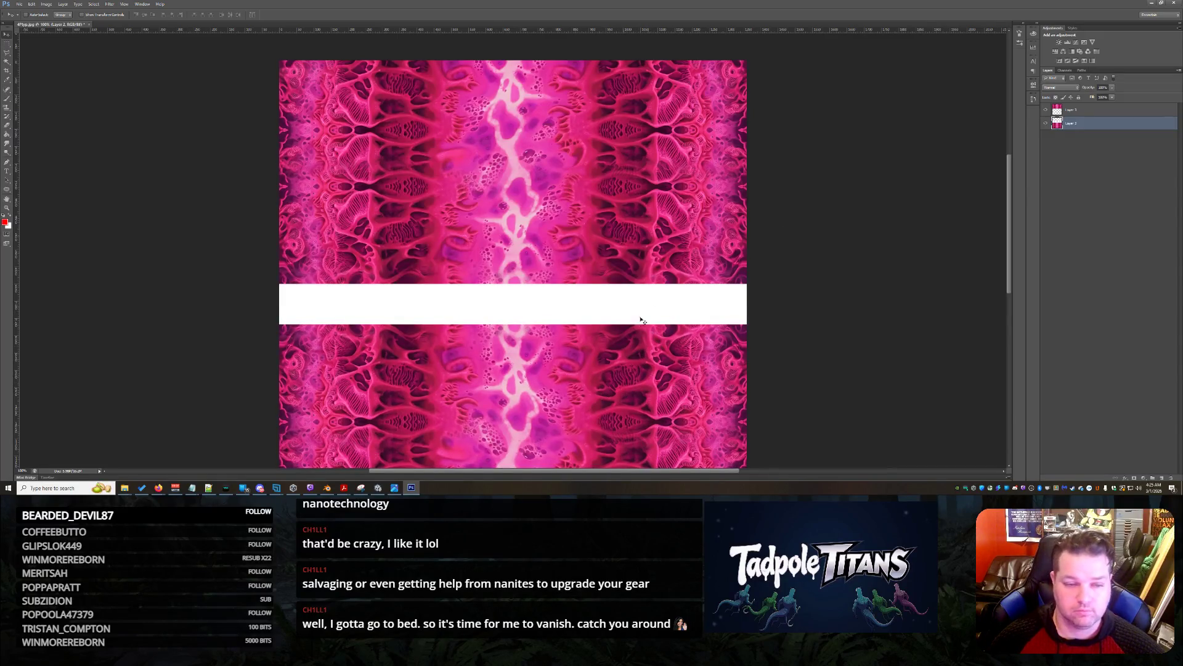
Move Layer 3's pink image down and Layer 2's image up to close the middle gap
click(1073, 114)
drag(645, 126, 645, 388)
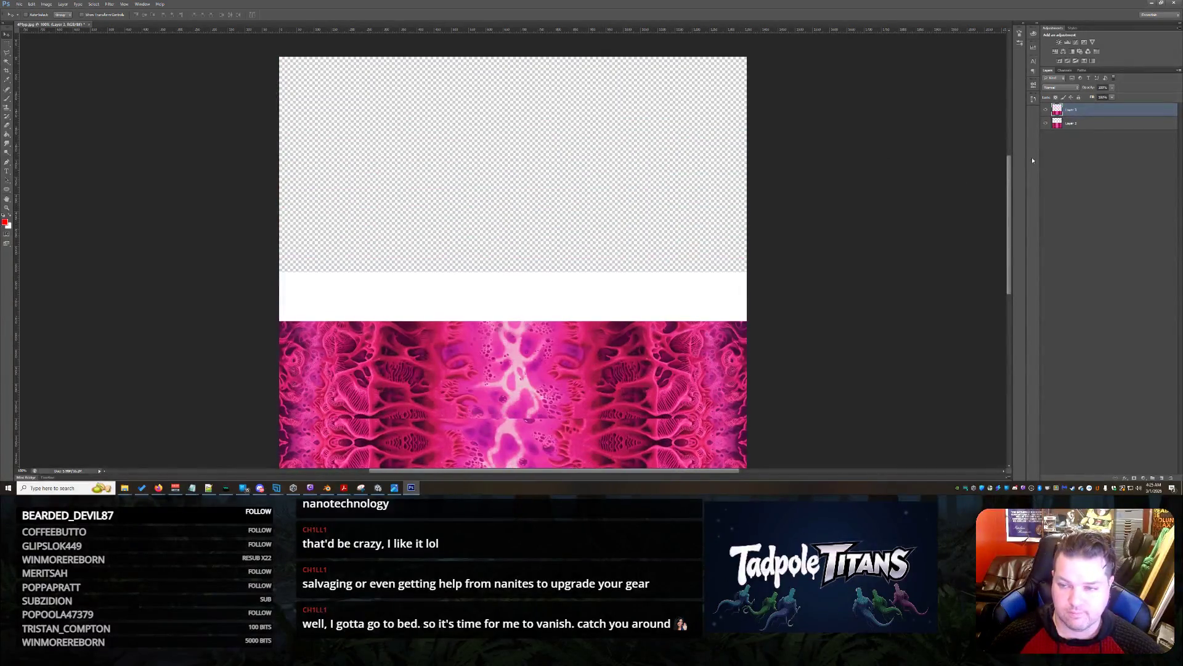
click(1067, 122)
drag(555, 325, 527, 202)
Shift Layer 1's pattern down to fill the bottom gap and fine-tune its position
scroll(595, 299, down, 5)
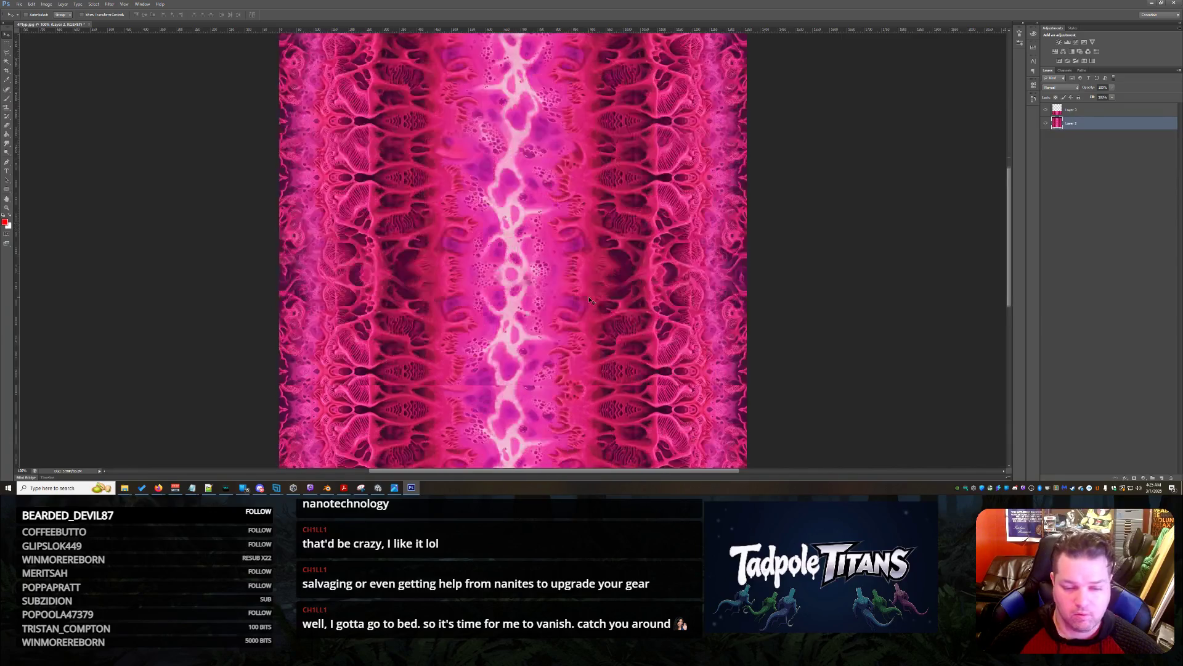
key(alt+bracketright)
mouse_move(596, 298)
mouse_down()
mouse_move(528, 333)
mouse_move(536, 327)
mouse_move(521, 356)
mouse_up()
drag(535, 287, 554, 302)
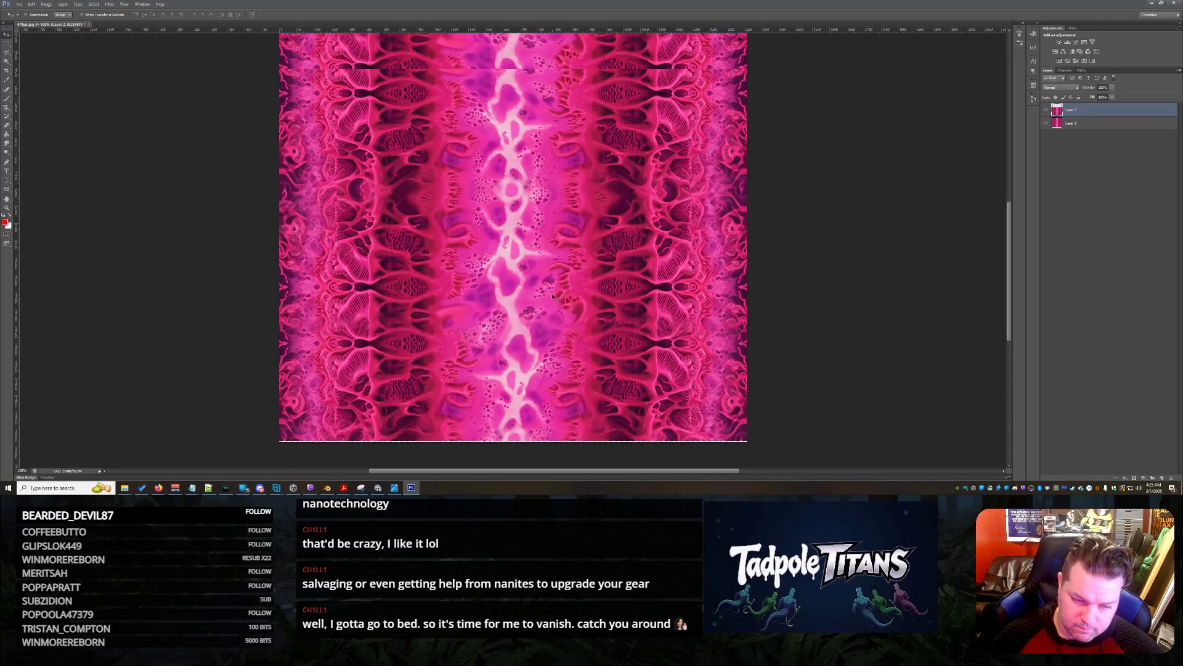
drag(563, 205, 562, 205)
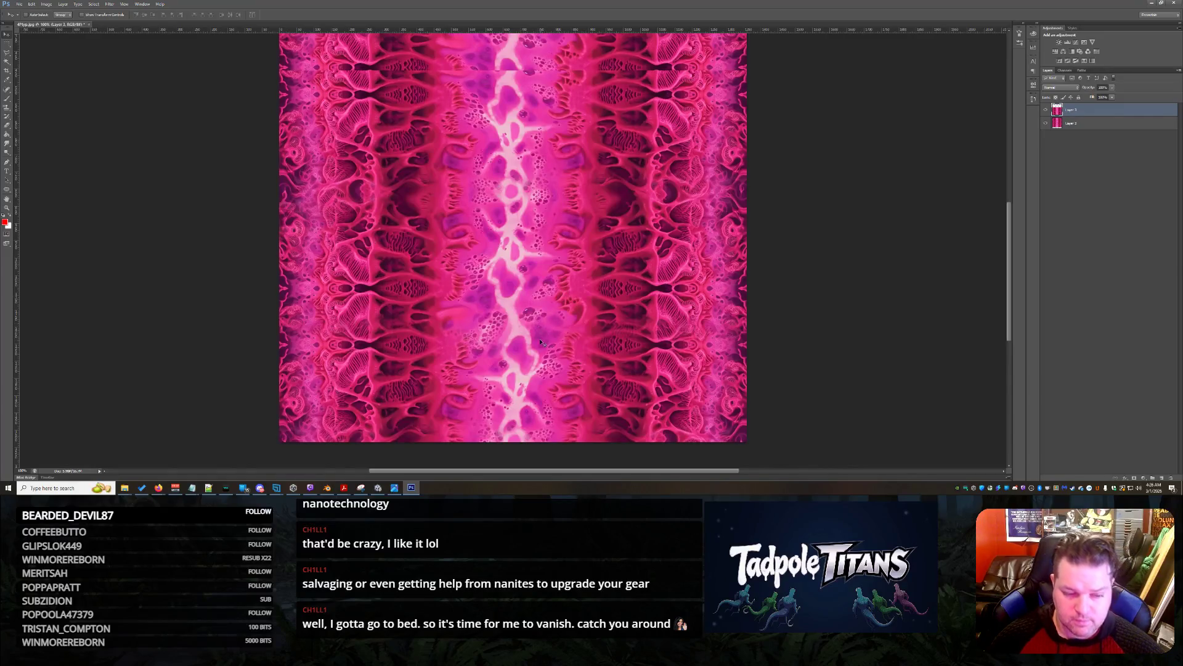
scroll(658, 343, up, 5)
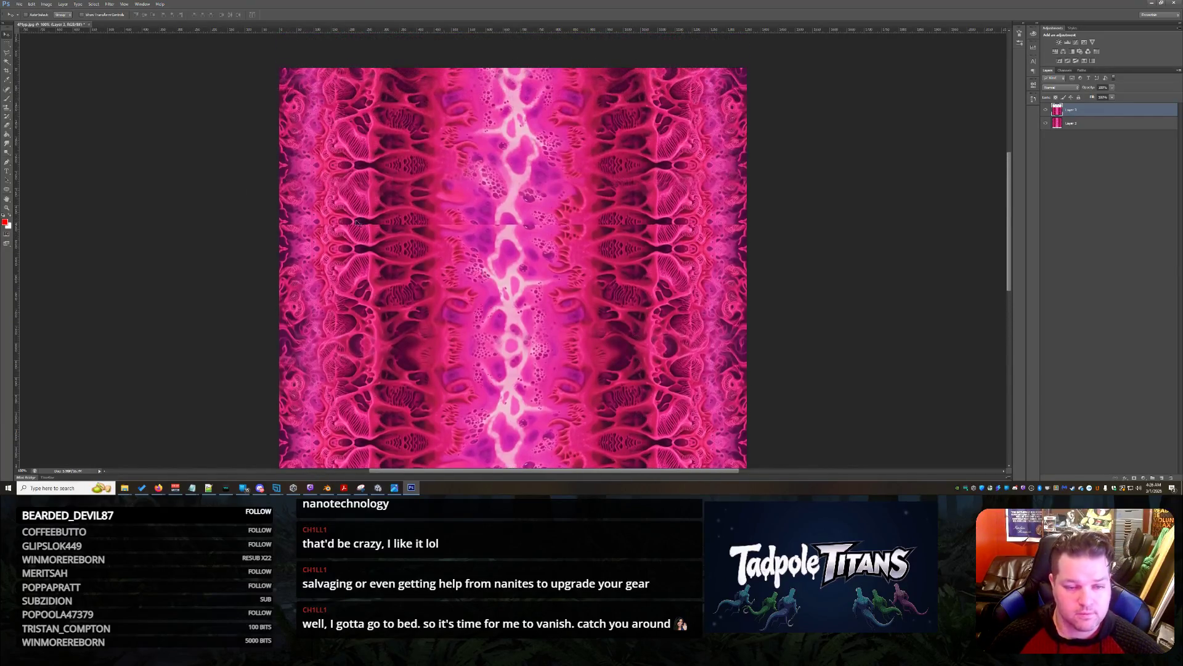
click(7, 120)
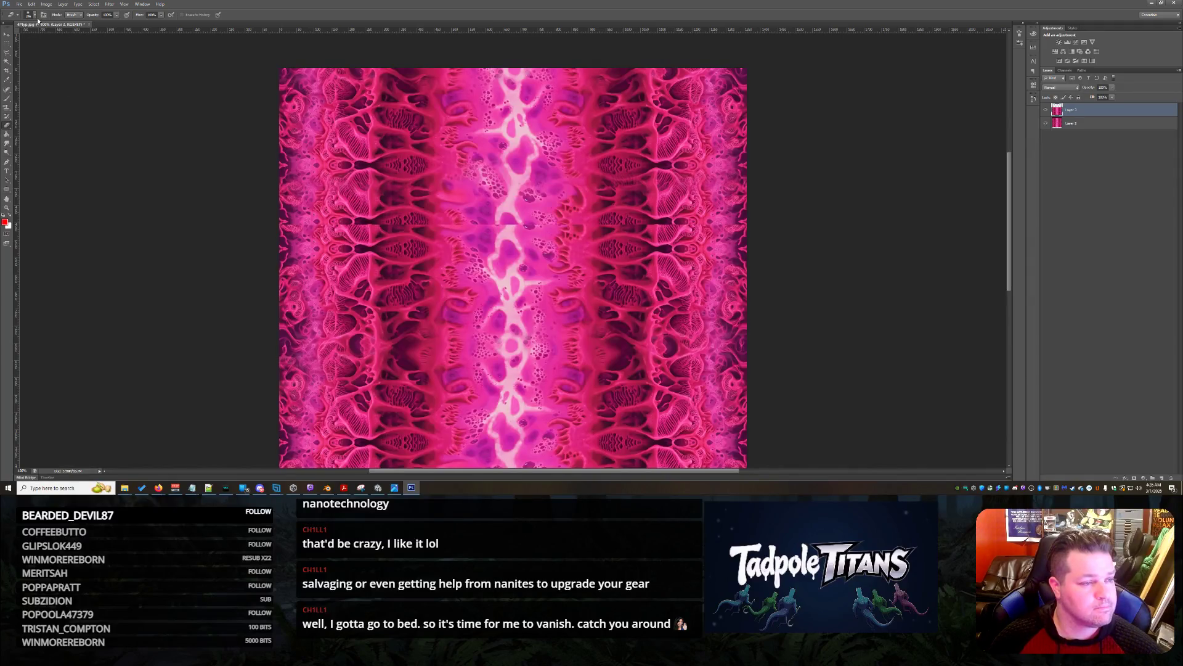
Erase across the seam where the two pink texture copies meet using a soft brush
click(36, 17)
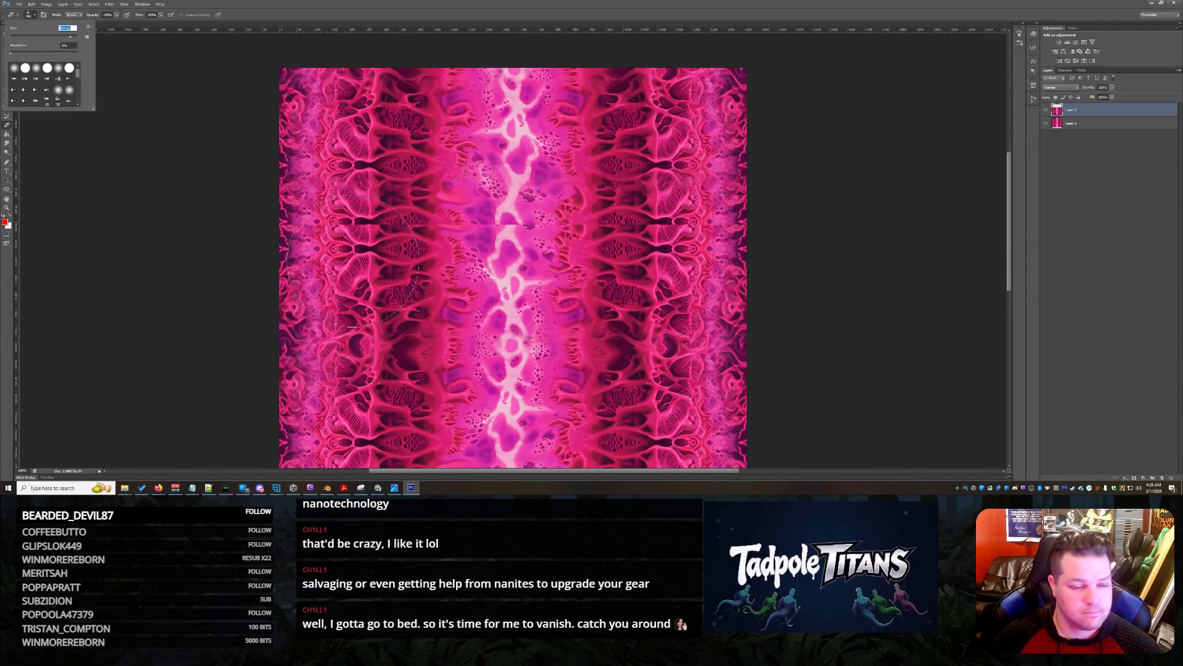
click(234, 203)
drag(305, 253, 492, 220)
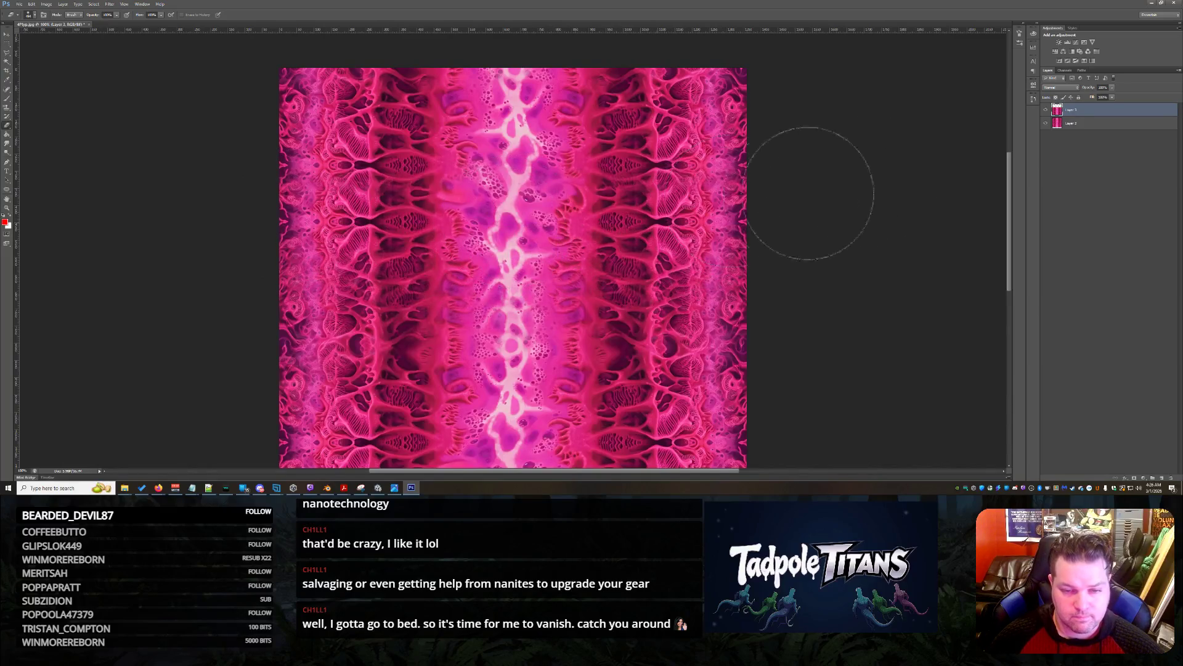
scroll(880, 211, down, 1)
scroll(866, 216, up, 1)
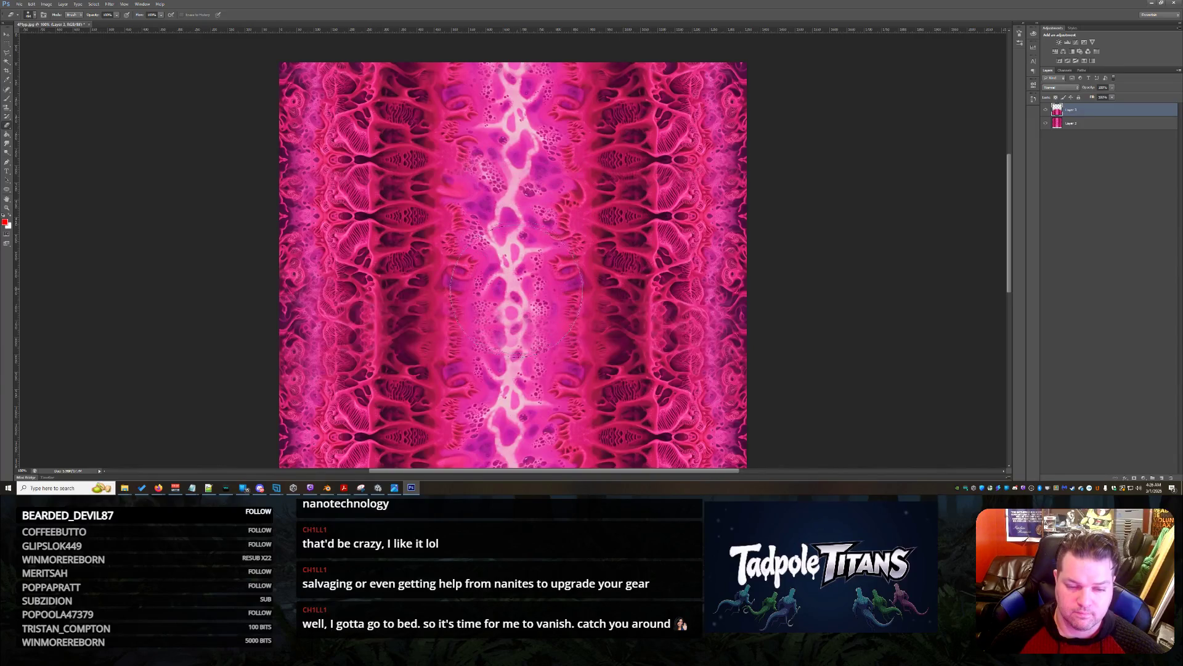
scroll(770, 185, down, 2)
scroll(801, 191, up, 3)
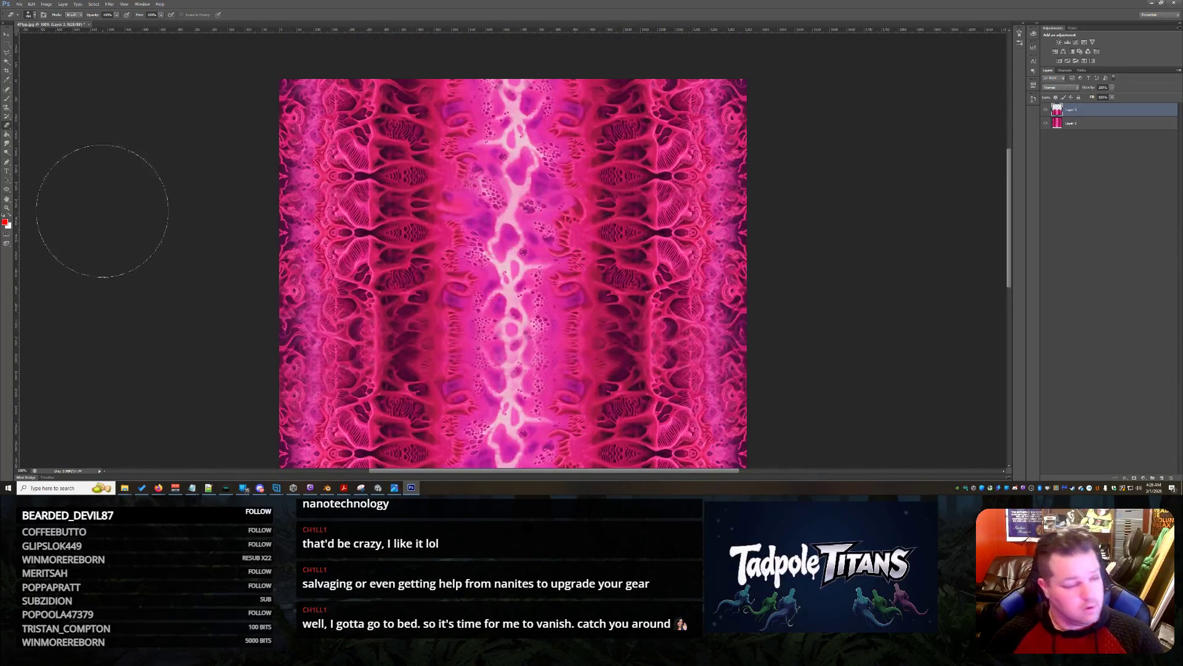
Zoom the Photoshop view so the whole pink tunnel image fits on screen
click(6, 208)
right_click(412, 236)
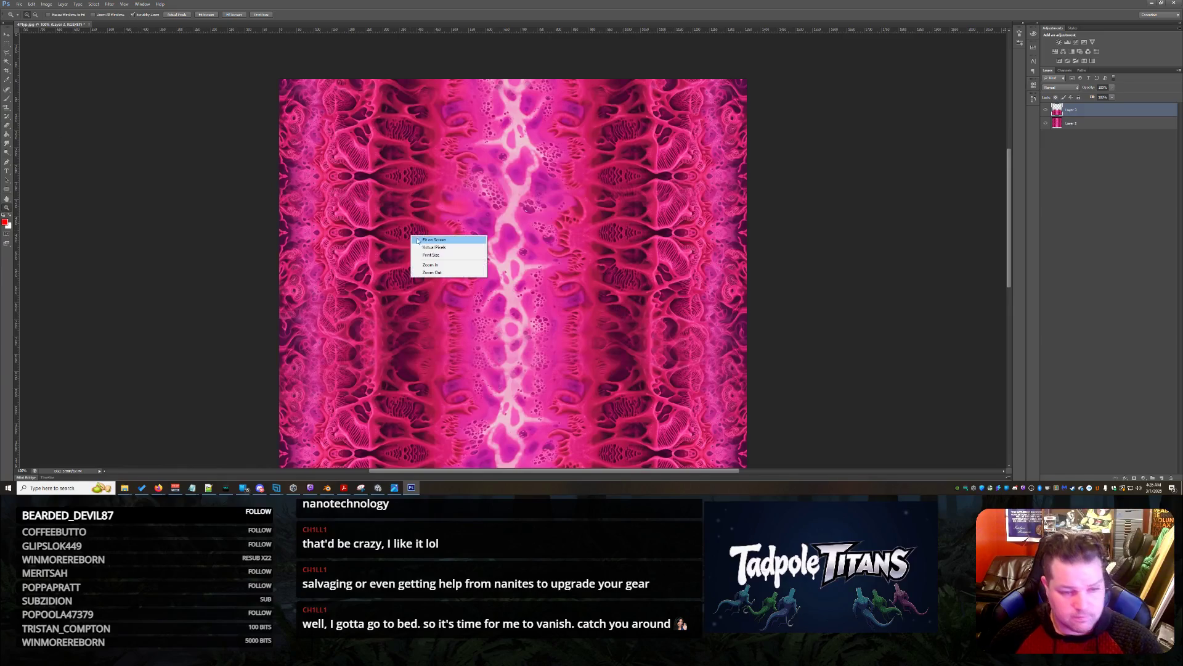
click(432, 247)
right_click(475, 237)
click(493, 240)
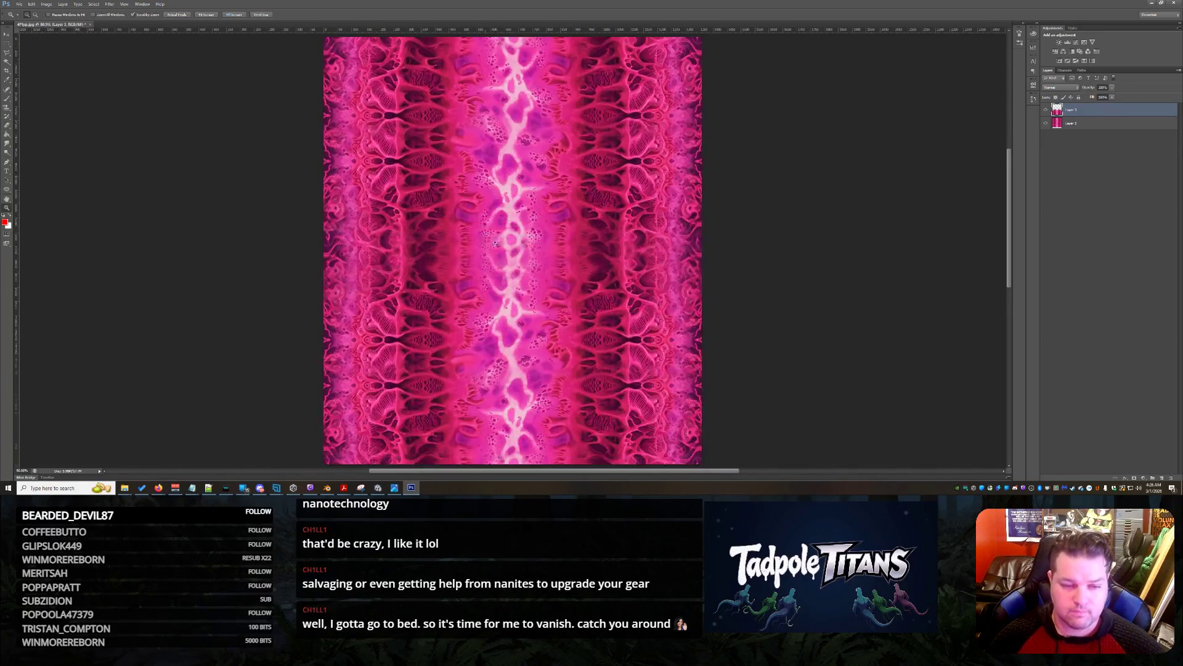
Save the texture as JPEG over the existing 4Ptyp.jpg, then return to Unity
click(19, 3)
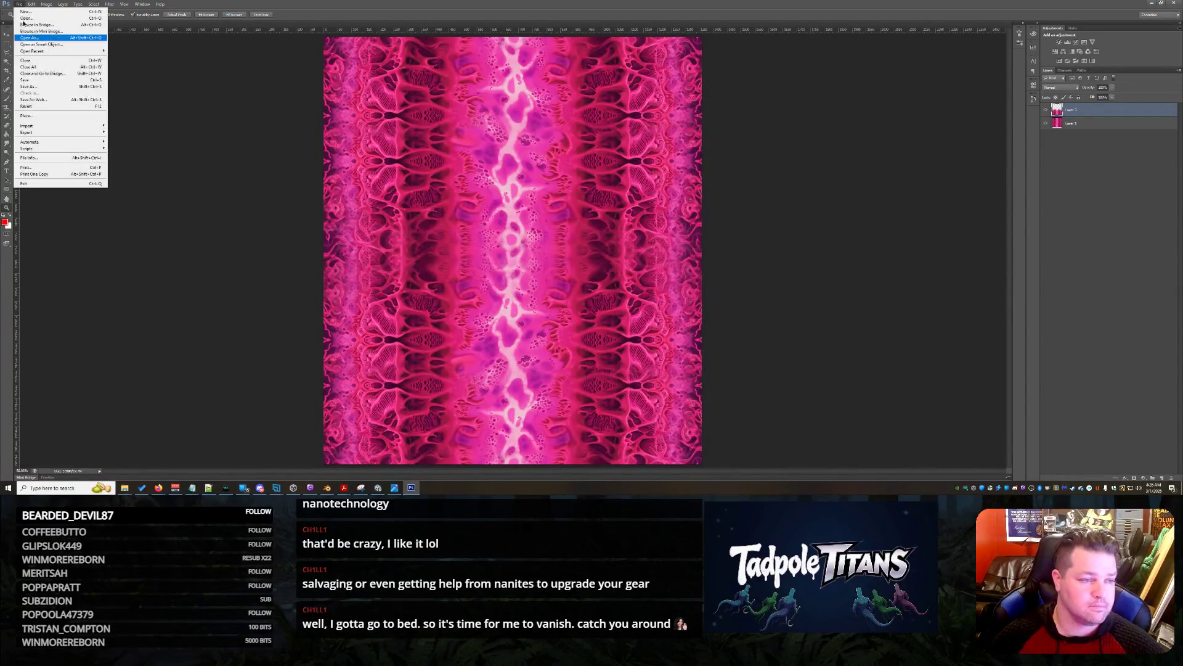
click(49, 86)
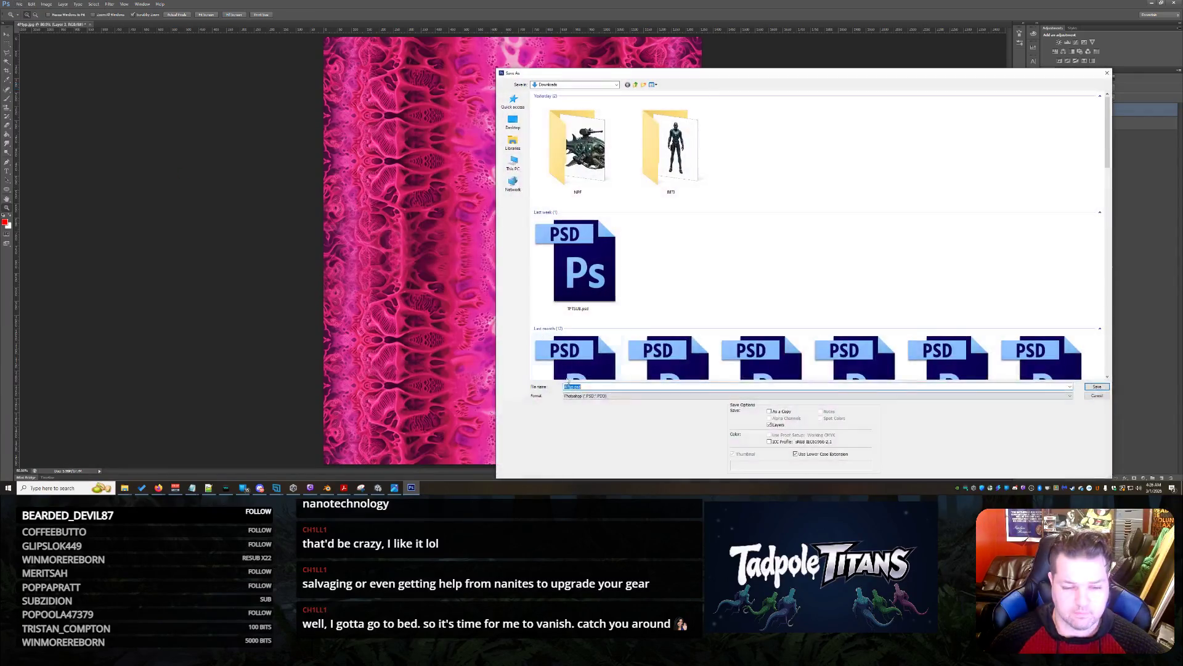
click(577, 396)
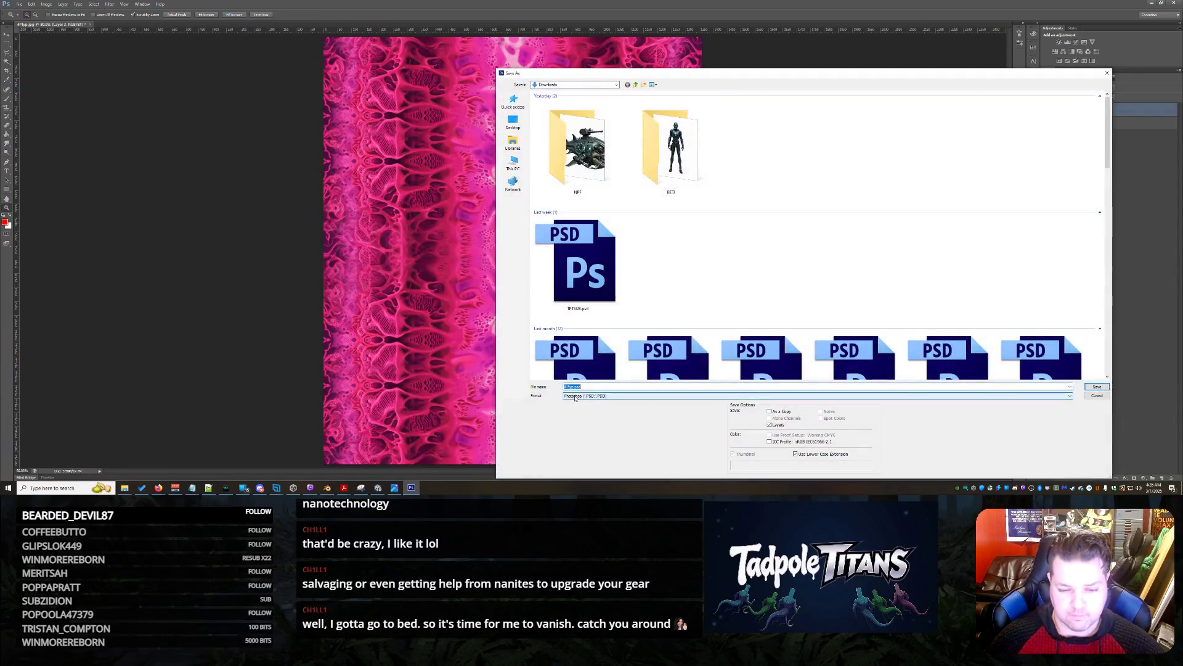
click(571, 441)
double_click(575, 163)
click(569, 177)
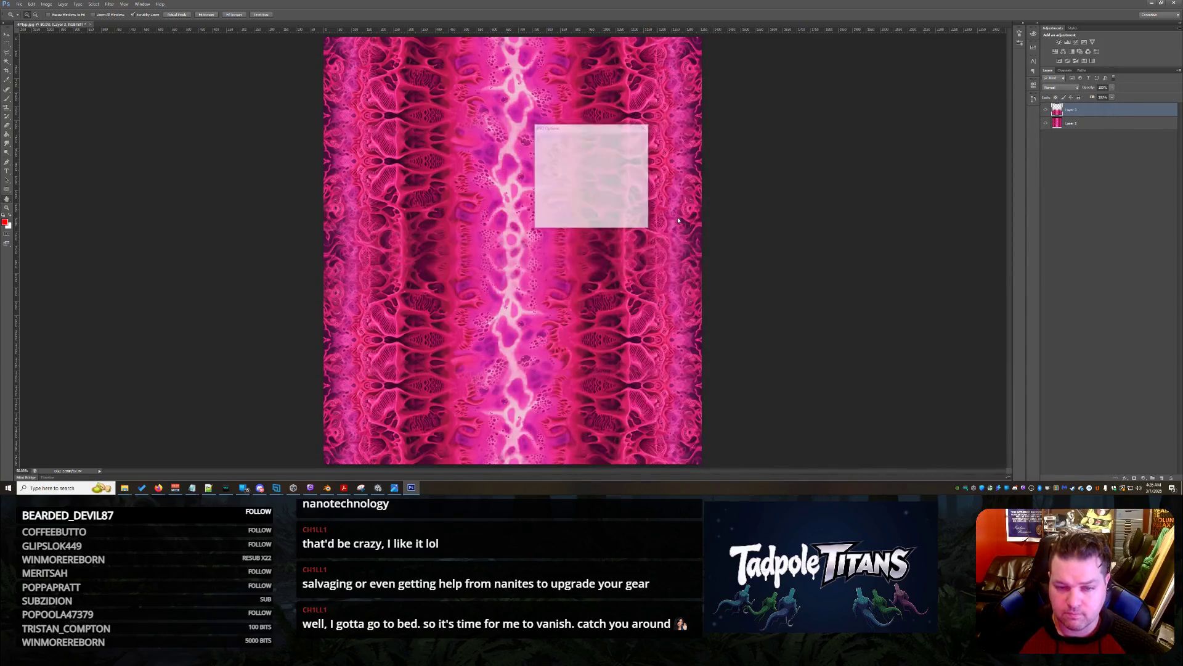
click(632, 139)
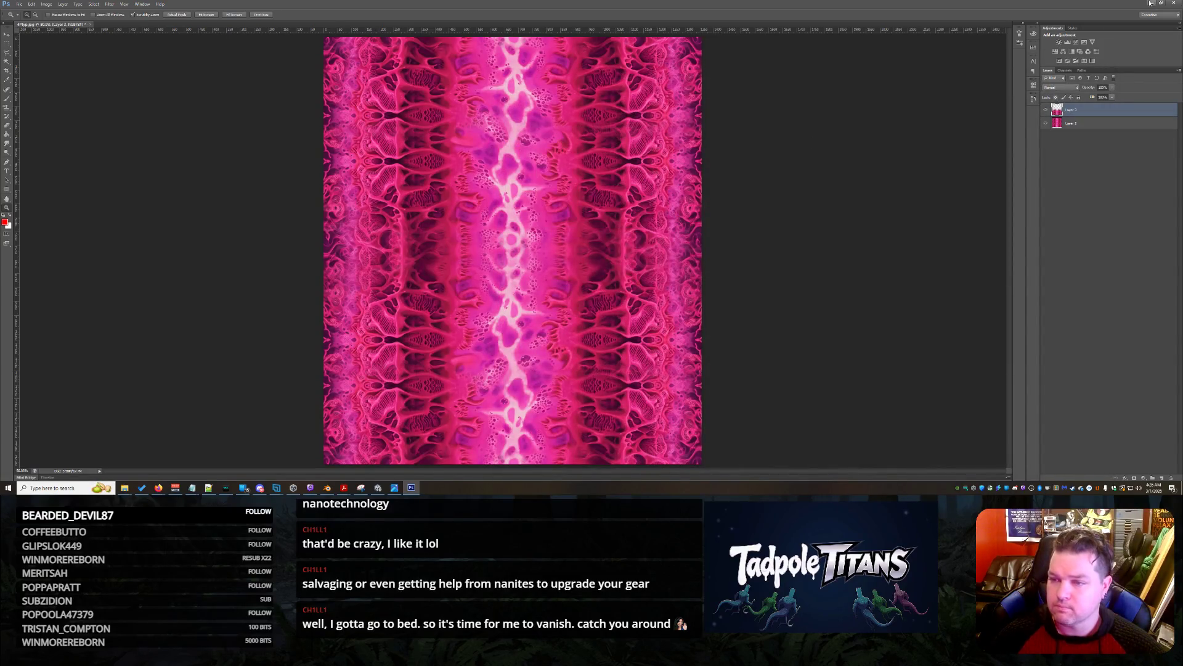
click(187, 483)
mouse_move(125, 487)
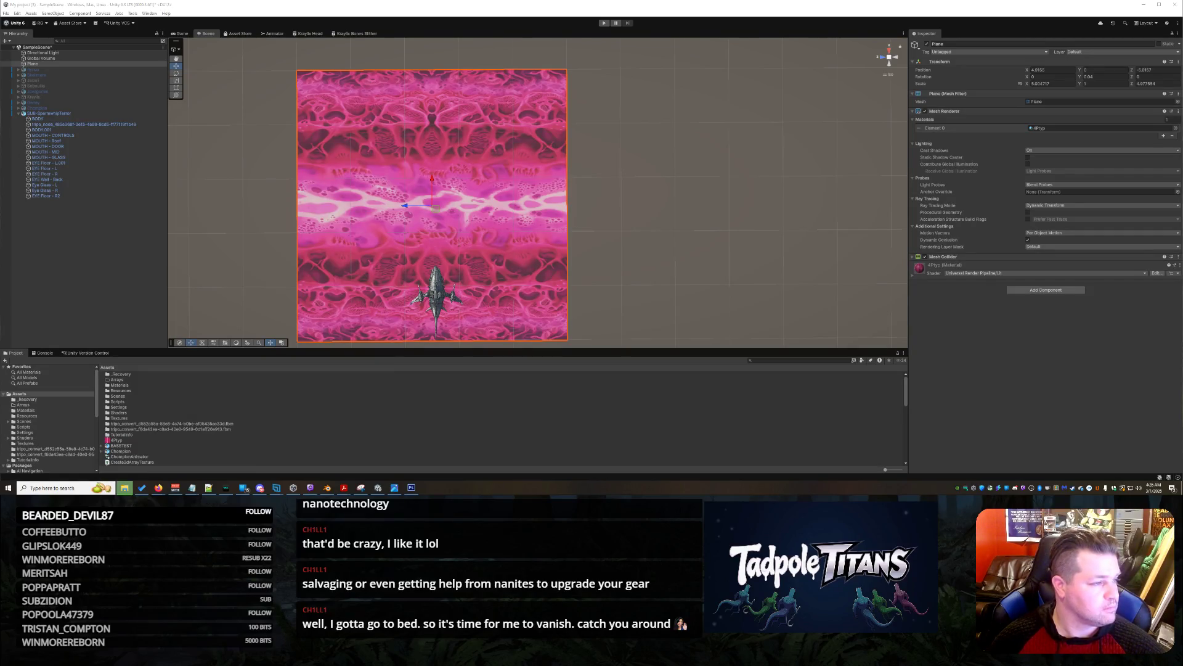
Refresh and select the pink tunnel plane, expand its material, and rotate it diagonally
click(645, 135)
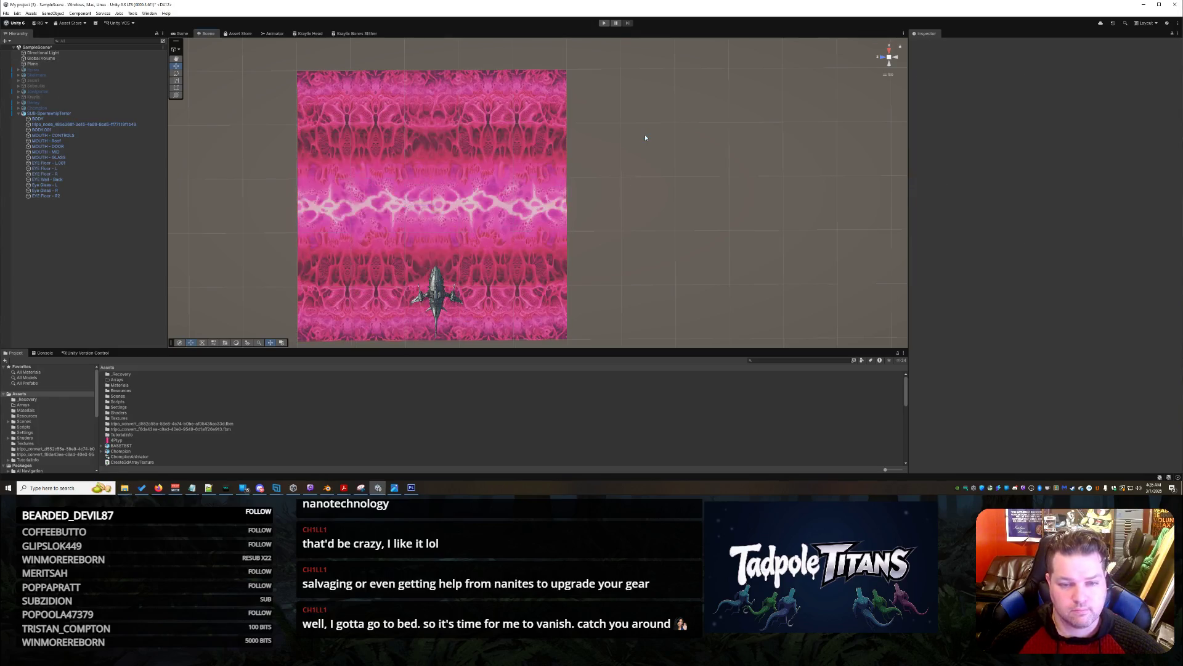
click(447, 205)
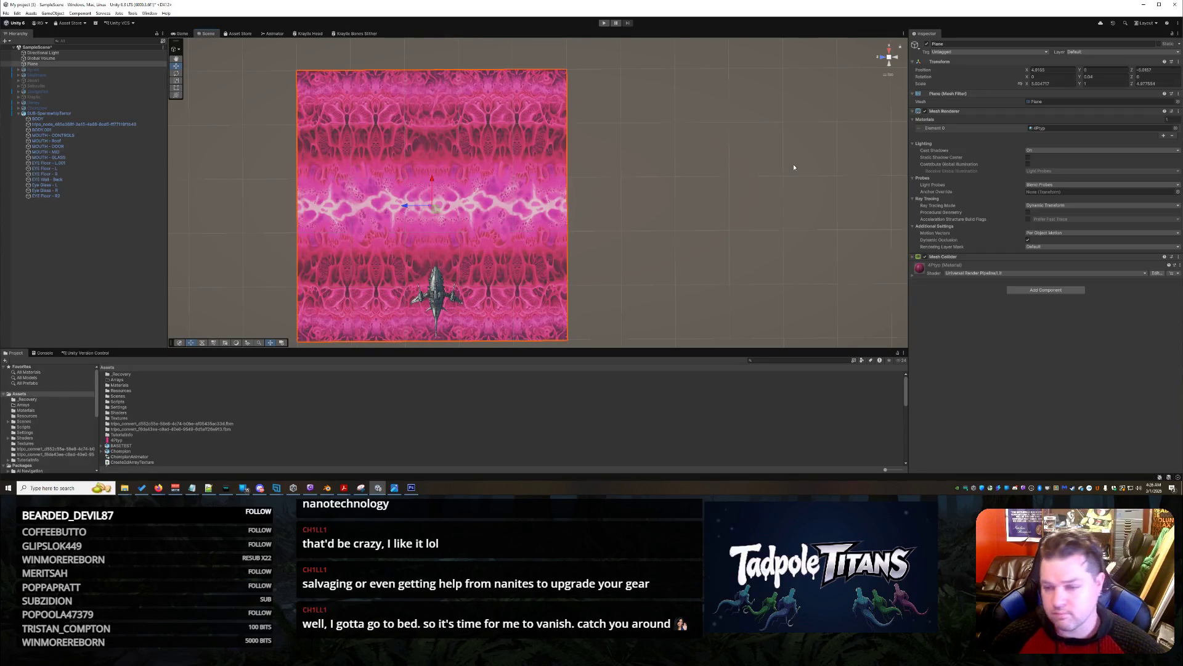
click(913, 278)
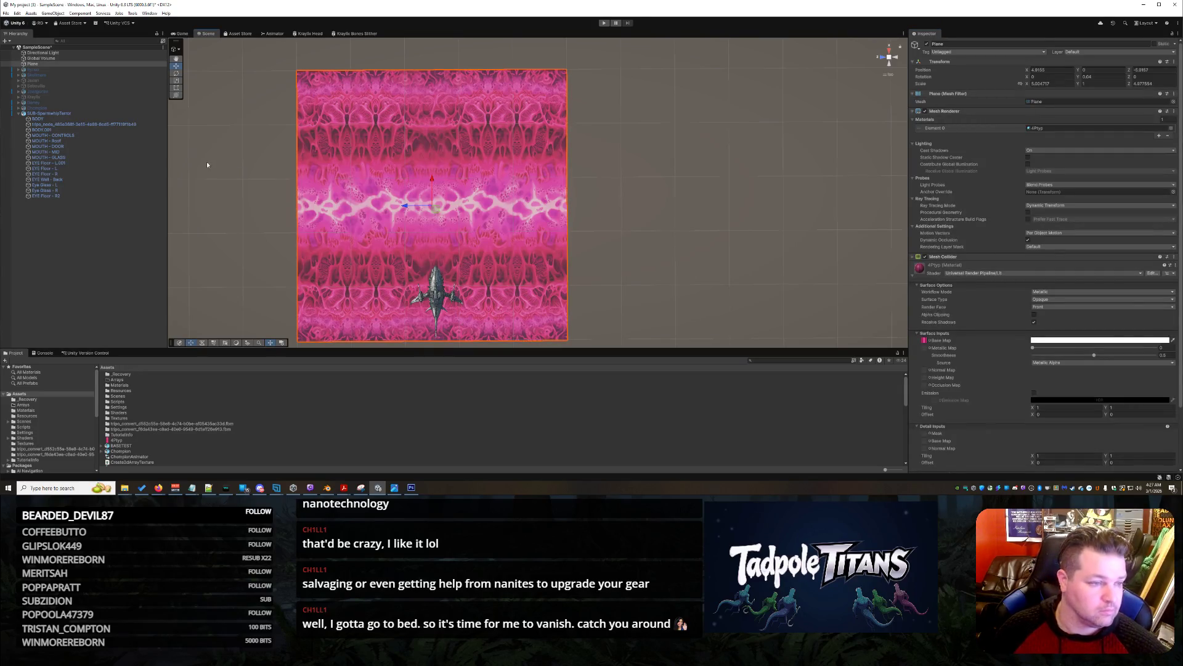
click(176, 74)
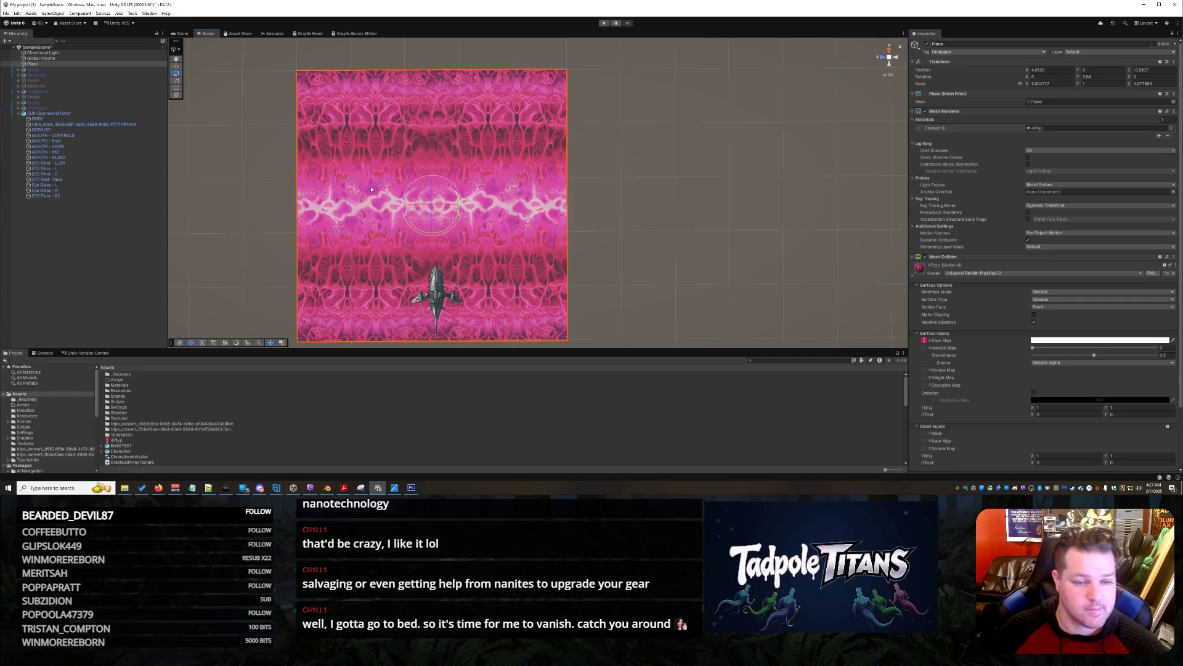
mouse_move(420, 231)
mouse_down()
mouse_move(469, 228)
mouse_move(528, 162)
mouse_up()
Undo the diagonal rotation and set the plane's Rotation Y to 90
key(ctrl+z)
key(ctrl+z)
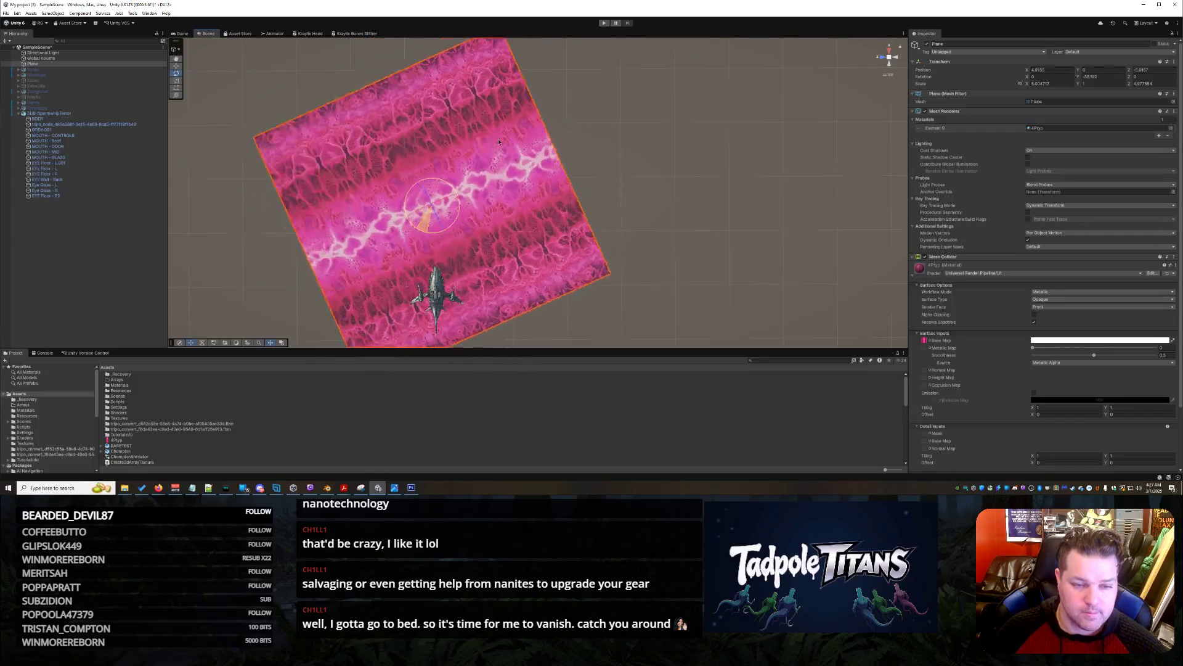
click(1103, 77)
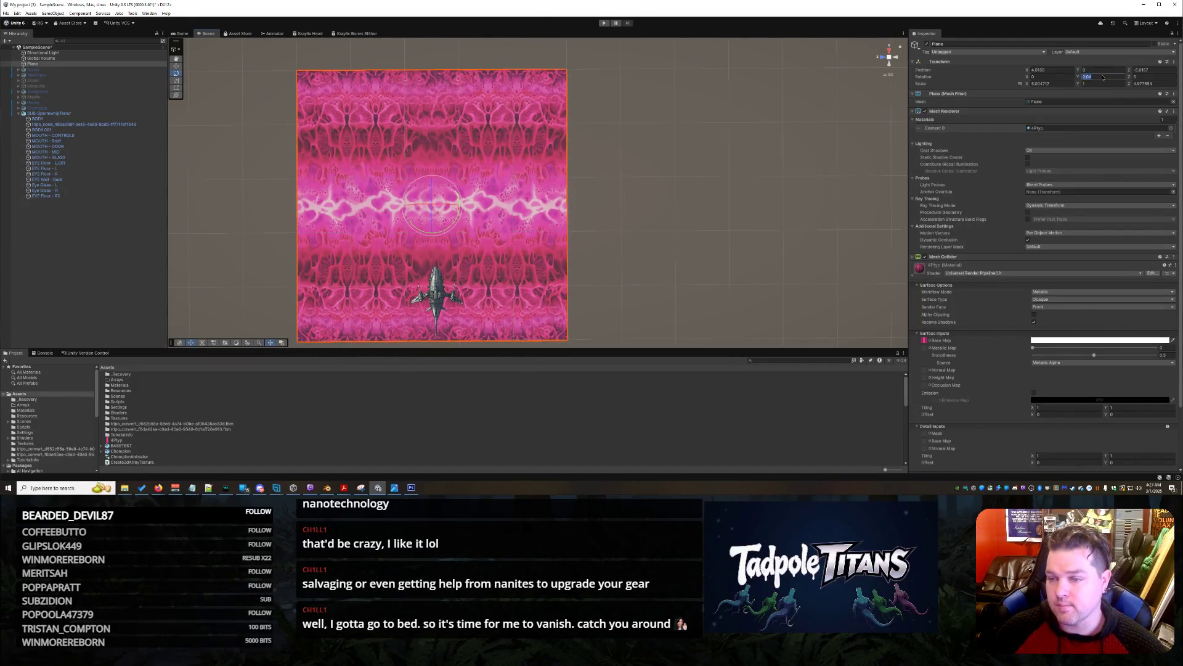
text(90)
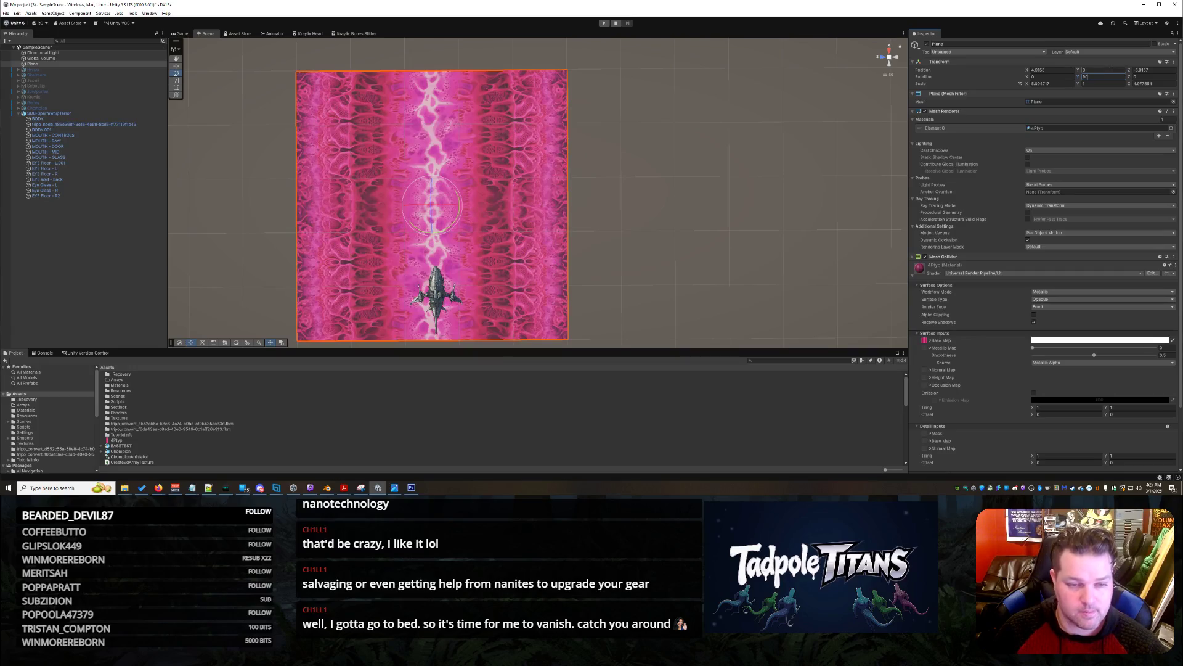
right_click(697, 190)
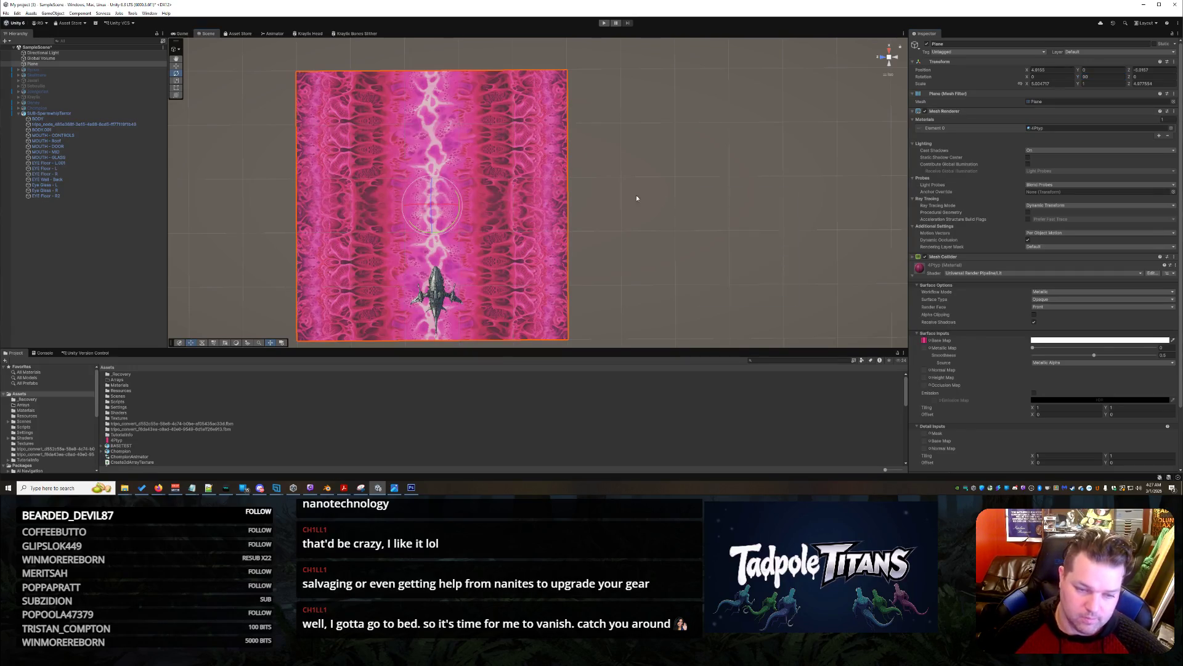
click(640, 194)
Pan and orbit the scene to inspect the squared-up plane, then reselect it
drag(660, 243, 661, 120)
scroll(661, 120, down, 5)
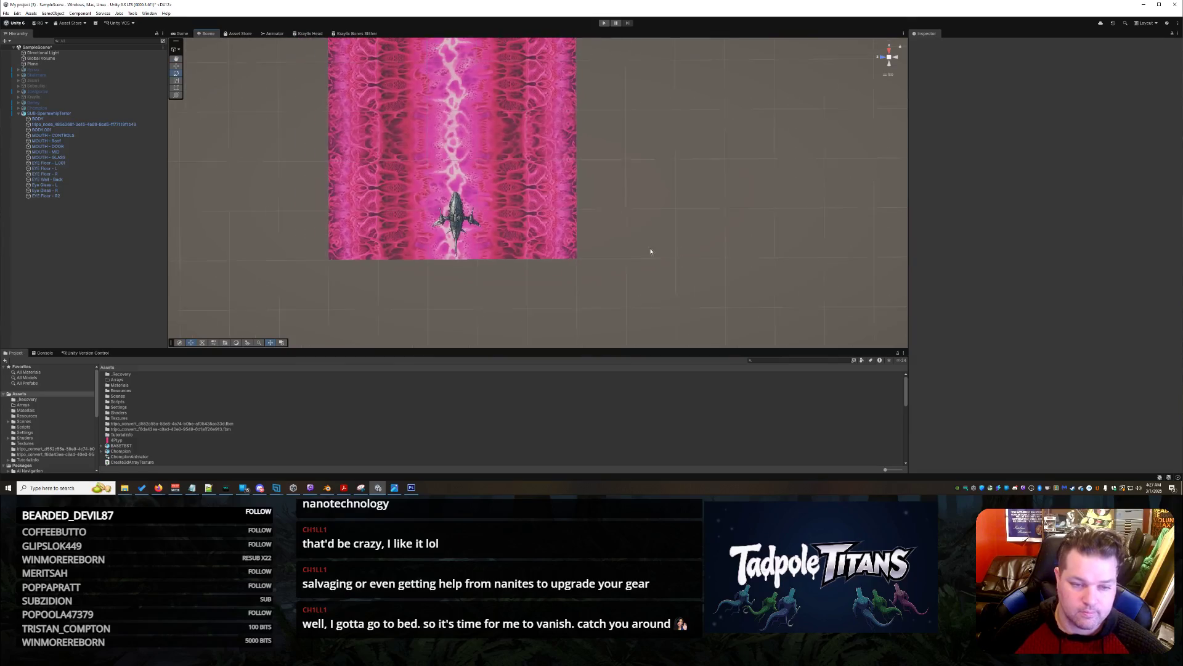
right_click(512, 129)
click(541, 101)
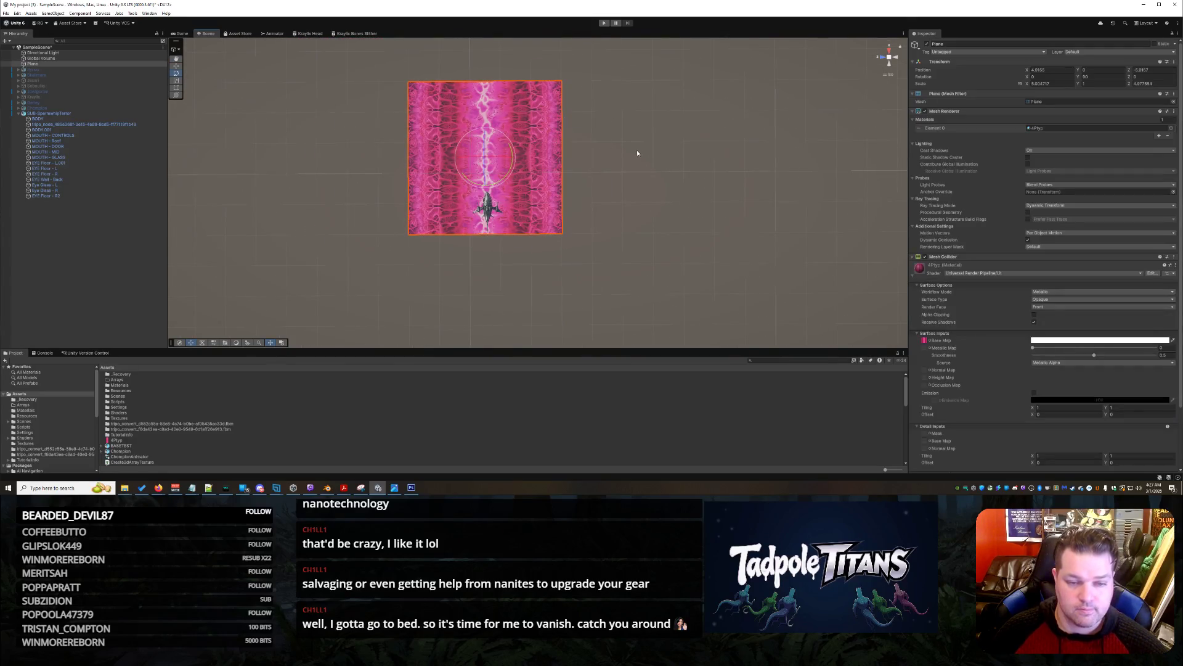
scroll(637, 153, up, 3)
mouse_move(623, 199)
mouse_down()
mouse_move(684, 225)
mouse_move(678, 234)
mouse_move(695, 229)
mouse_move(660, 237)
mouse_move(672, 217)
mouse_move(641, 210)
mouse_move(642, 251)
mouse_move(667, 255)
mouse_up()
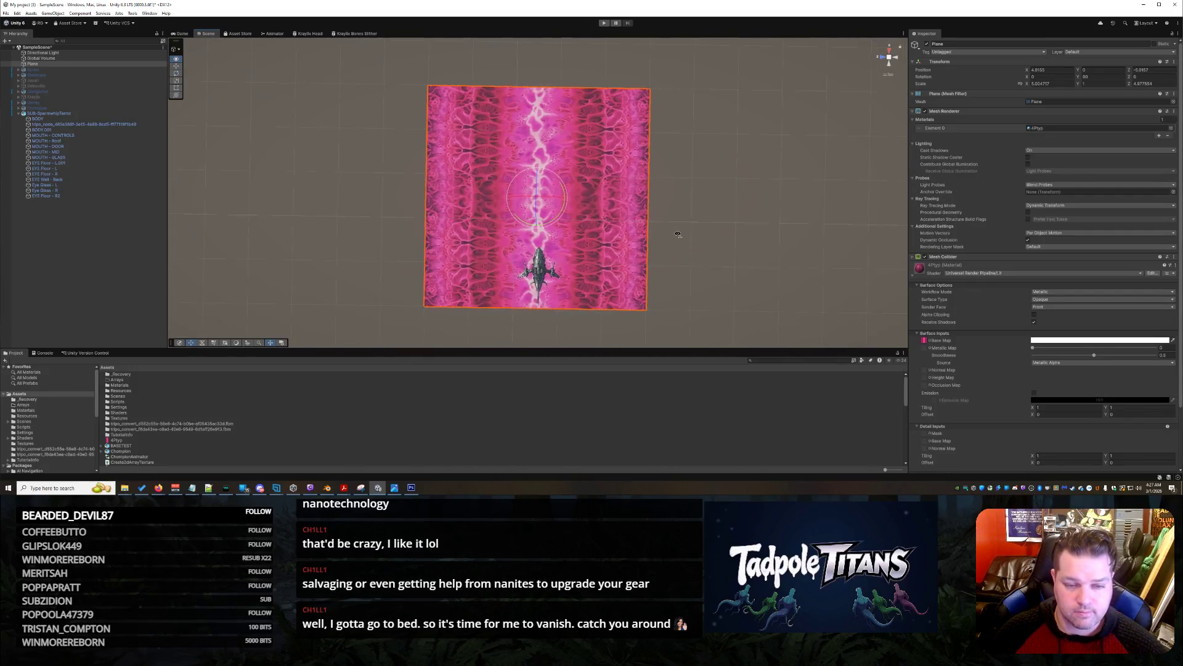
click(676, 226)
click(496, 212)
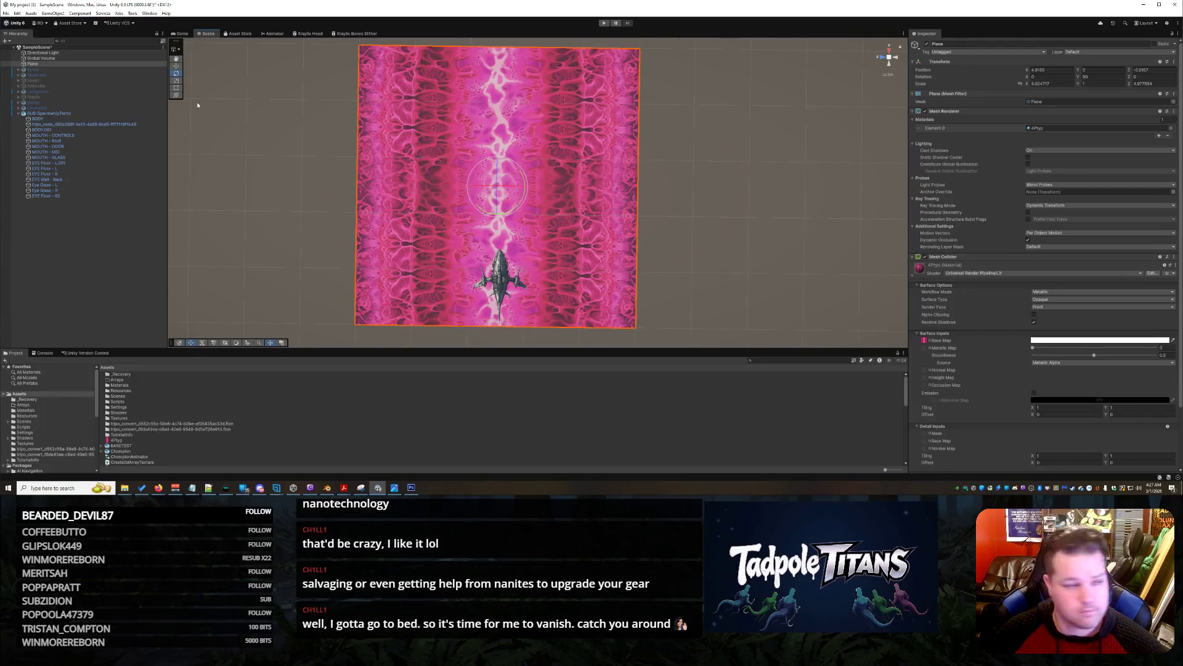
Adjust the scene view and reselect the pink plane for resizing
click(176, 87)
scroll(437, 92, down, 2)
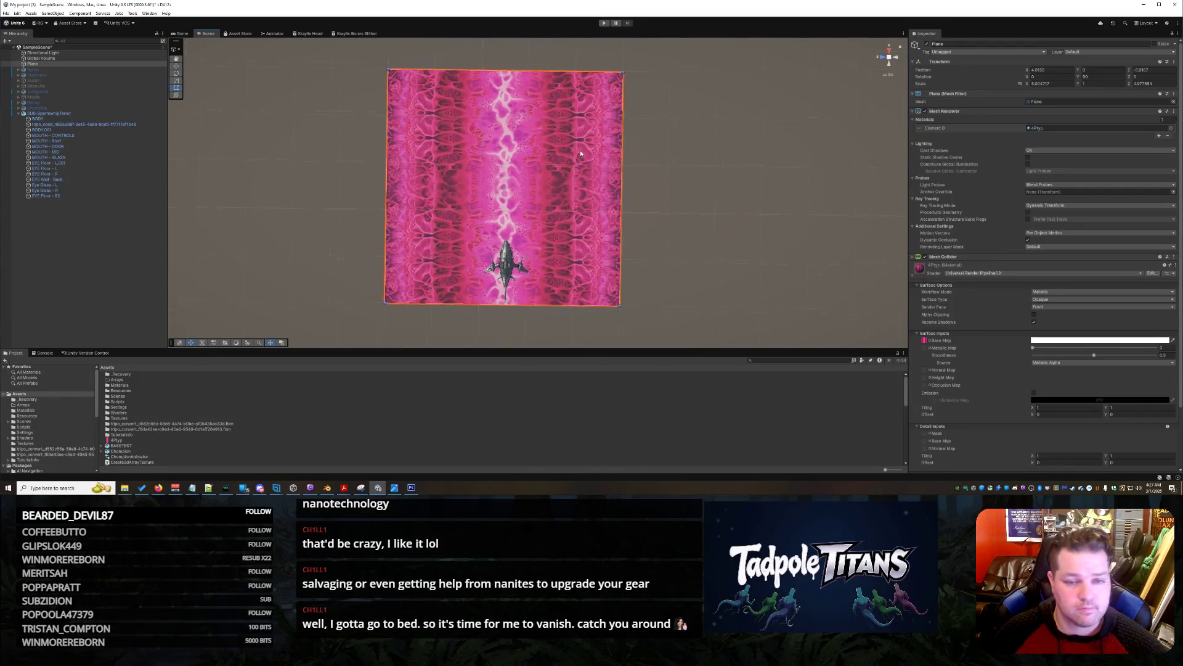
scroll(401, 80, down, 2)
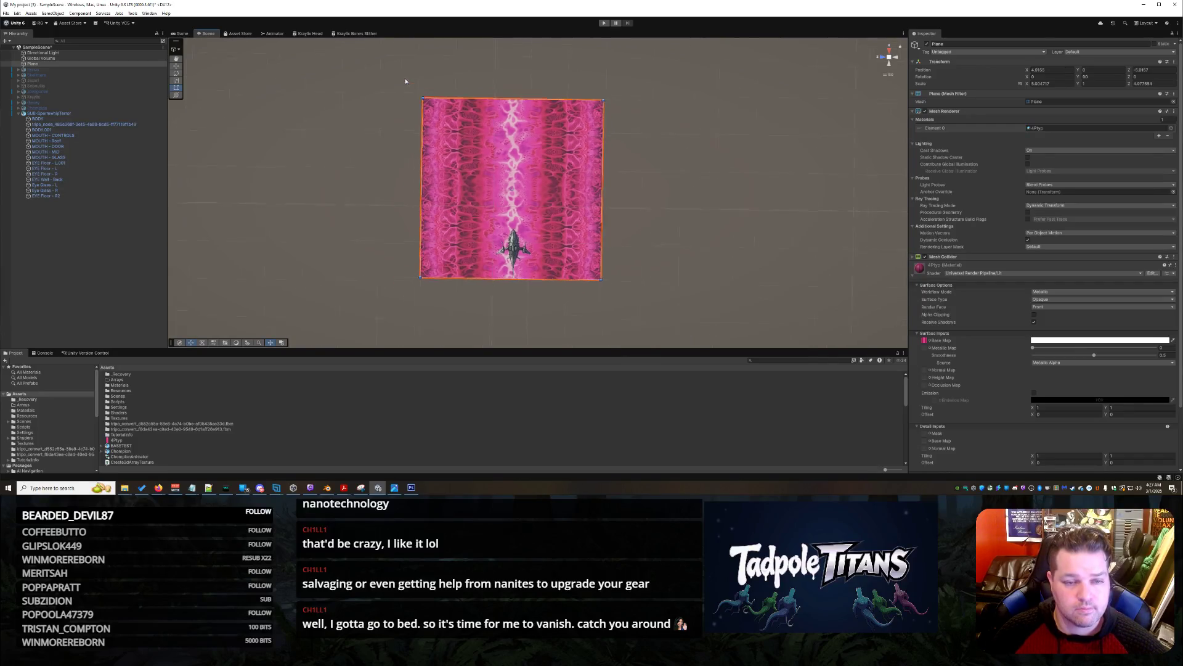
mouse_move(650, 68)
mouse_down()
mouse_move(642, 127)
mouse_move(653, 54)
mouse_move(634, 134)
mouse_up()
click(650, 99)
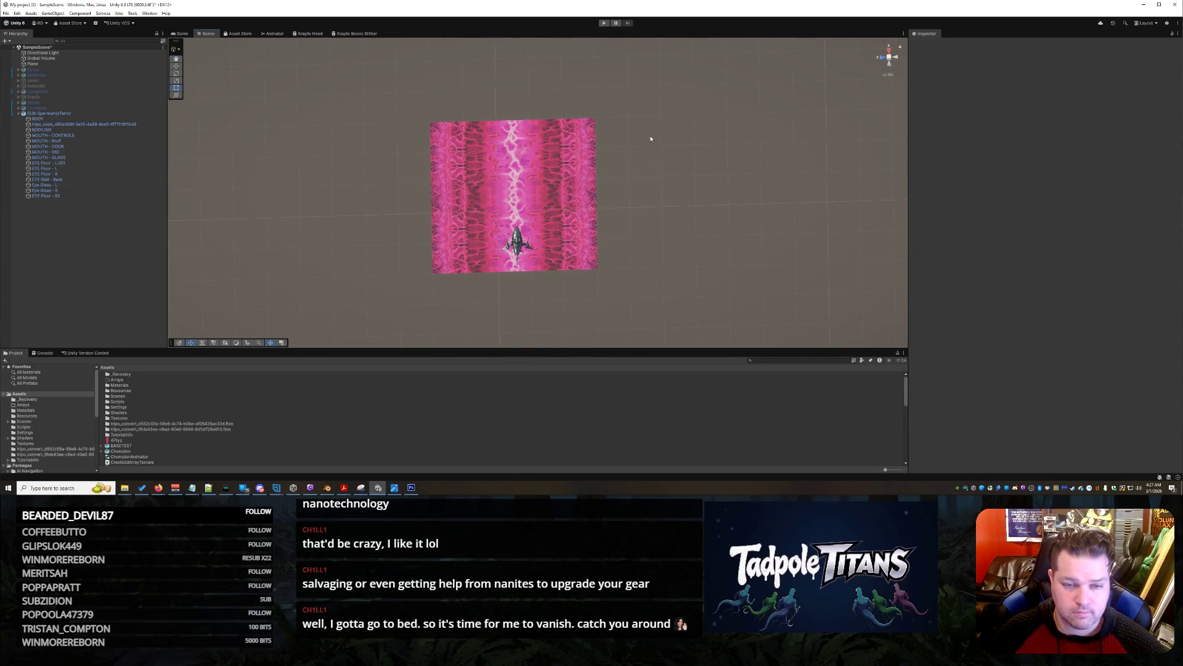
right_click(343, 95)
right_click(511, 147)
click(500, 188)
click(452, 148)
Stretch the plane taller and wider using the Rect Tool corner handles
click(177, 89)
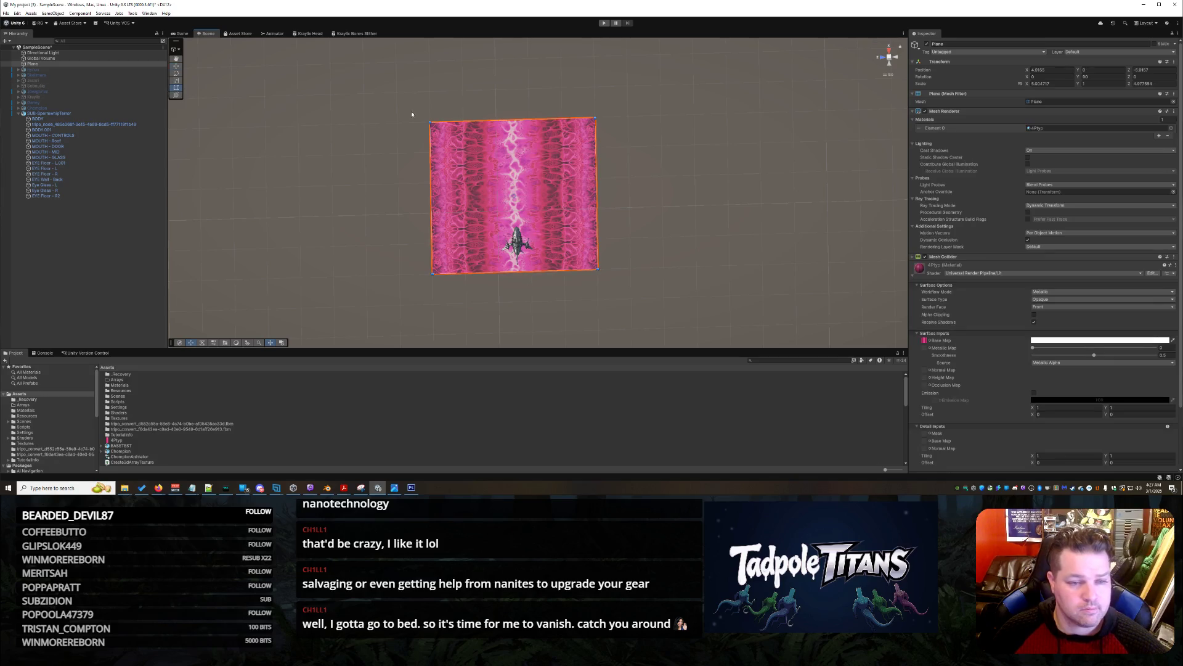
mouse_move(428, 122)
mouse_down()
mouse_move(433, 58)
mouse_move(423, 42)
mouse_up()
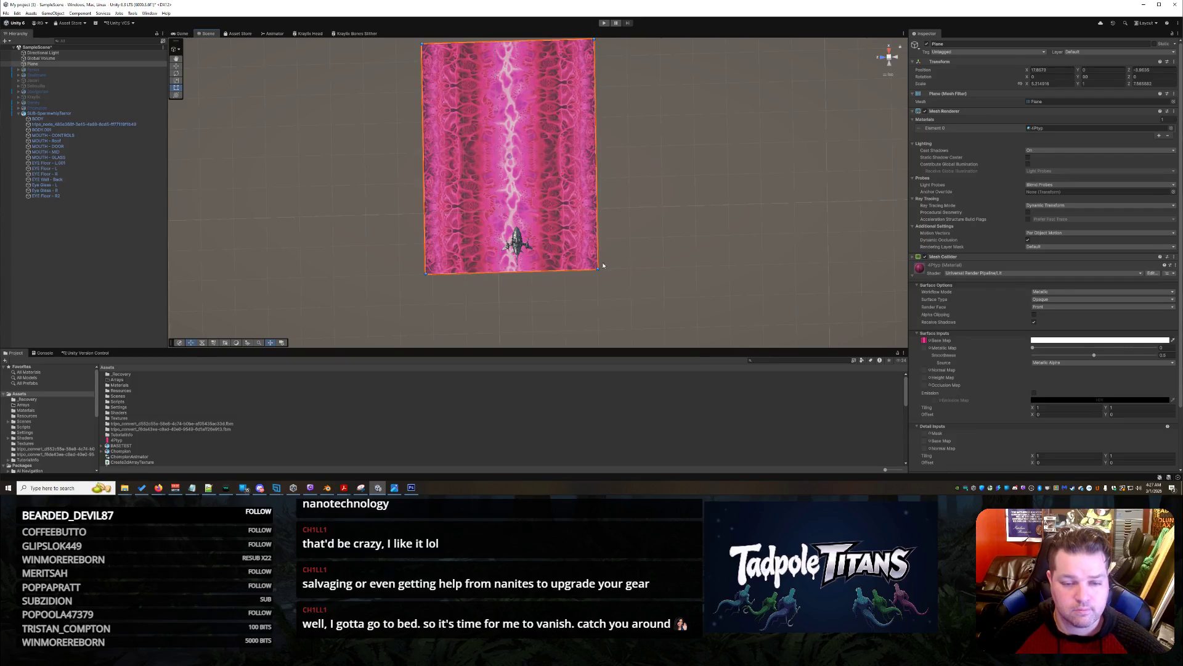
mouse_move(598, 268)
mouse_down()
mouse_move(685, 286)
mouse_move(695, 339)
mouse_move(808, 337)
mouse_move(691, 340)
mouse_move(713, 341)
mouse_up()
click(773, 138)
Select the submarine sitting on the enlarged plane
right_click(515, 240)
click(516, 241)
right_click(516, 241)
click(517, 242)
click(561, 292)
click(518, 244)
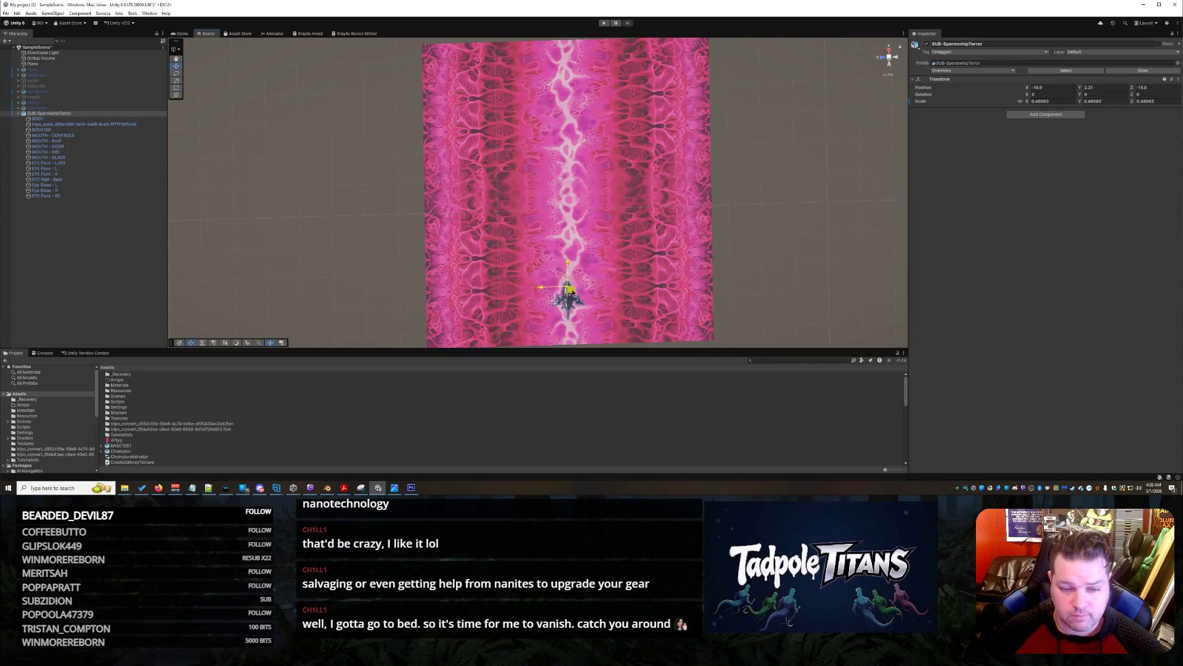
right_click(771, 250)
click(767, 213)
scroll(767, 213, down, 5)
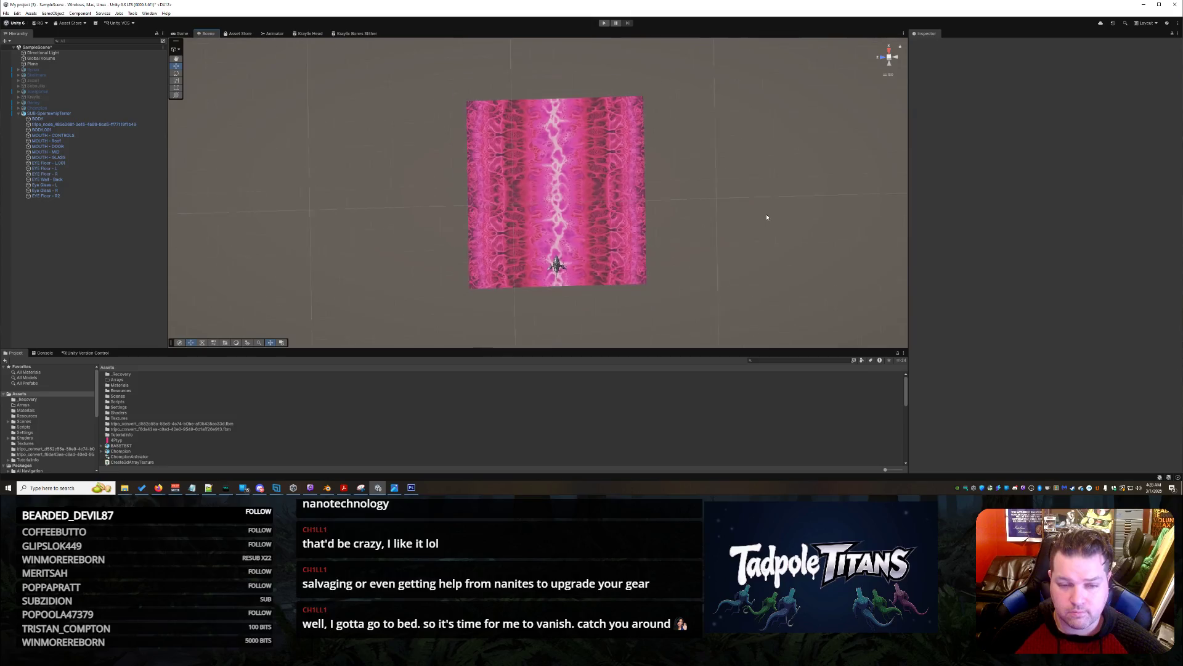
drag(744, 204, 723, 191)
scroll(725, 224, up, 5)
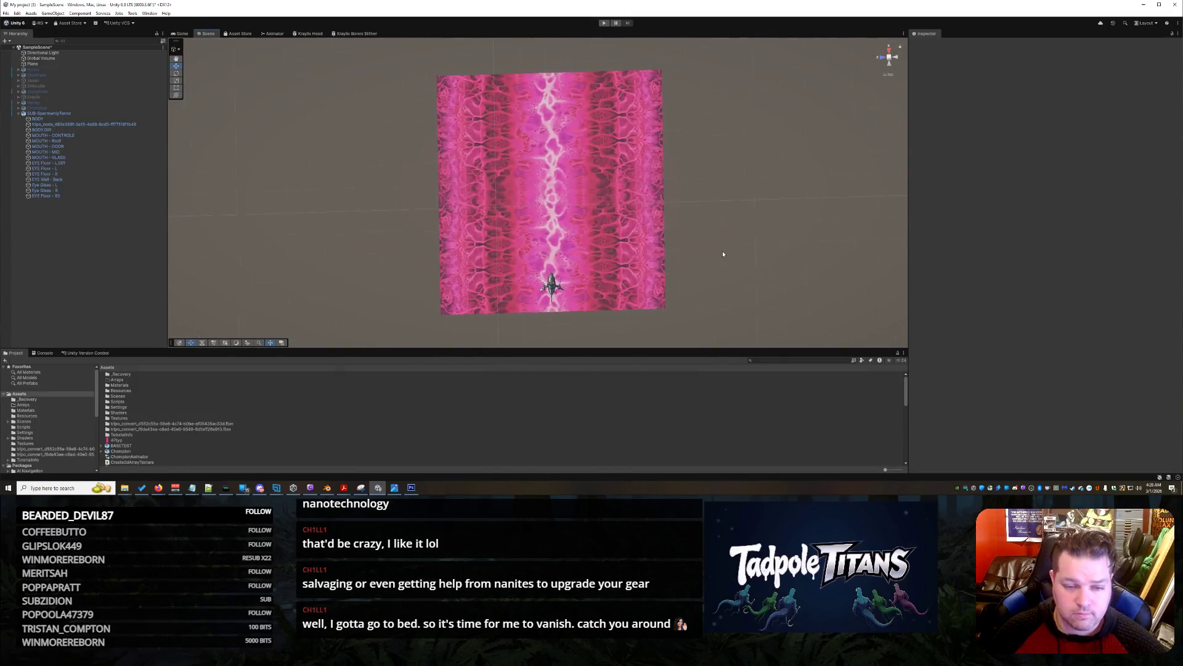
mouse_move(732, 232)
mouse_down()
mouse_move(731, 183)
mouse_move(773, 274)
mouse_up()
scroll(750, 241, up, 2)
scroll(759, 248, up, 1)
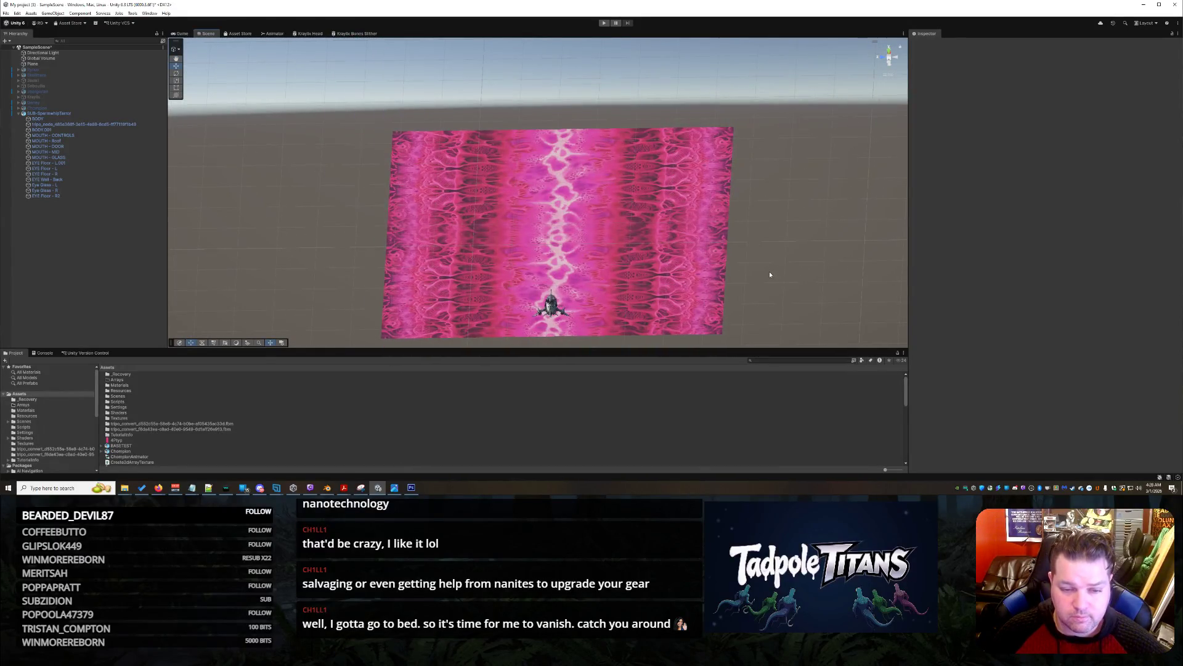
mouse_move(762, 232)
mouse_down()
mouse_move(763, 271)
mouse_move(761, 226)
mouse_up()
drag(824, 296, 804, 270)
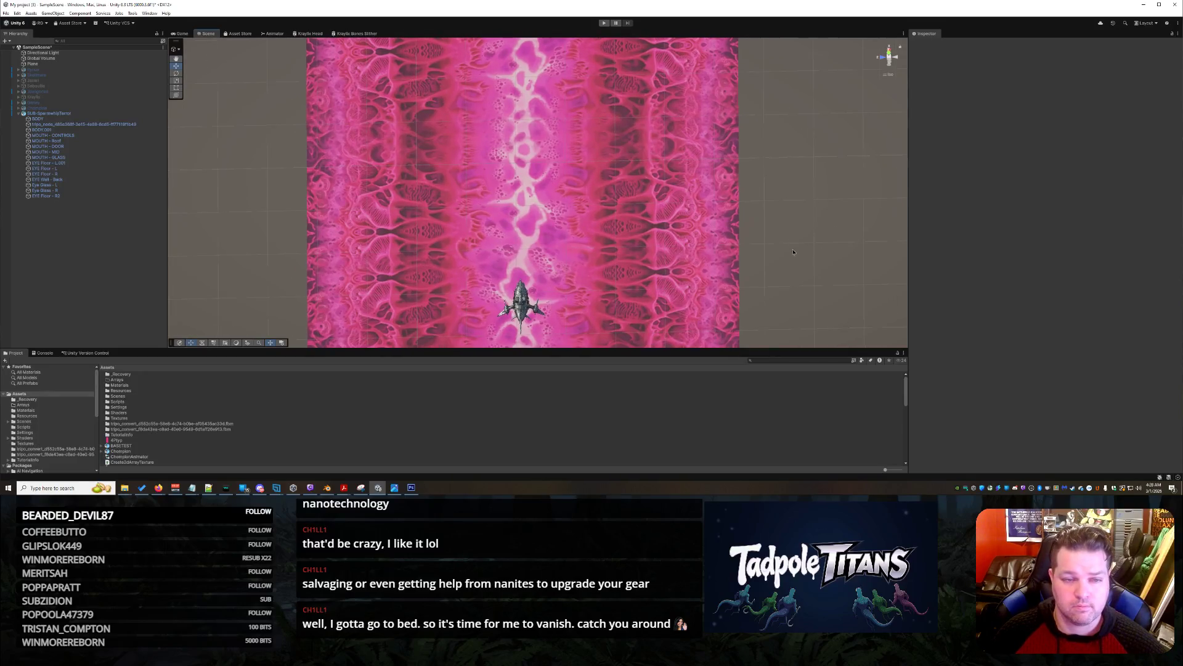
mouse_move(793, 246)
mouse_down()
mouse_move(792, 212)
mouse_move(796, 221)
mouse_up()
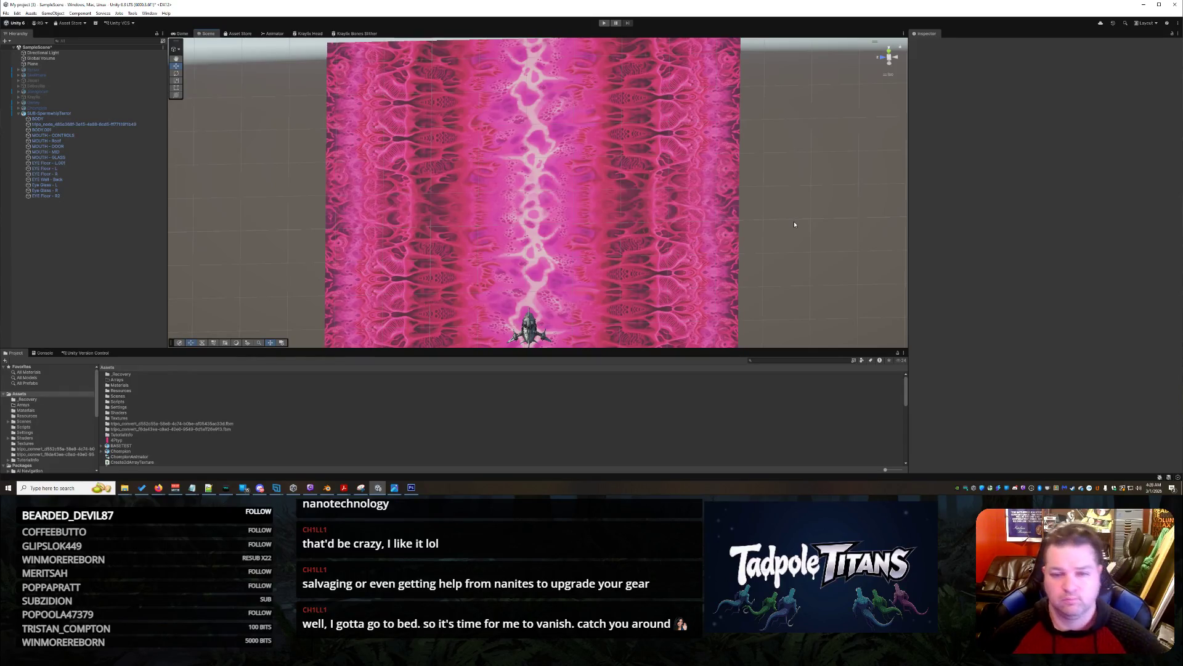
right_click(805, 222)
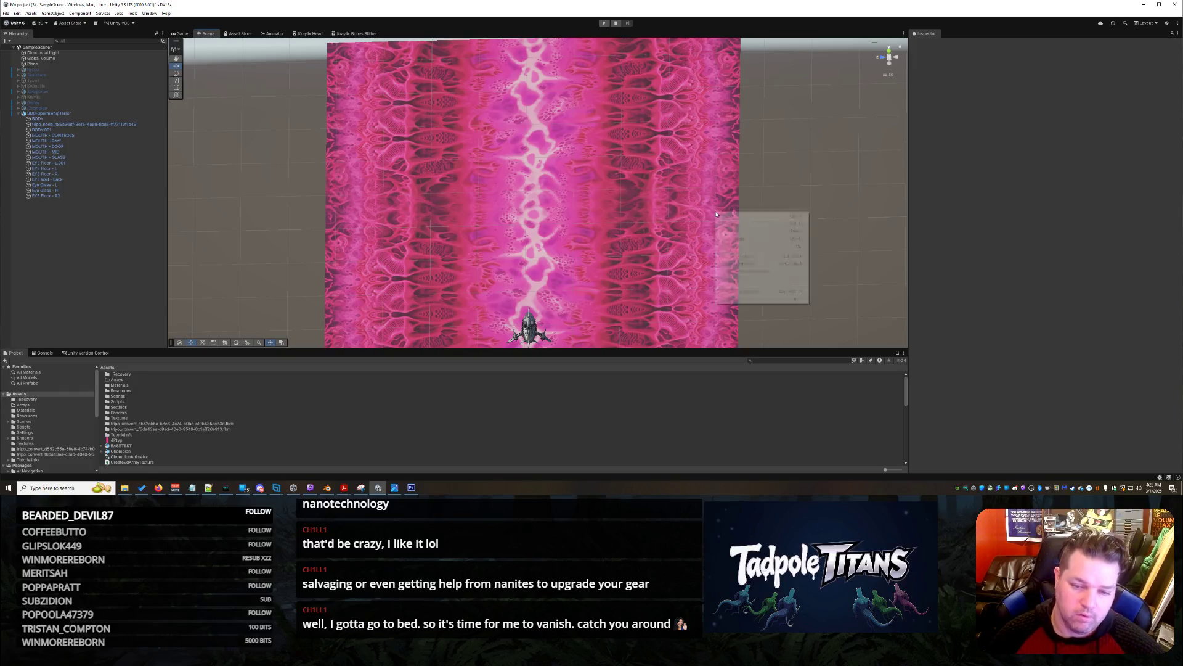
click(668, 172)
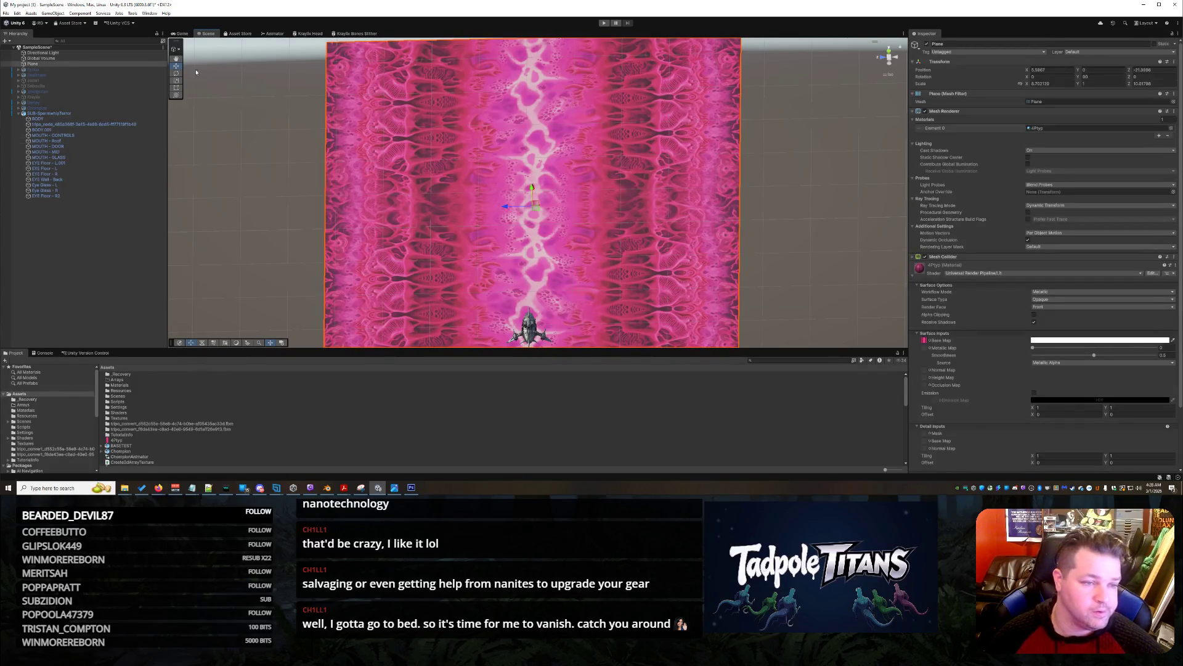
click(177, 88)
scroll(709, 220, down, 2)
mouse_move(700, 318)
mouse_down()
mouse_move(887, 318)
mouse_move(875, 316)
mouse_up()
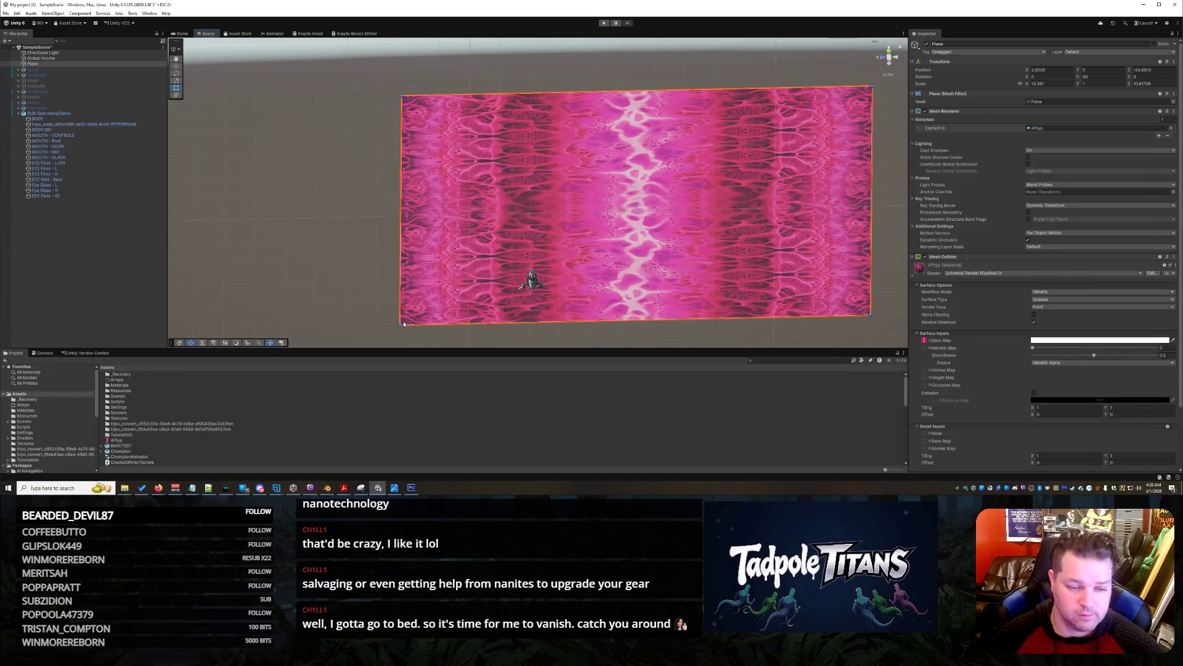
drag(401, 325, 166, 344)
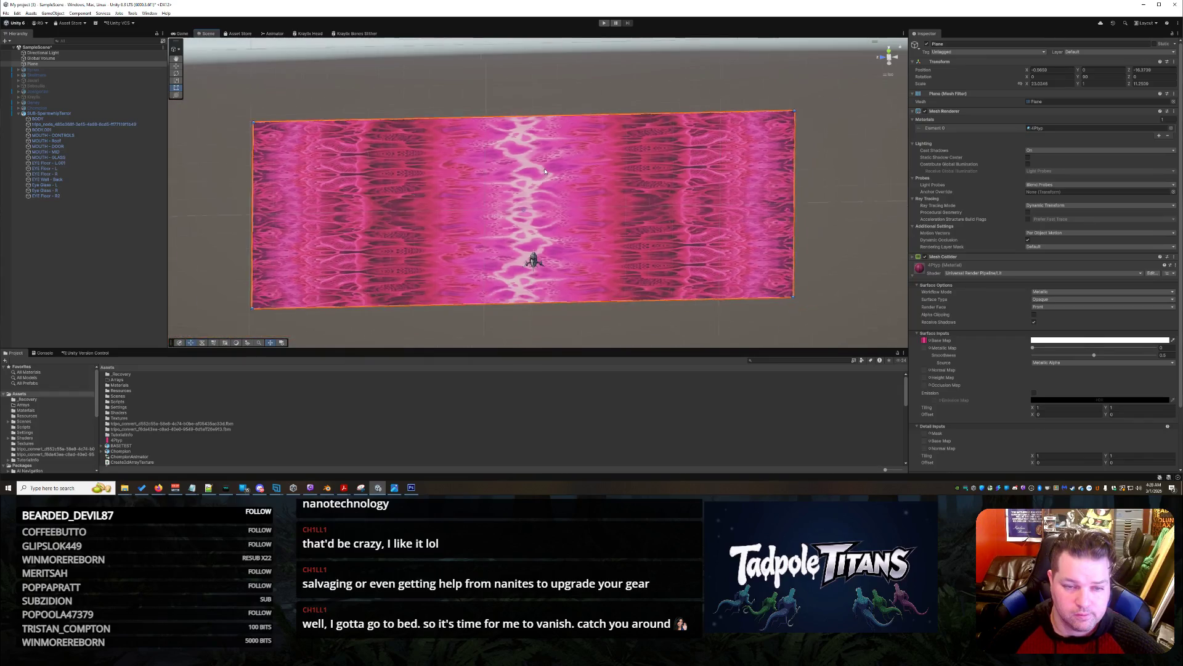
scroll(573, 154, down, 5)
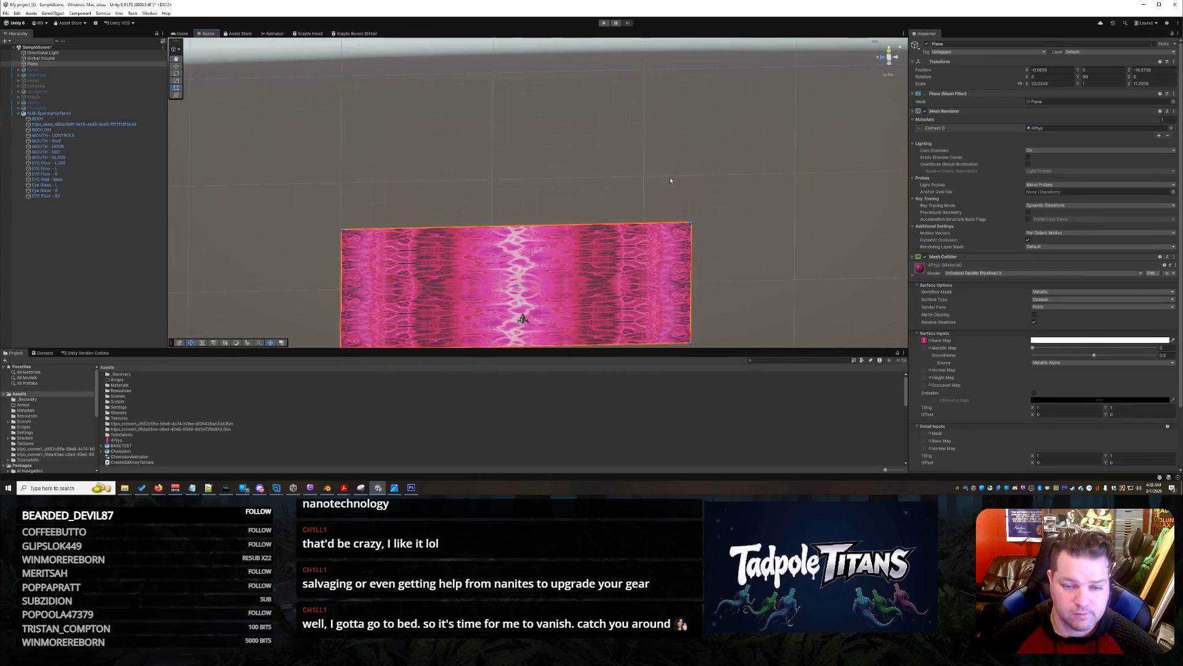
mouse_move(692, 226)
mouse_down()
mouse_move(704, 49)
mouse_move(703, 66)
mouse_up()
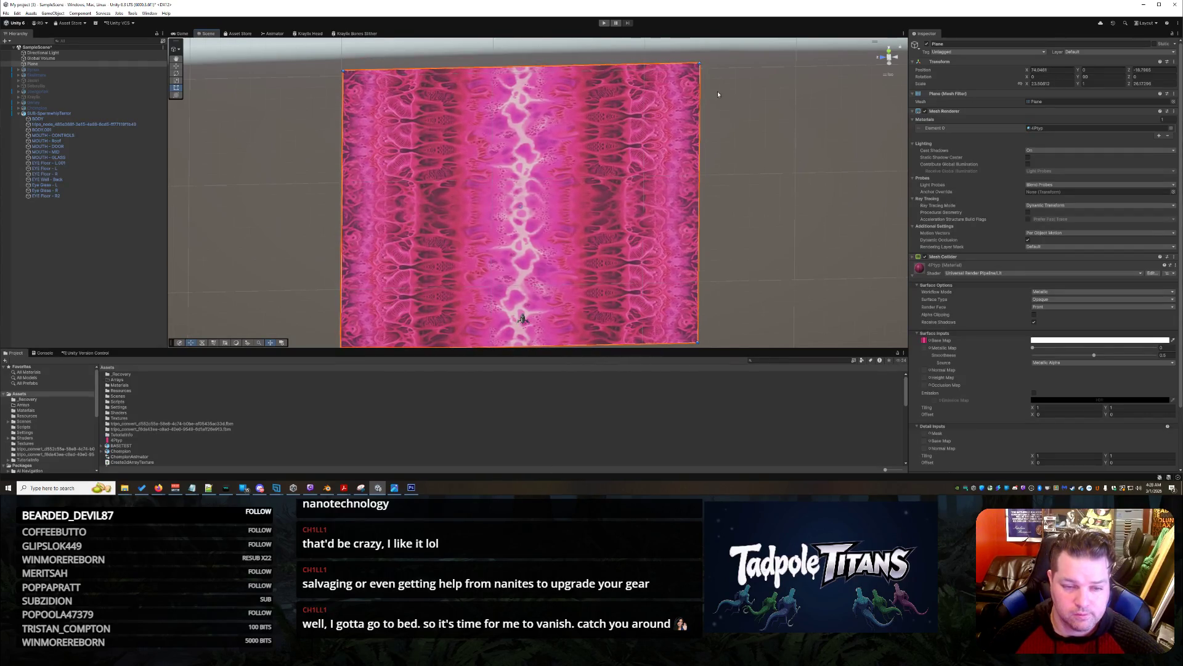
click(788, 232)
drag(756, 253, 751, 218)
scroll(751, 218, up, 8)
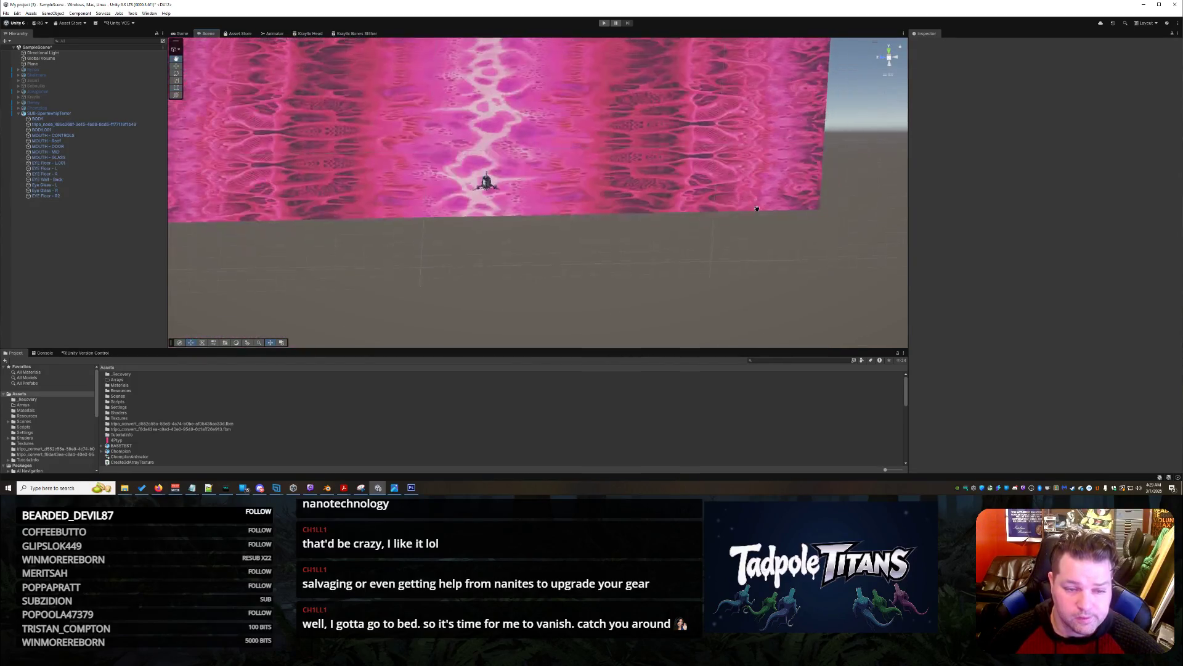
scroll(764, 252, down, 3)
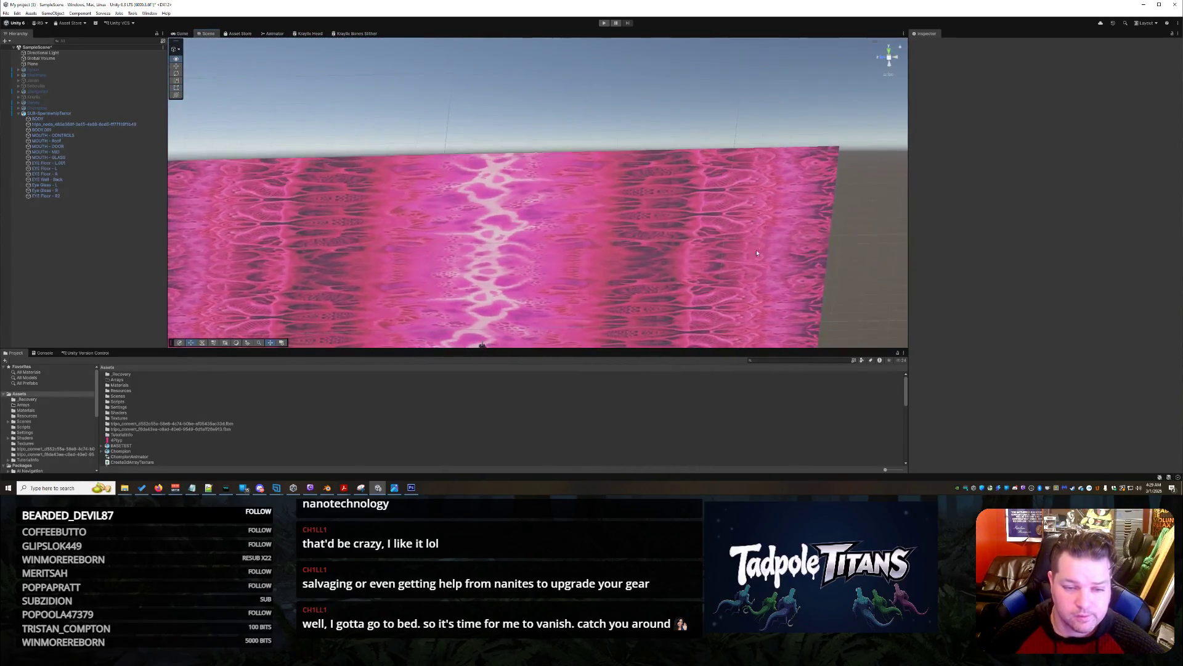
scroll(769, 247, up, 5)
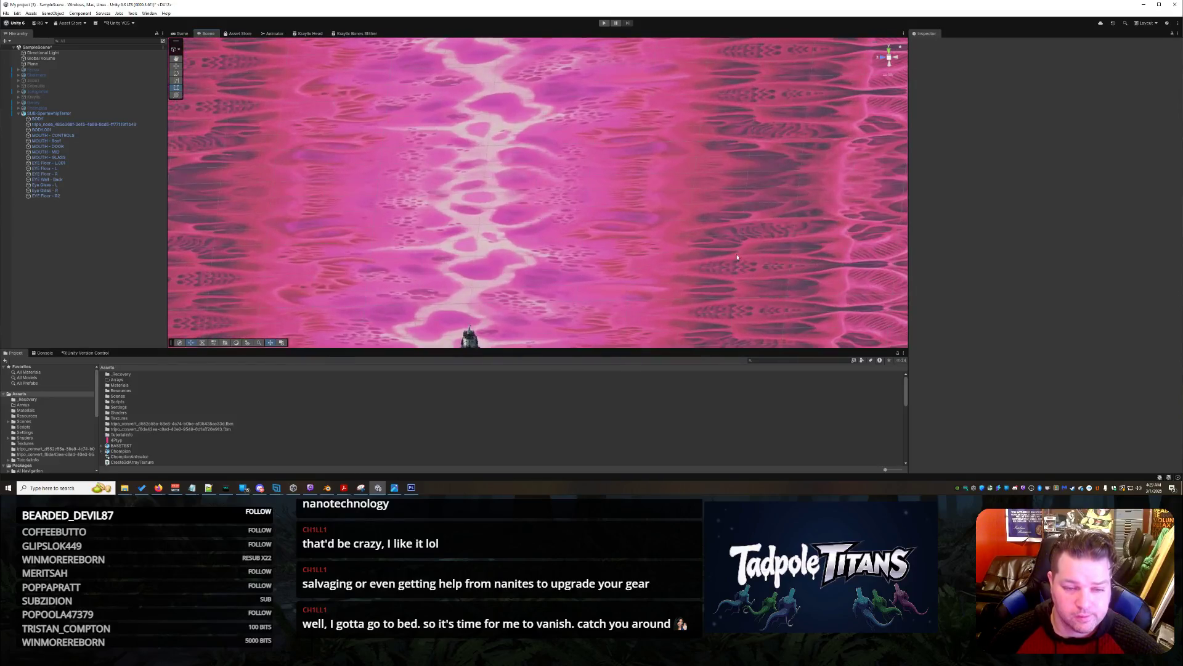
scroll(764, 238, up, 5)
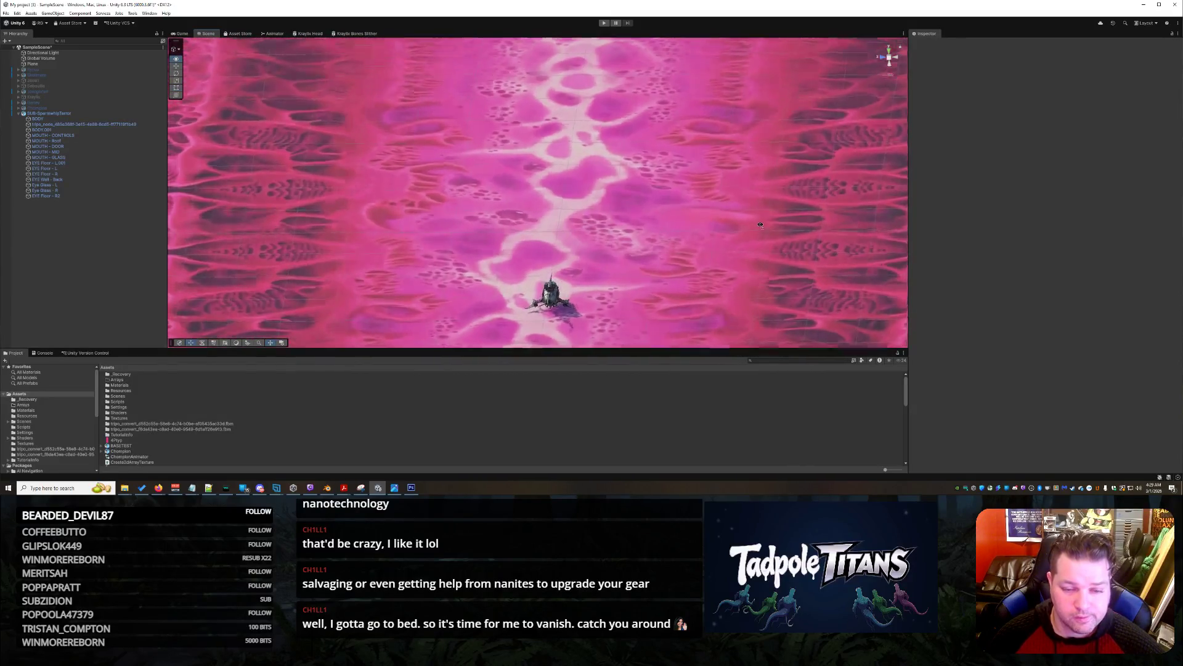
scroll(771, 244, down, 2)
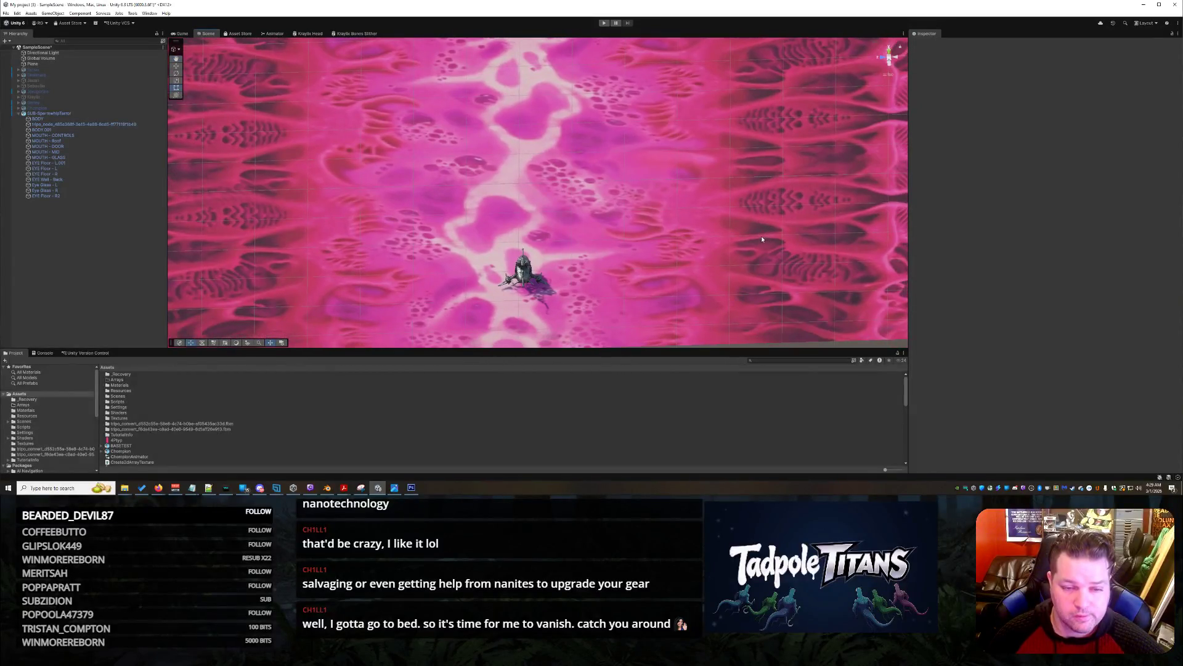
scroll(761, 234, down, 2)
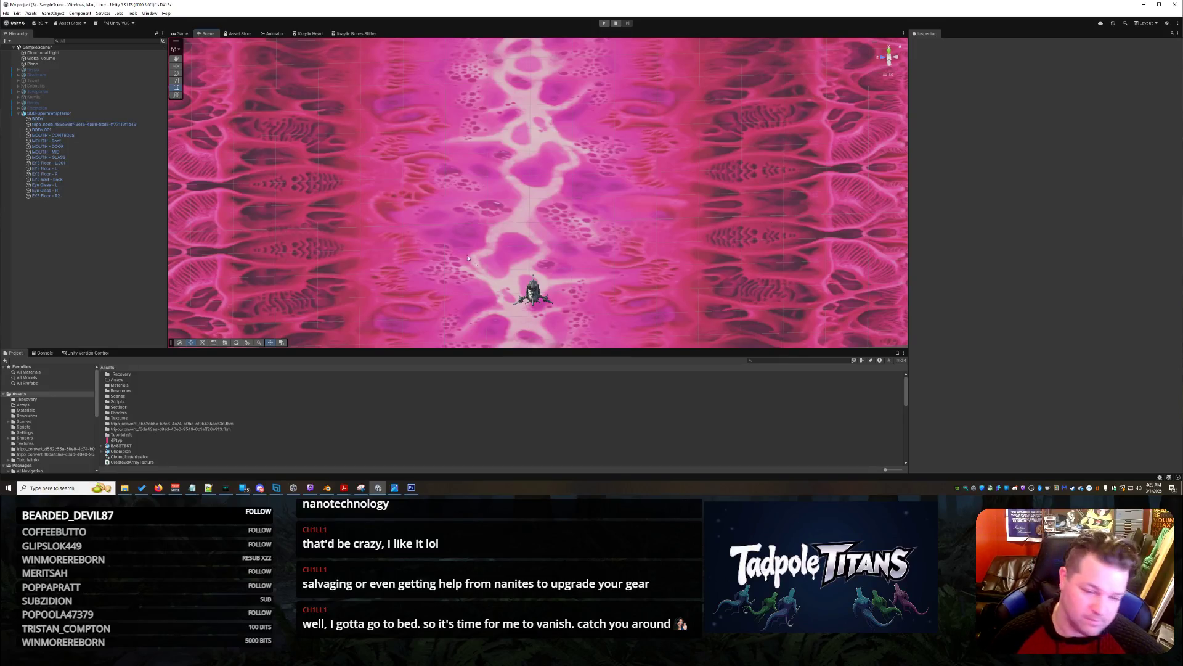
Select the SUB-SpermwhipTerror submarine to show its Transform values in the Inspector
right_click(530, 296)
click(578, 259)
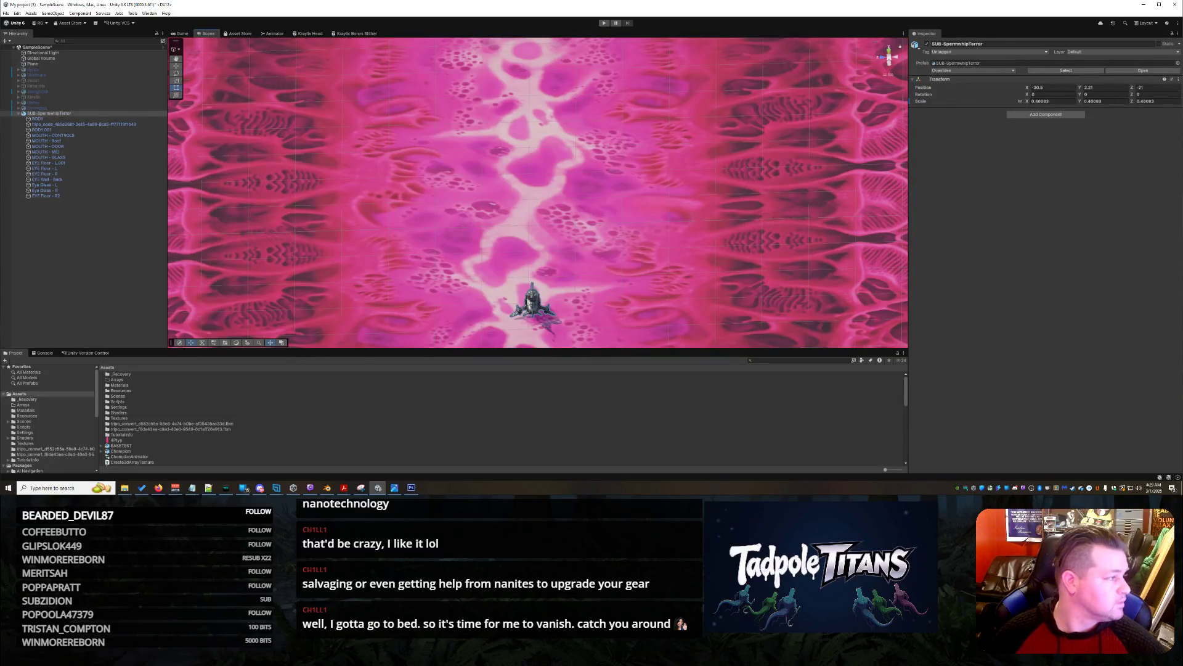
key(alt+Tab)
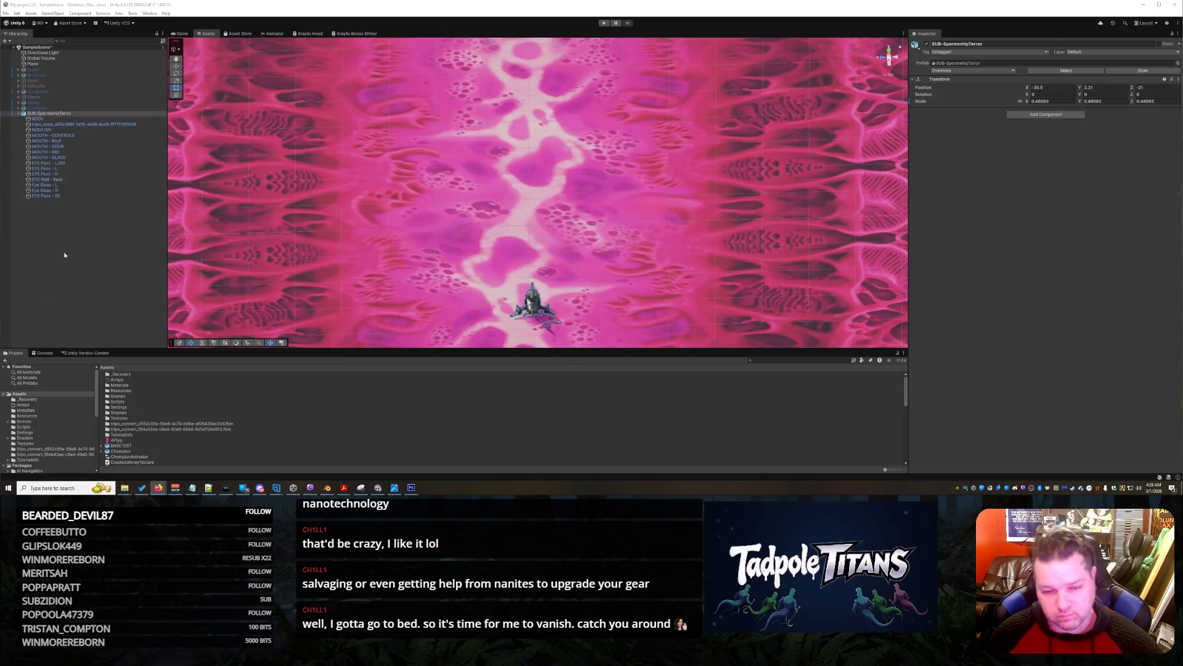
right_click(626, 270)
Orbit to a low angle and select the pink plane to view its components
click(609, 220)
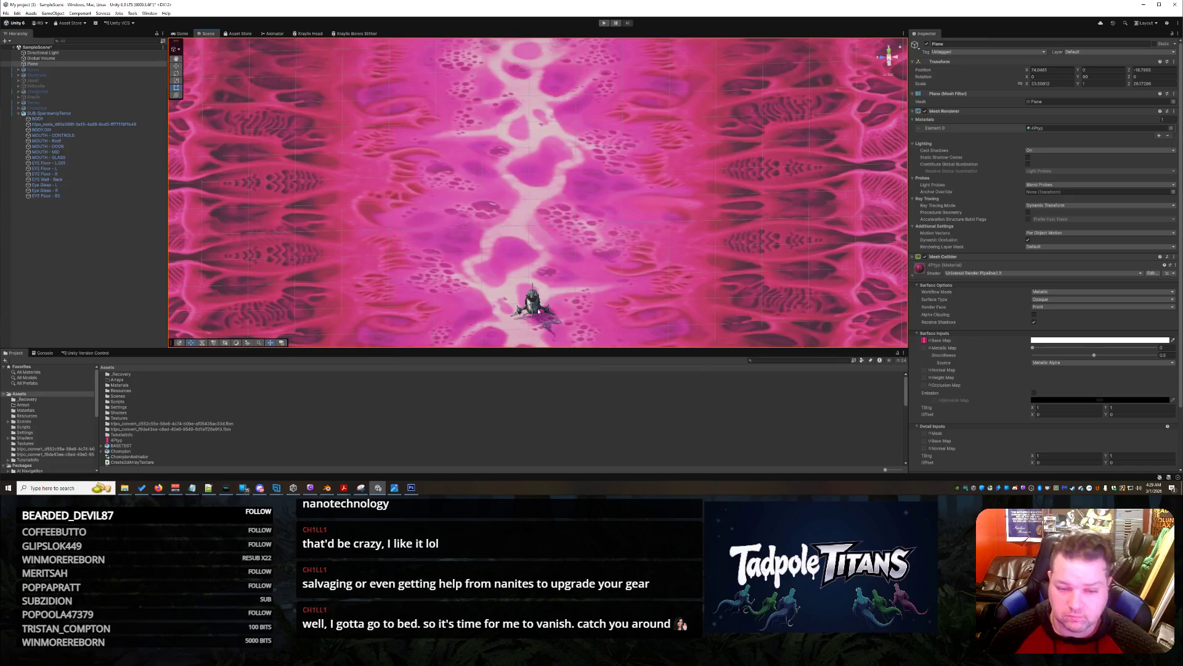
right_click(528, 301)
click(531, 305)
mouse_move(660, 289)
mouse_down()
mouse_move(668, 299)
mouse_move(652, 151)
mouse_move(665, 174)
mouse_move(666, 161)
mouse_up()
click(667, 158)
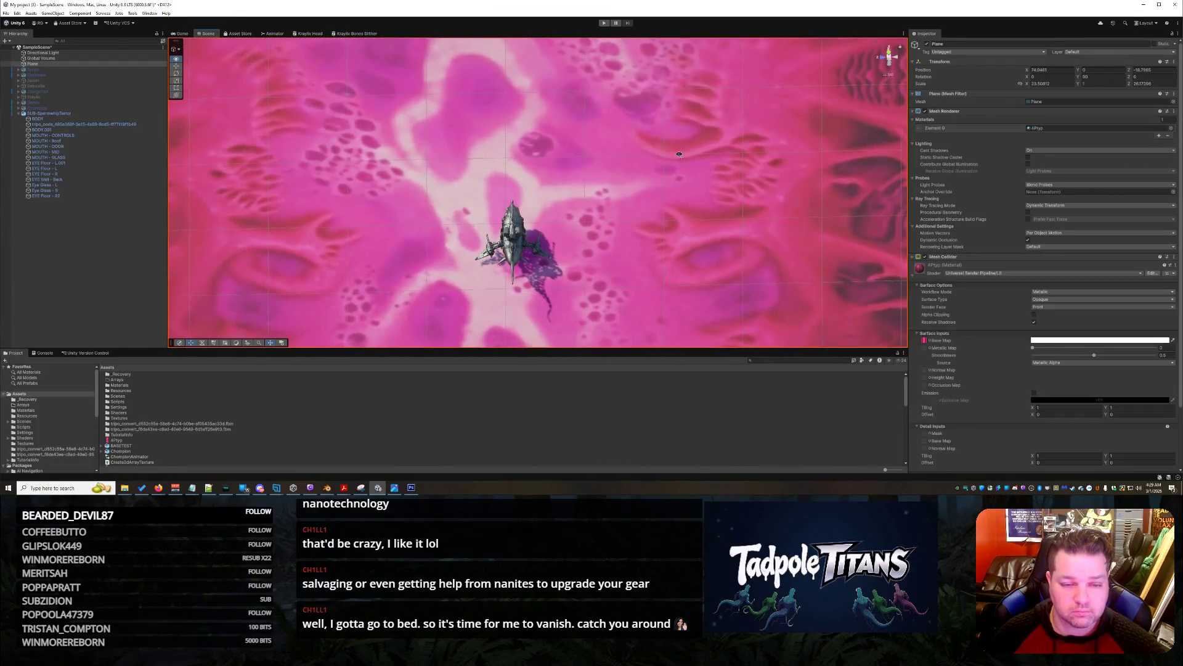
drag(683, 143, 683, 153)
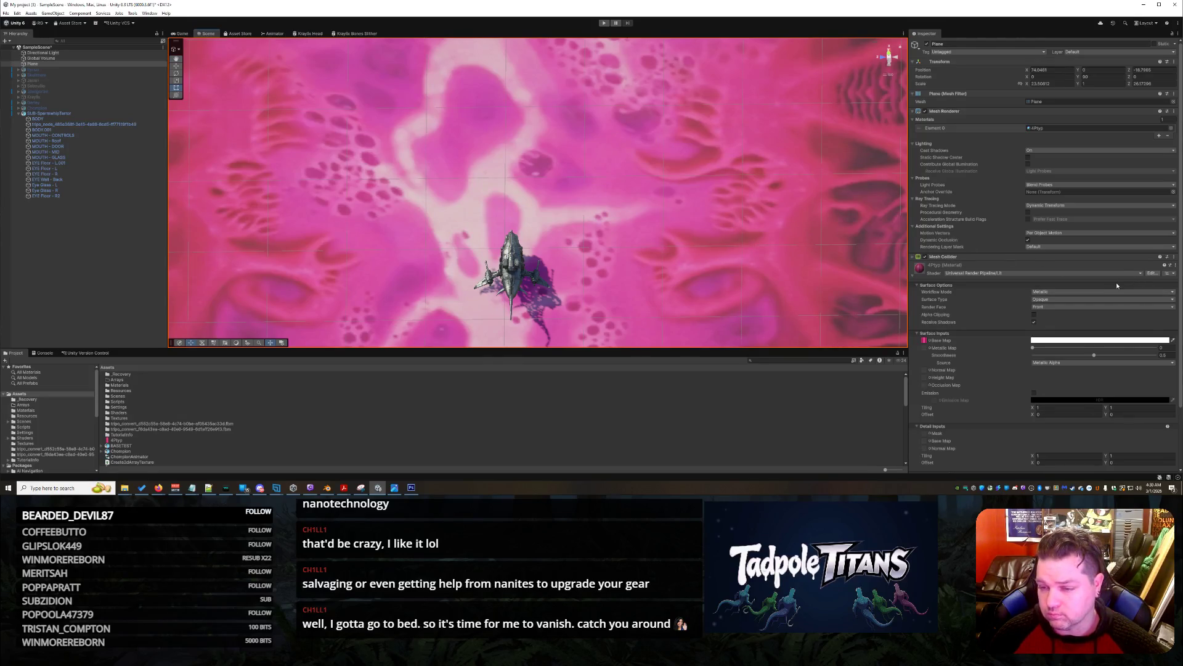
Open the plane's Lit shader source, close it, and bring Photoshop forward
click(1150, 274)
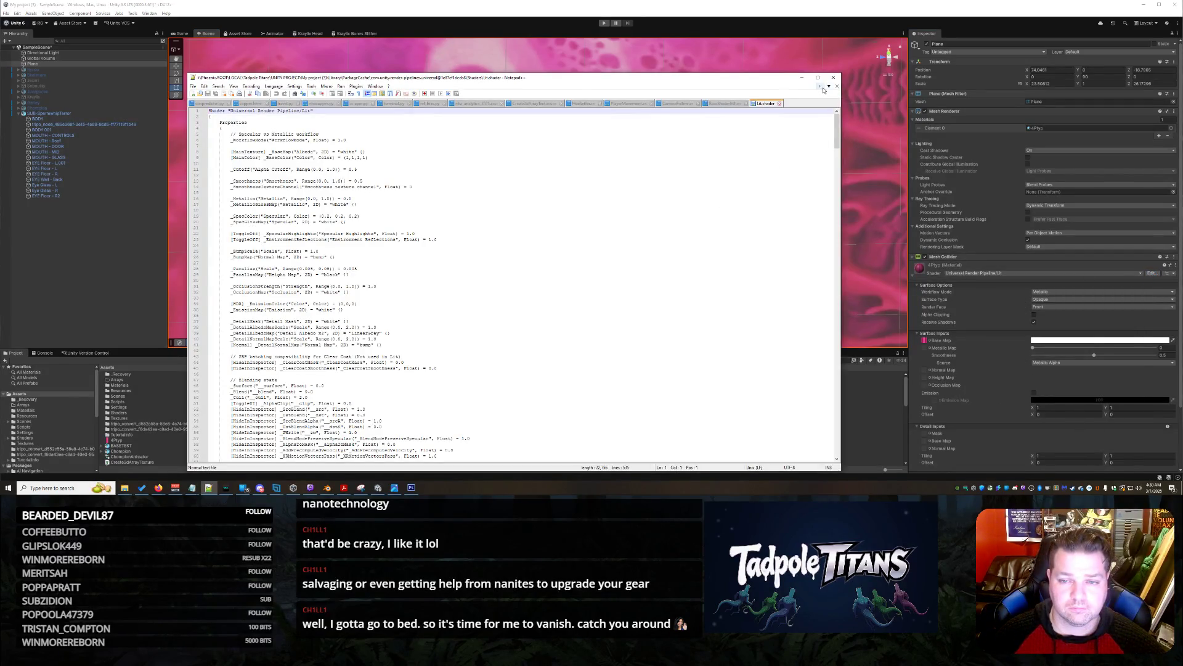
click(779, 103)
click(802, 77)
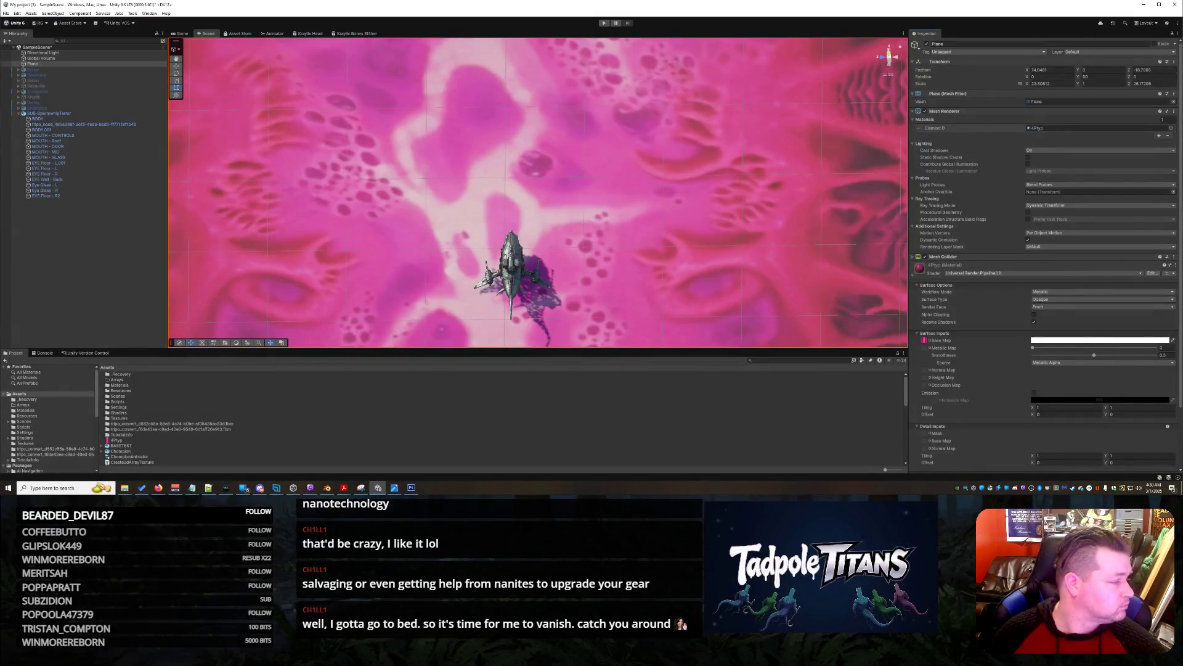
key(alt+Tab)
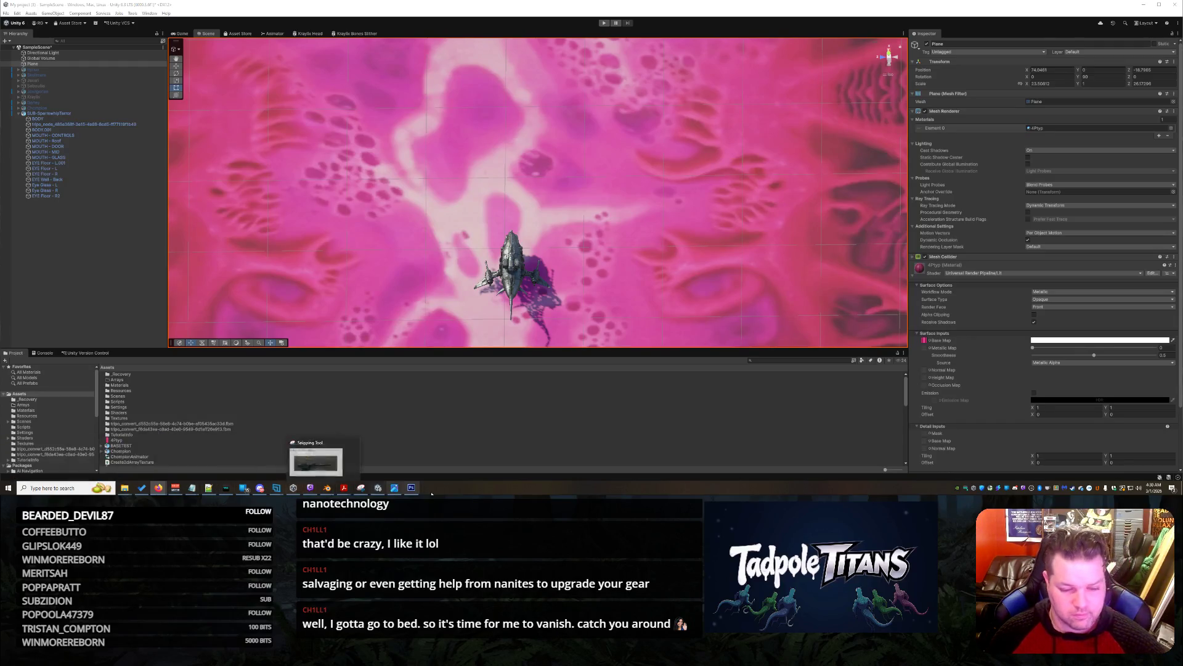
click(411, 488)
Create a new blank document and paste the pink tunnel texture into it
click(19, 4)
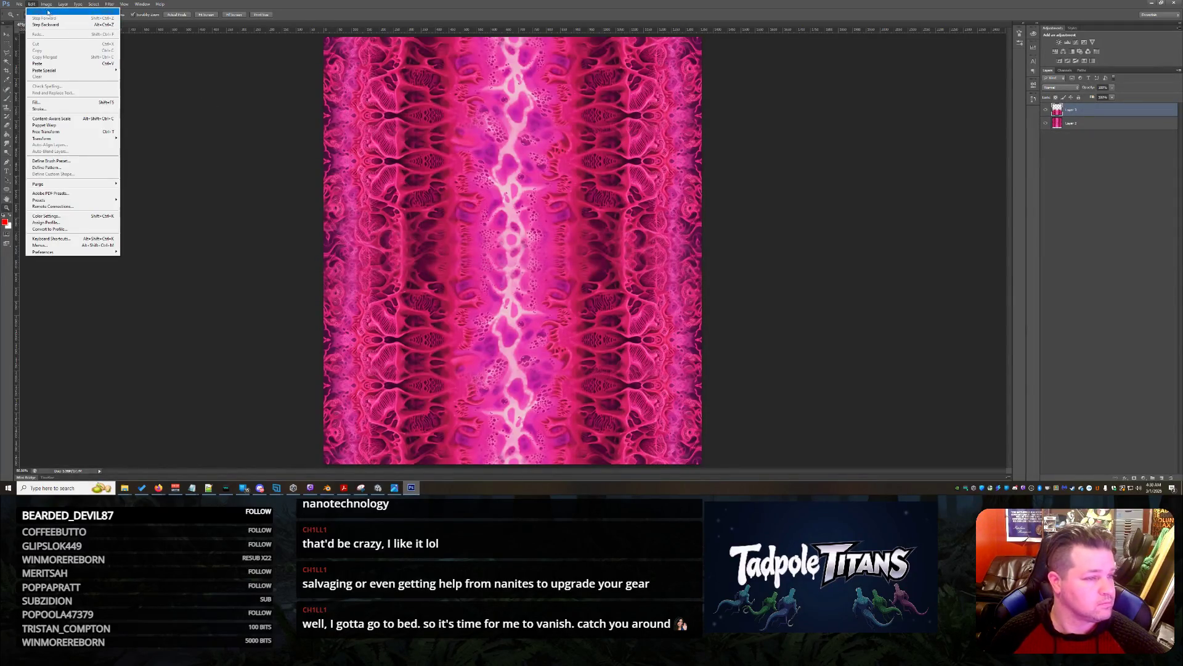
click(189, 81)
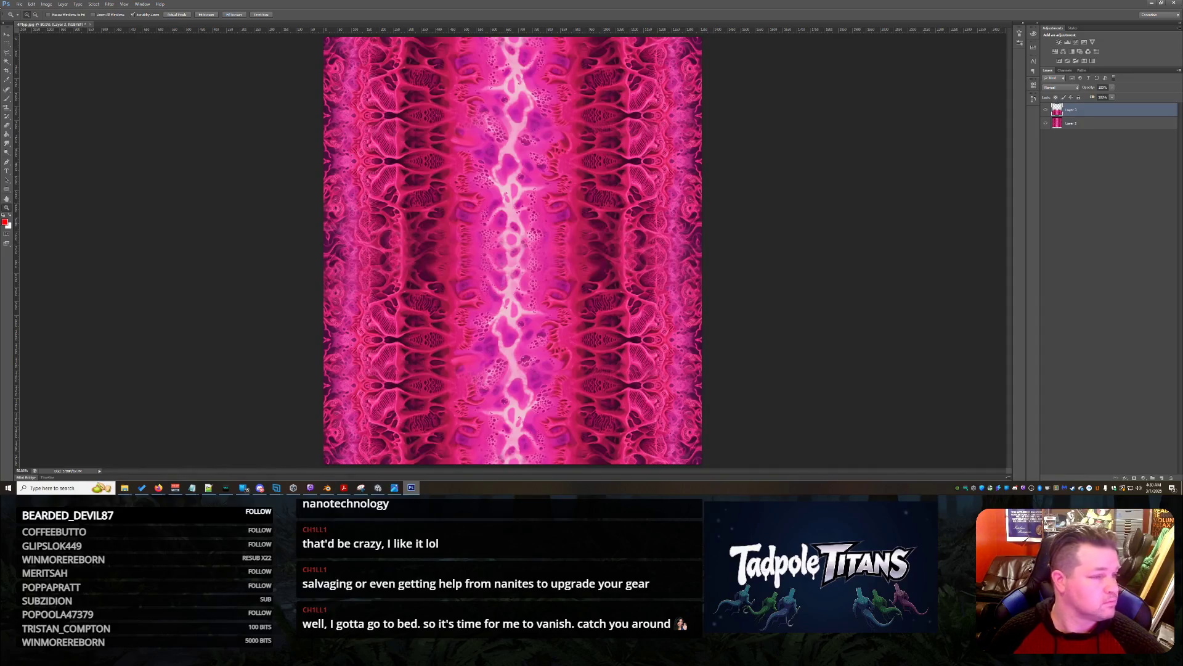
click(20, 5)
click(28, 12)
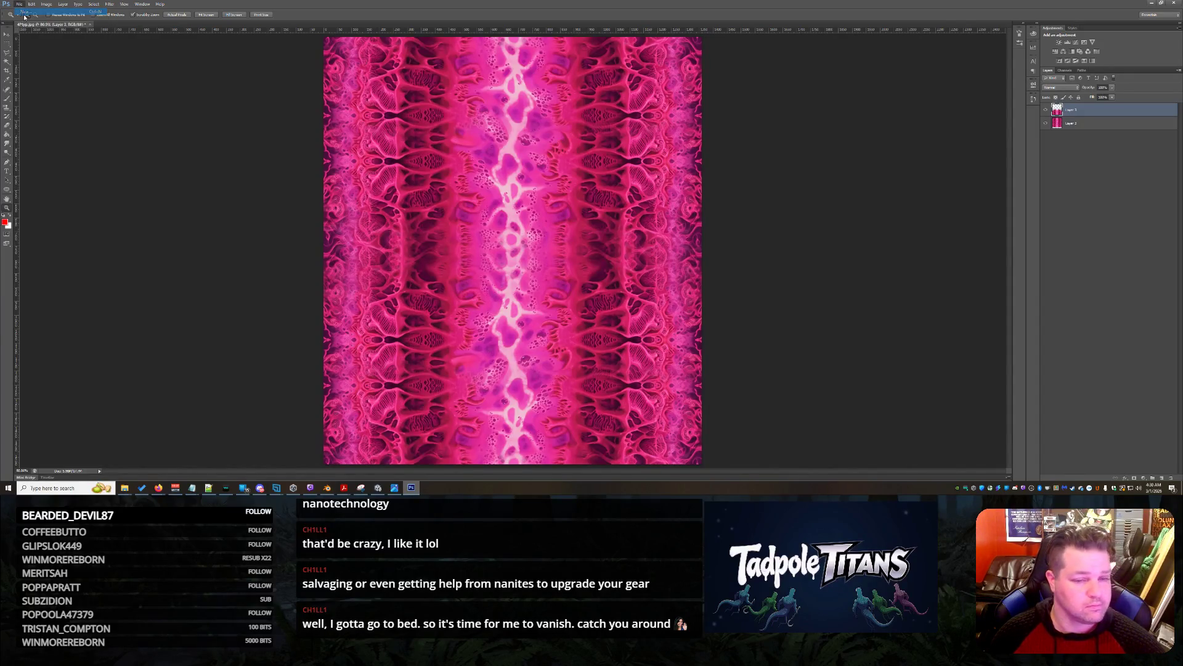
click(661, 136)
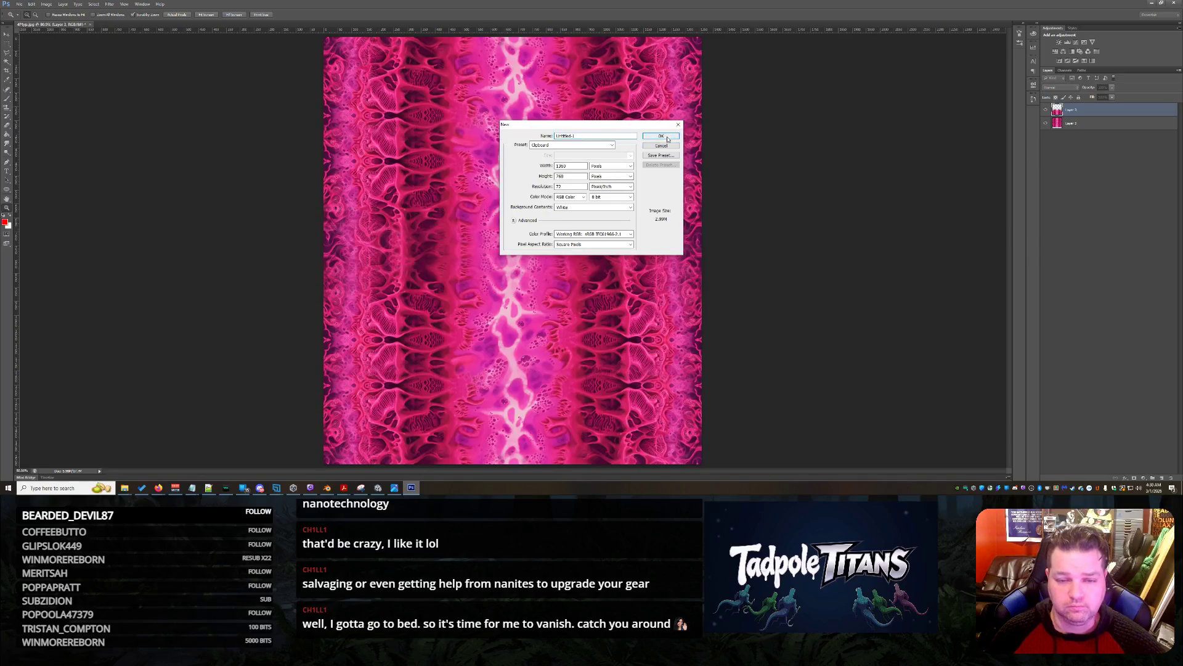
key(ctrl+v)
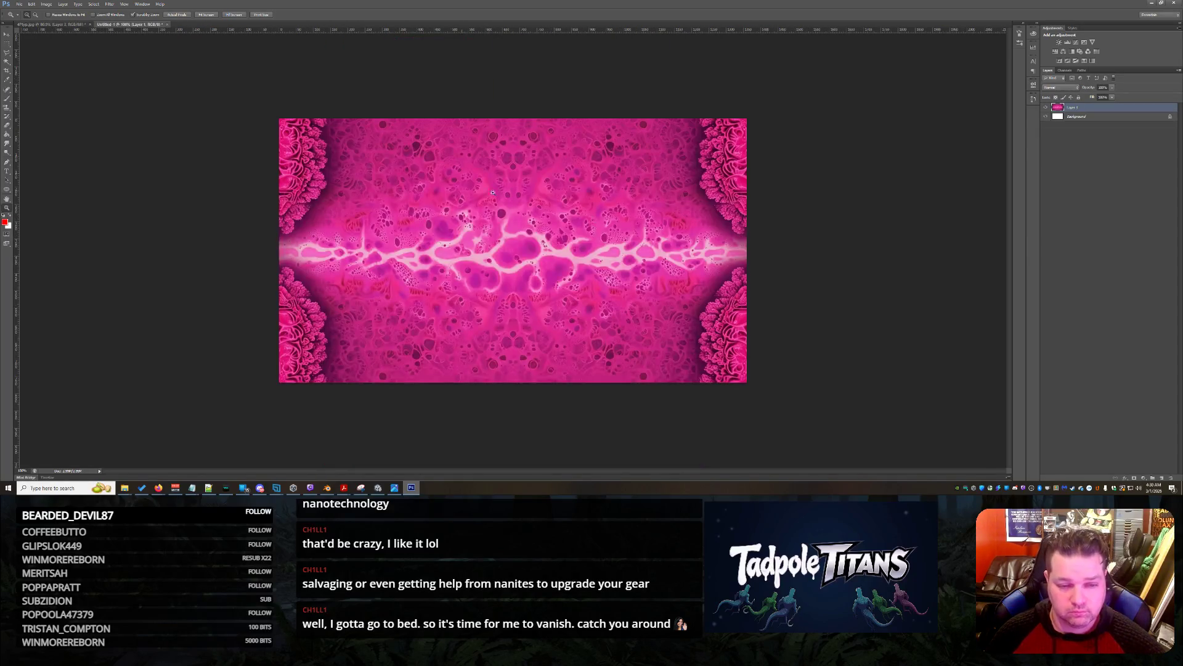
Raise the pasted layer, duplicate it as Layer 1 copy, and move both up together
click(7, 34)
mouse_move(591, 184)
mouse_down()
mouse_move(619, 265)
mouse_move(618, 336)
mouse_move(607, 64)
mouse_move(616, 72)
mouse_up()
key(ctrl+j)
shift+click(1077, 117)
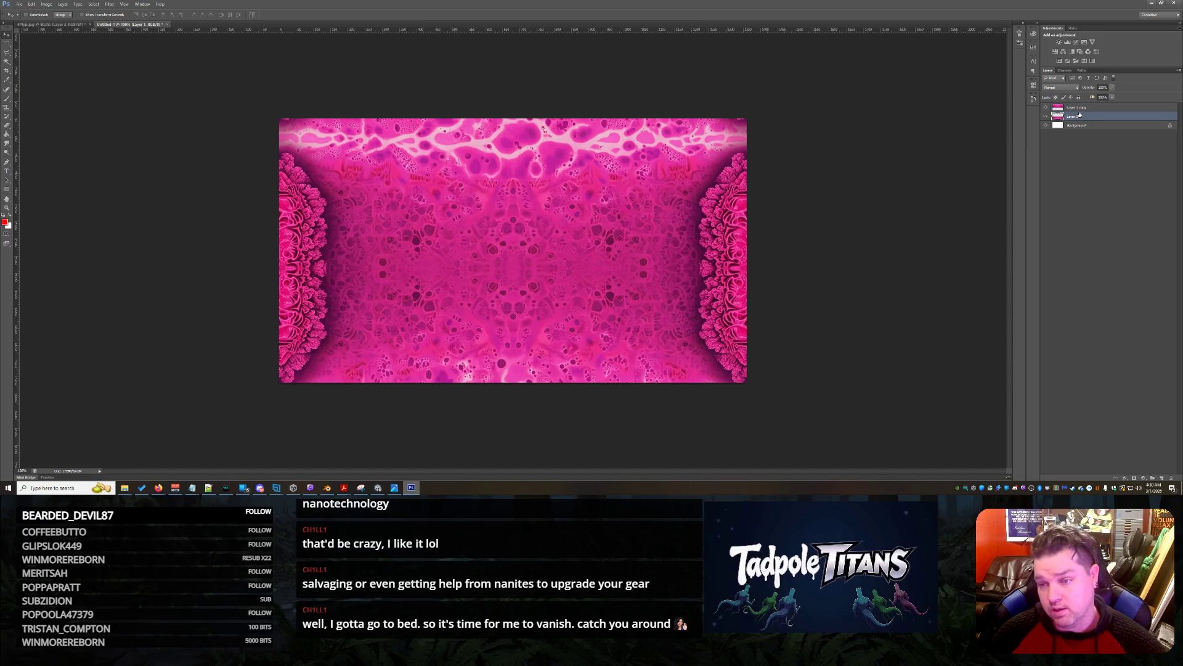
mouse_move(508, 360)
mouse_down()
mouse_move(523, 137)
mouse_move(513, 211)
mouse_up()
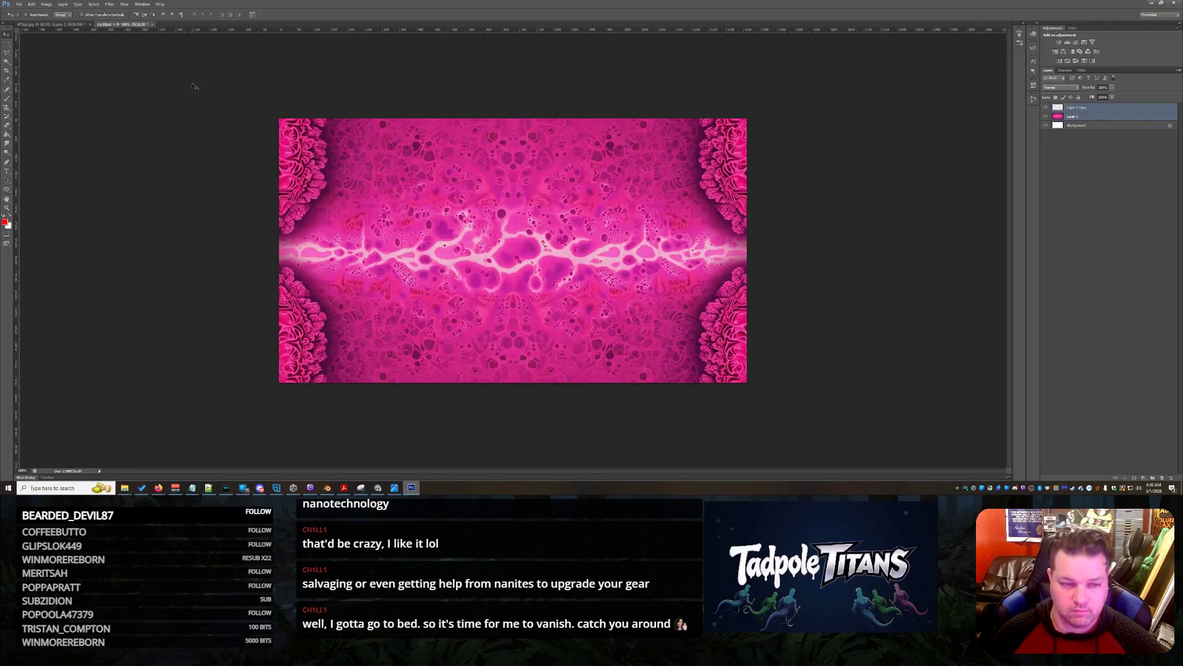
Save the new tunnel document as a JPEG file and minimize Photoshop
click(19, 4)
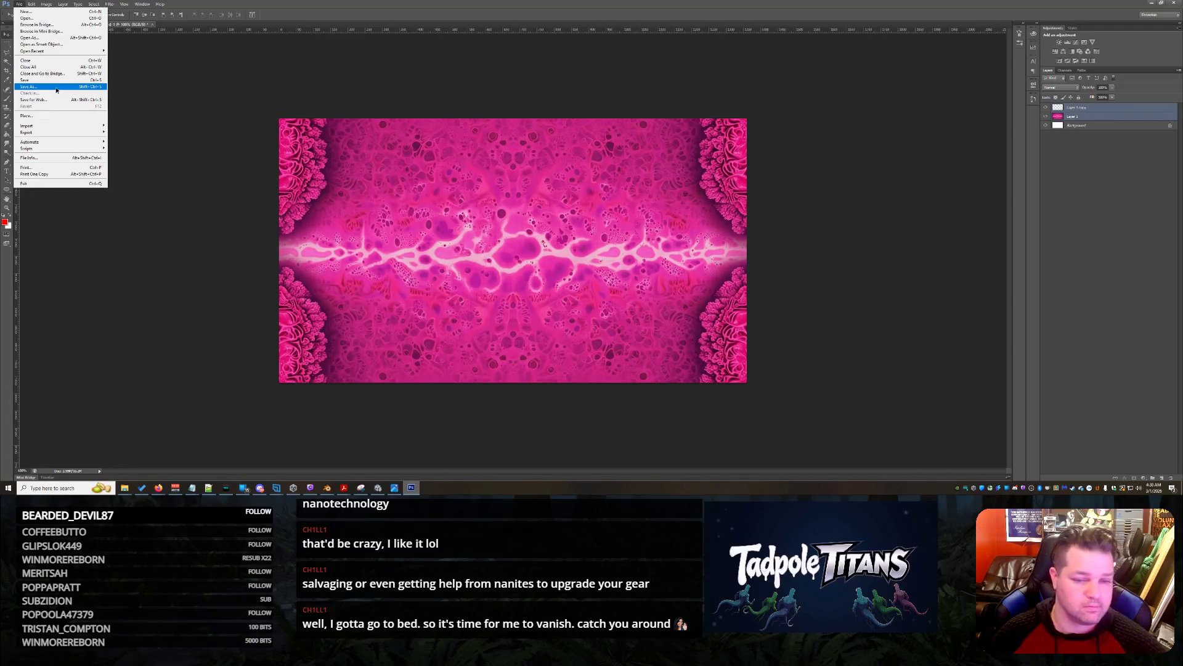
click(56, 90)
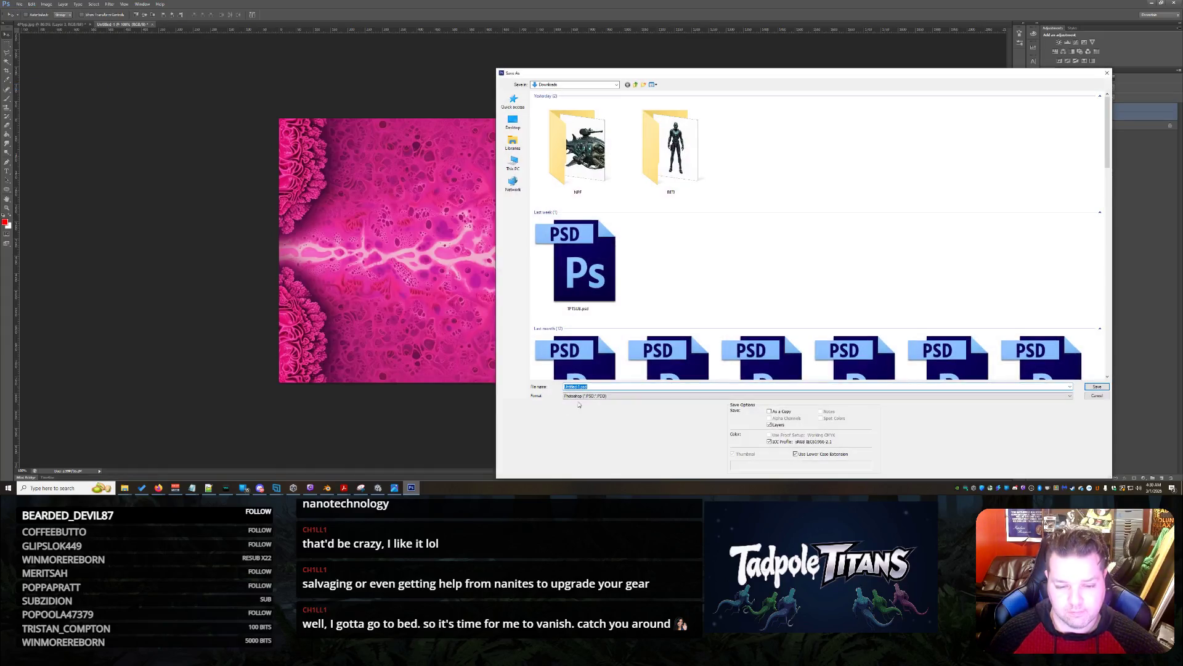
click(580, 396)
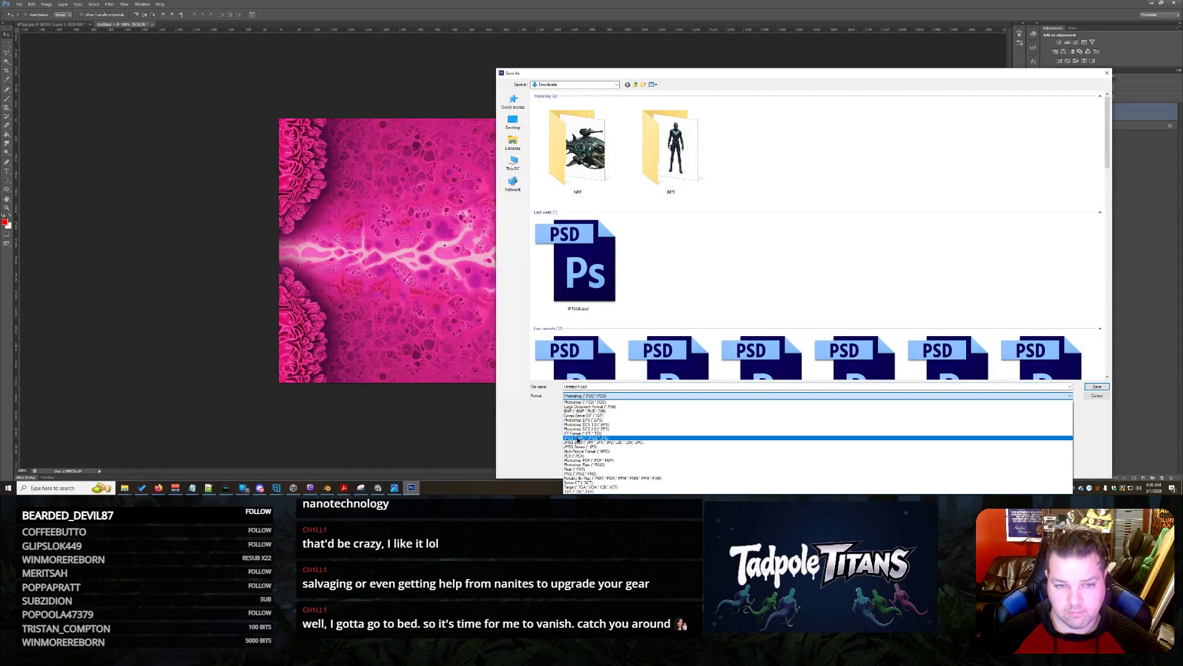
click(576, 438)
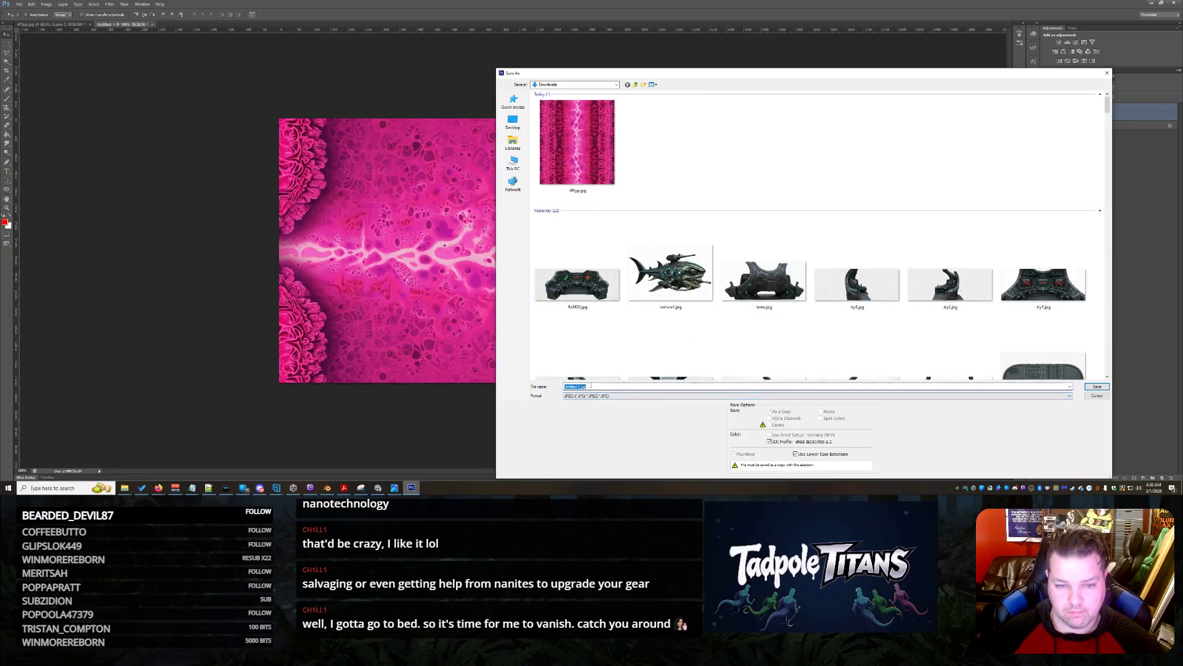
text(tile)
key(Return)
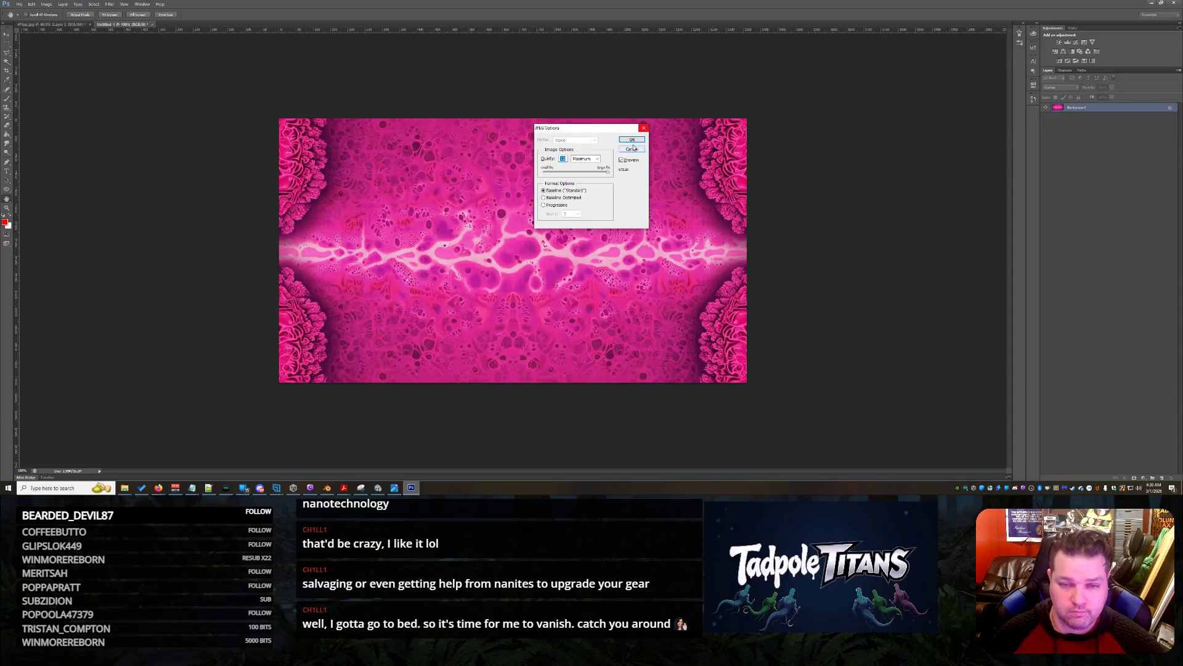
click(632, 140)
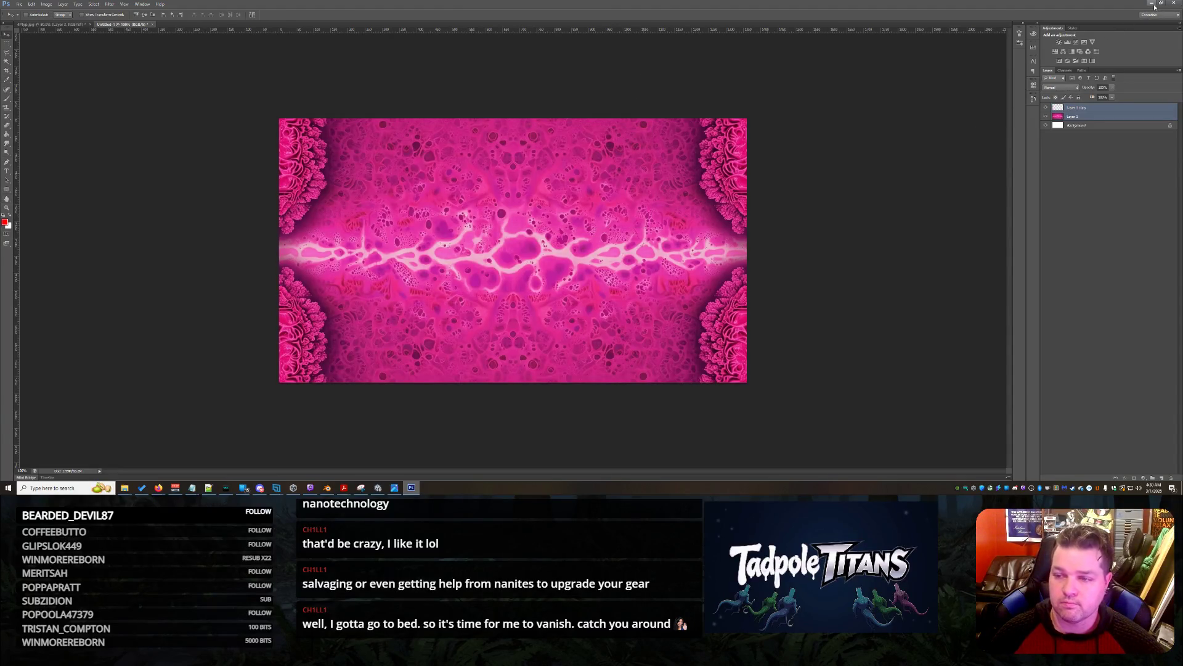
click(1151, 3)
scroll(616, 212, down, 5)
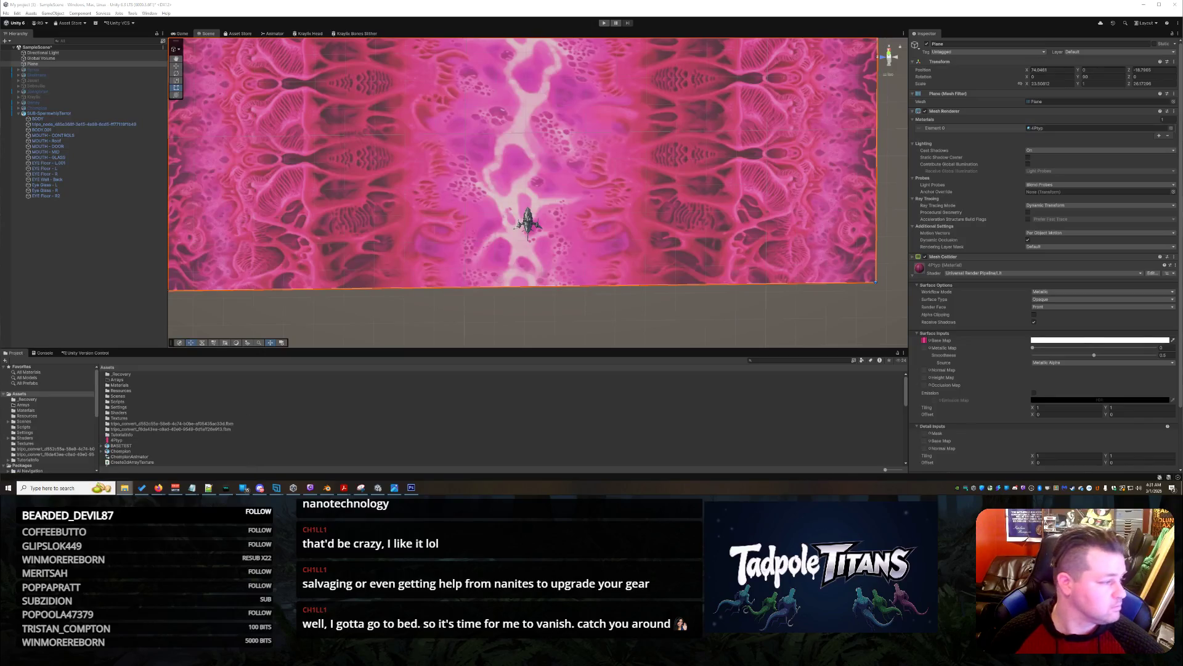
Create a Levels folder inside Assets/Shaders and open it
mouse_move(124, 487)
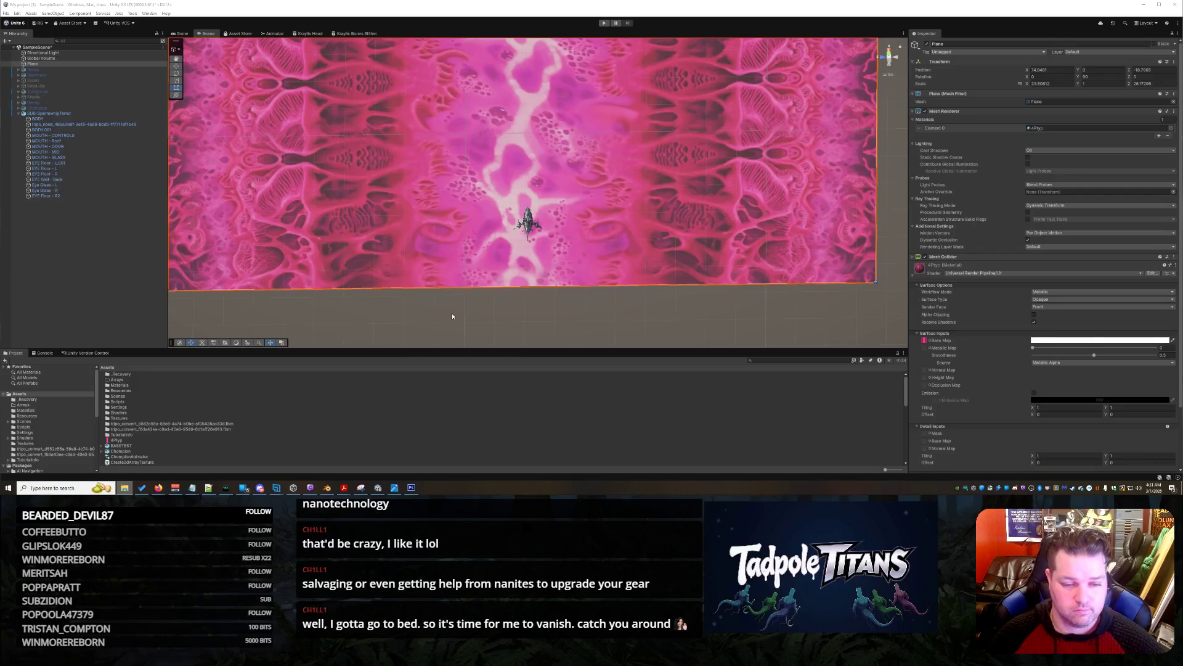
click(430, 315)
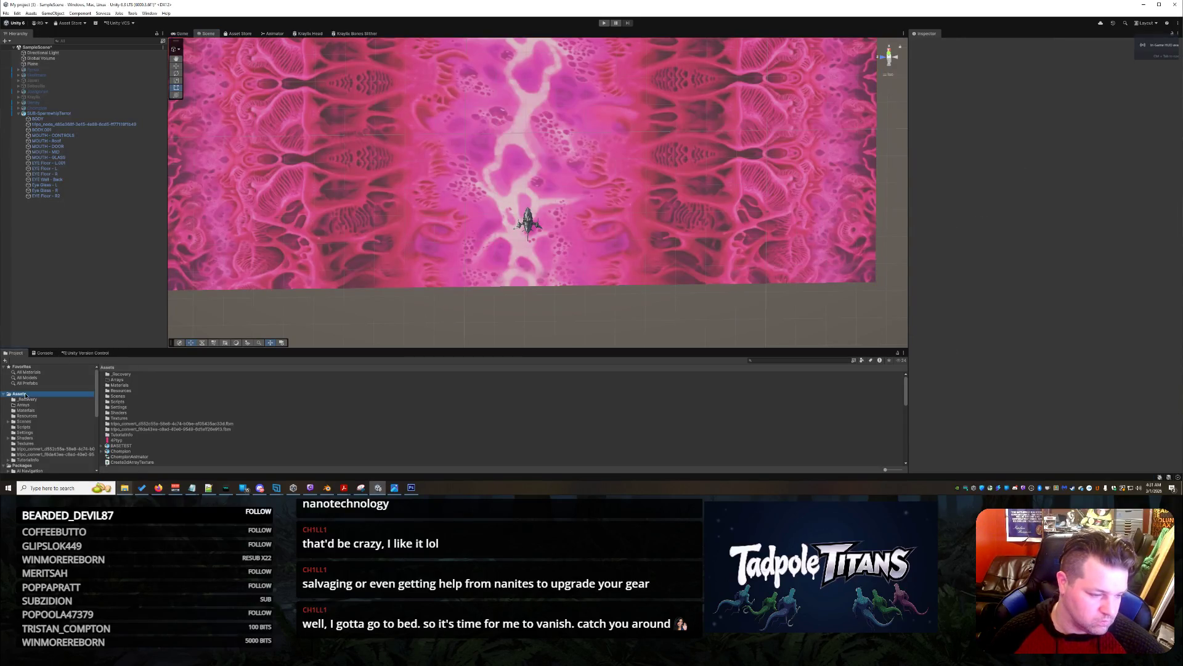
click(34, 434)
right_click(217, 433)
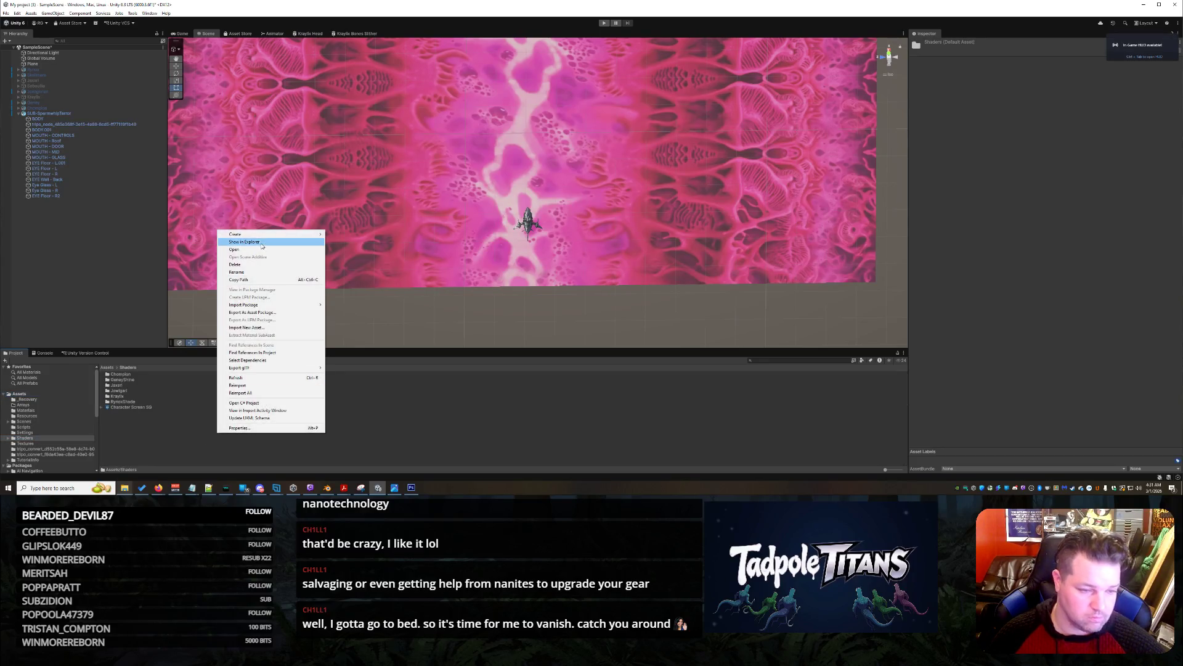
mouse_move(272, 234)
click(362, 235)
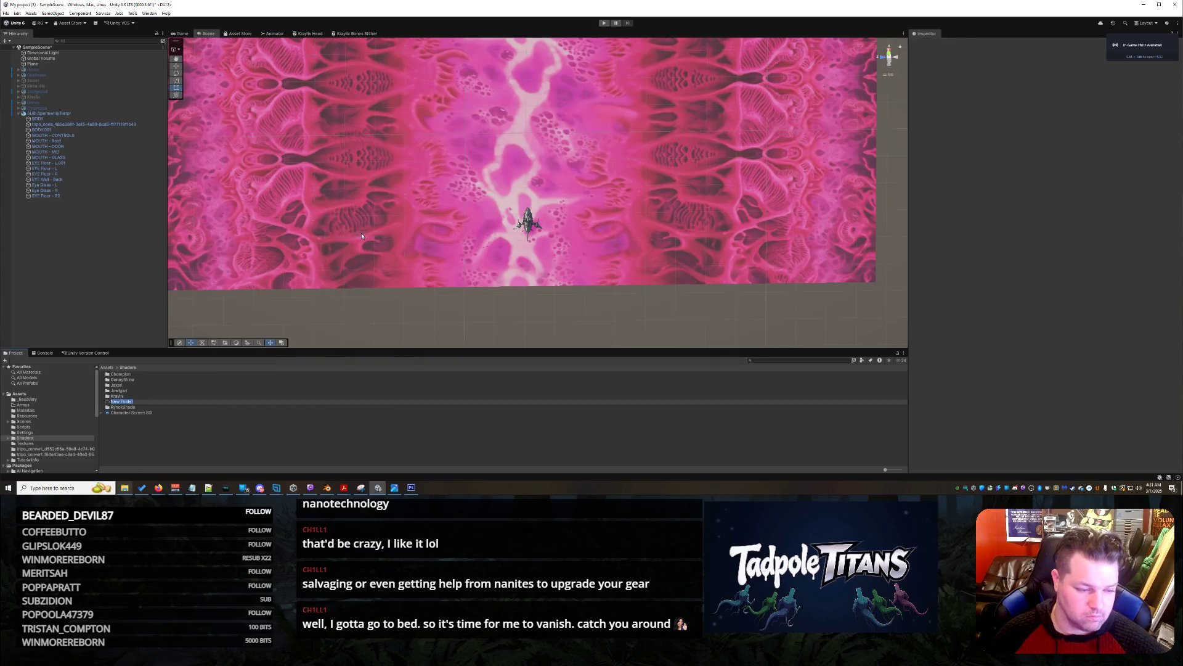
text(I)
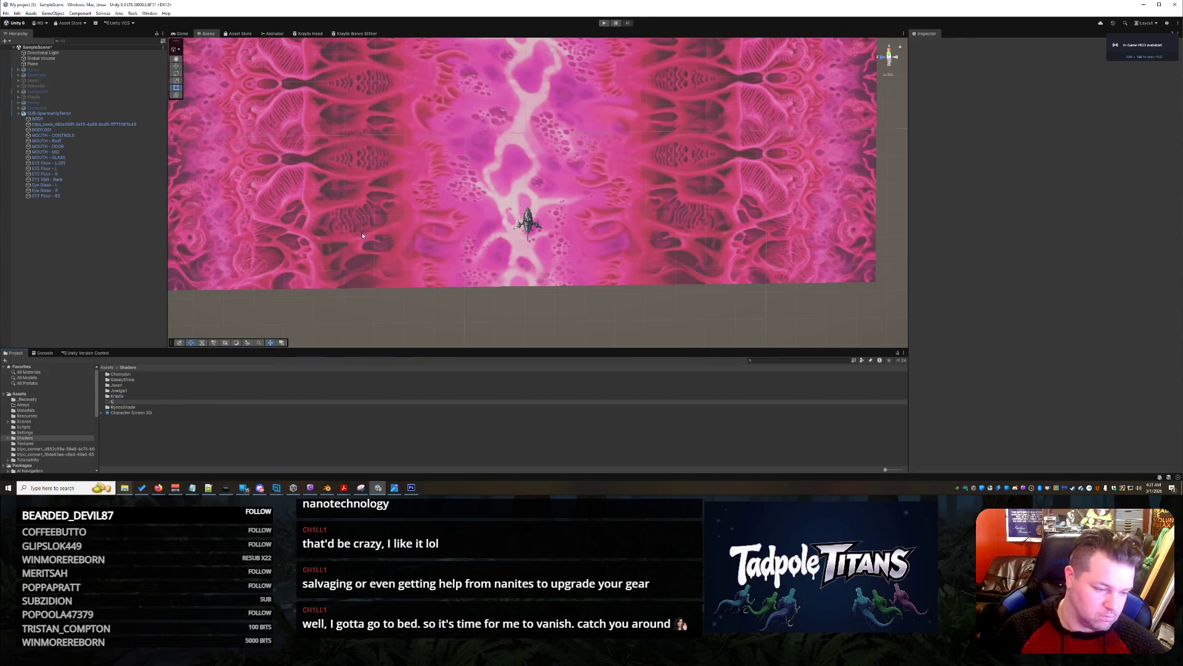
text(s)
key(Return)
key(Return)
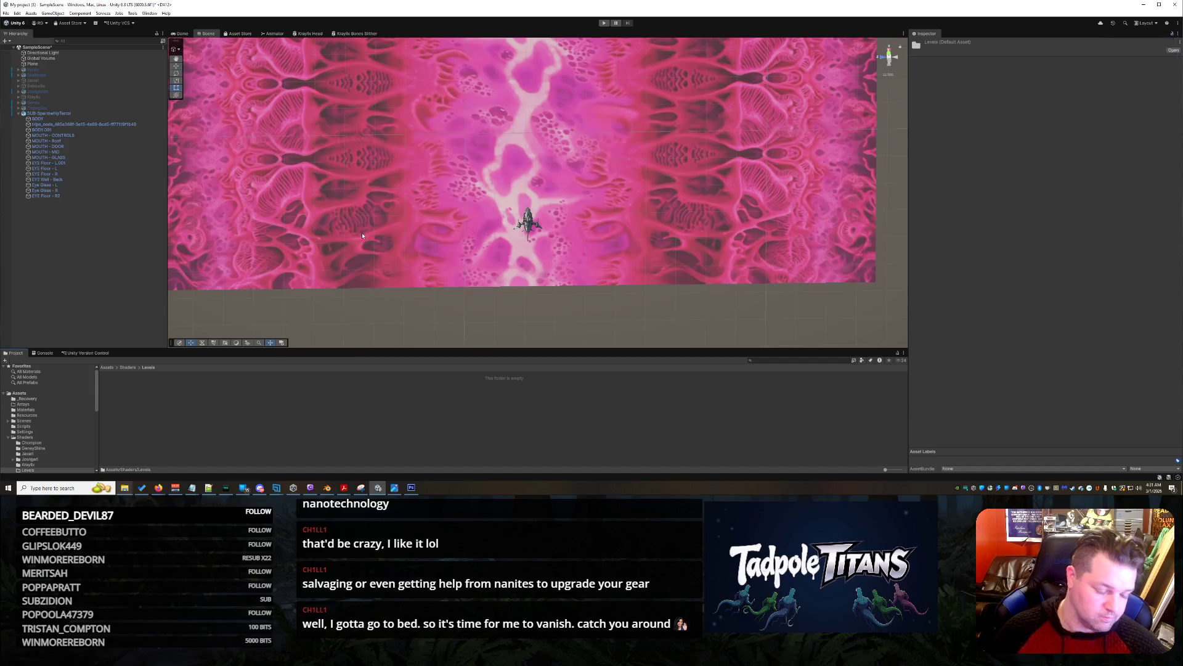
Create a folder named '2D - Submarine' inside the Levels folder
right_click(205, 428)
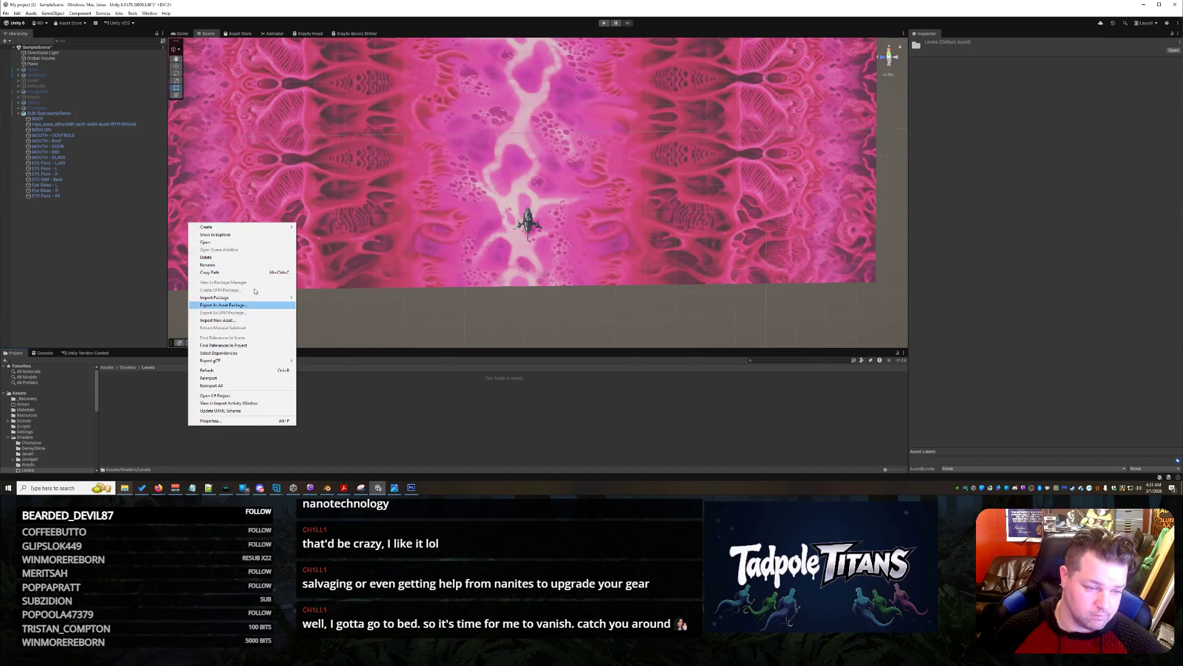
mouse_move(259, 227)
click(320, 228)
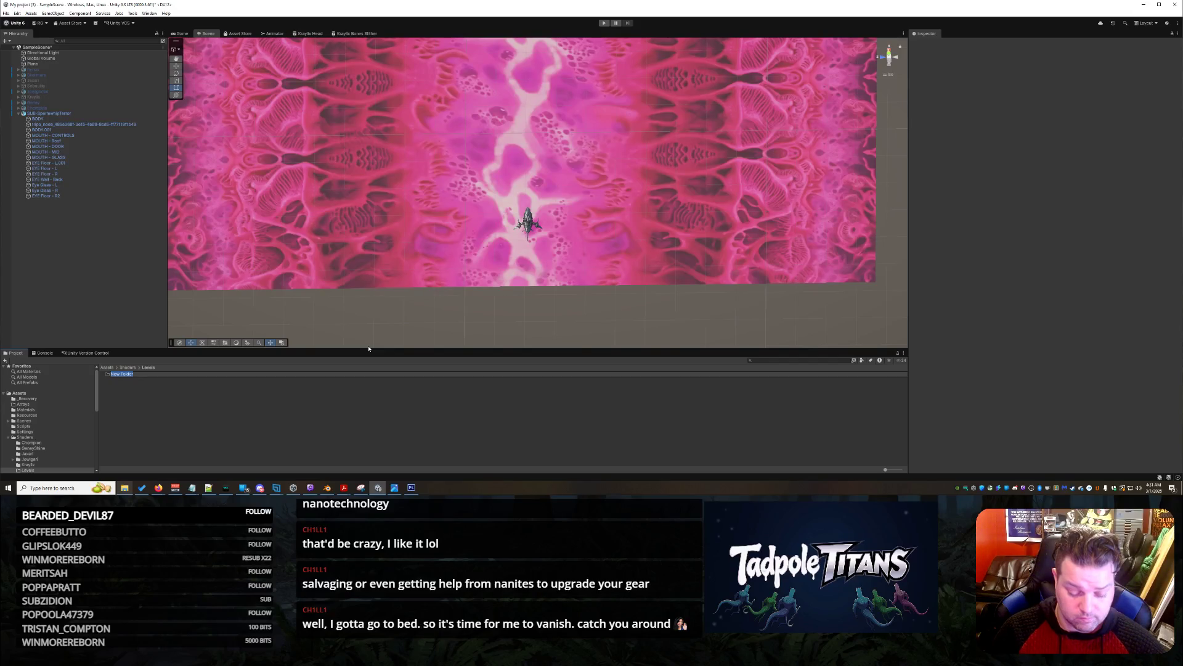
key(BackSpace)
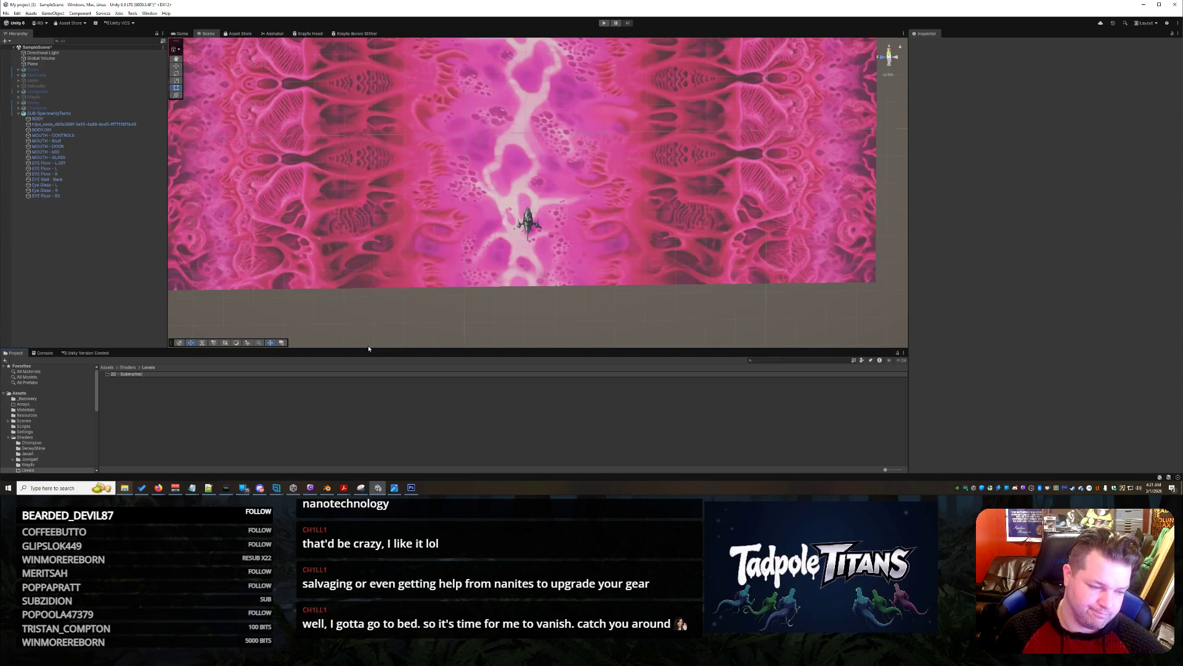
key(Return)
key(Return)
Create a URP Shader Graph asset named 'Level Texture - Base Pink'
click(232, 419)
right_click(139, 394)
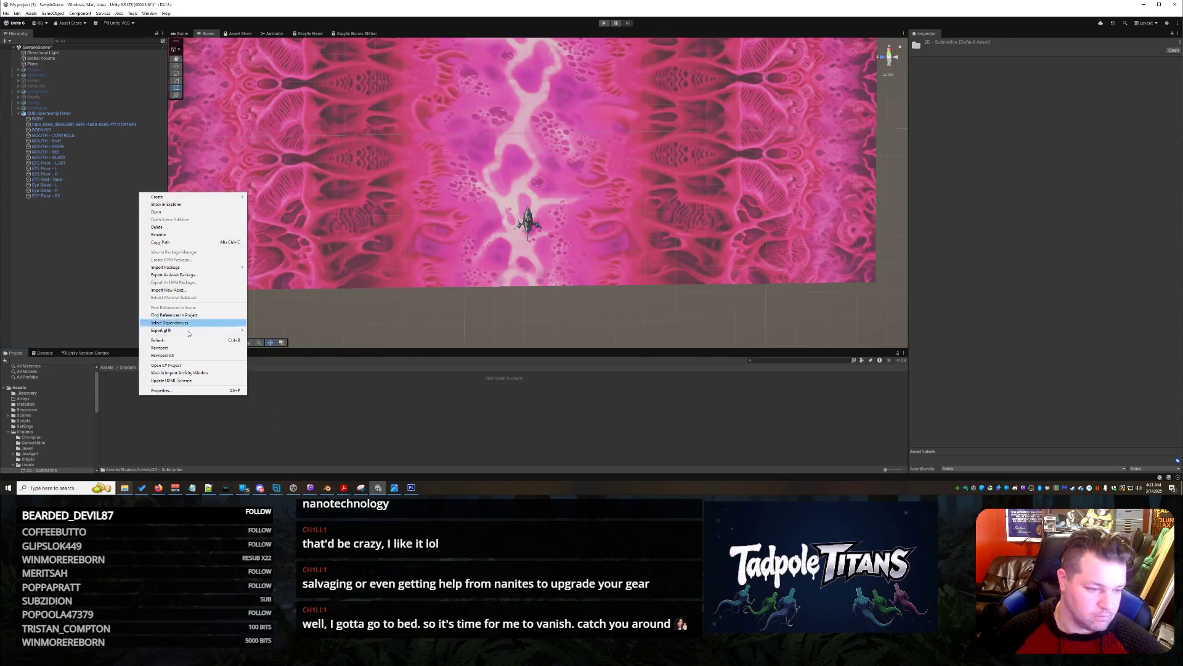
click(175, 195)
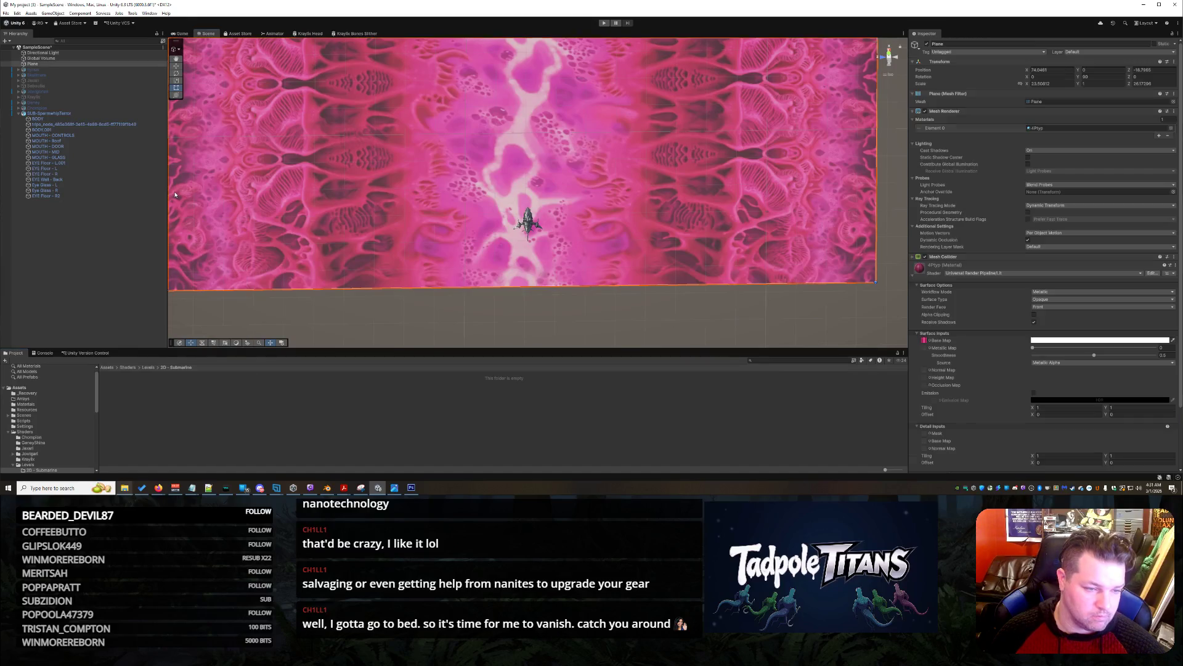
right_click(131, 408)
mouse_move(204, 209)
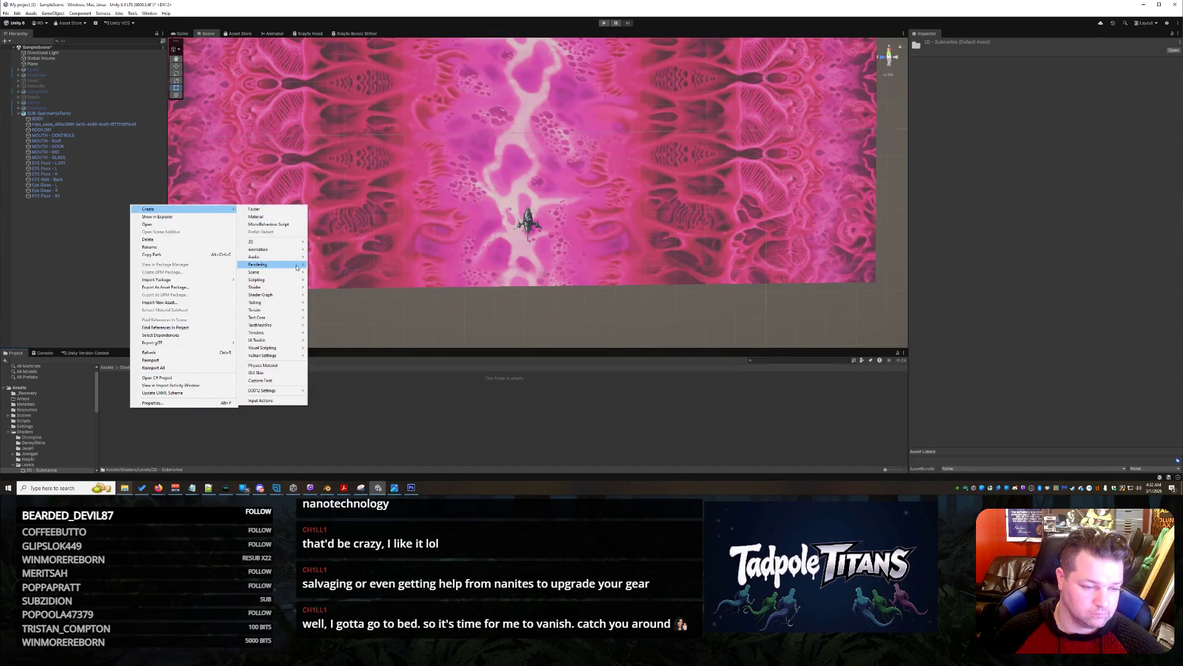
mouse_move(279, 247)
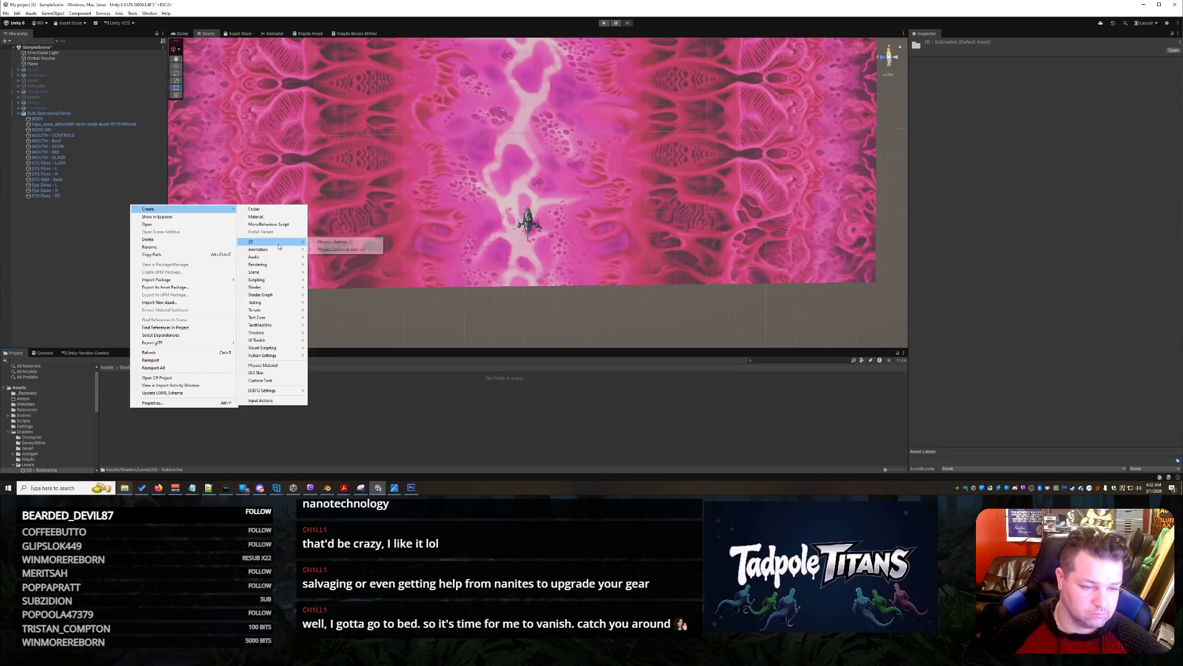
mouse_move(273, 297)
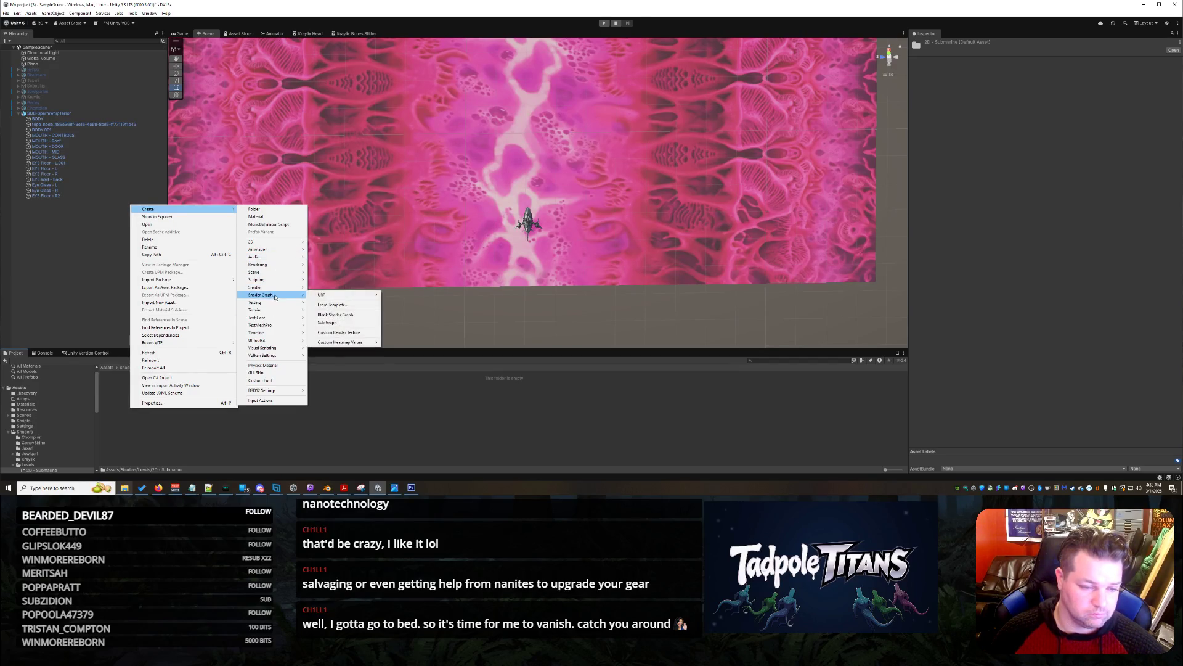
mouse_move(326, 294)
click(419, 303)
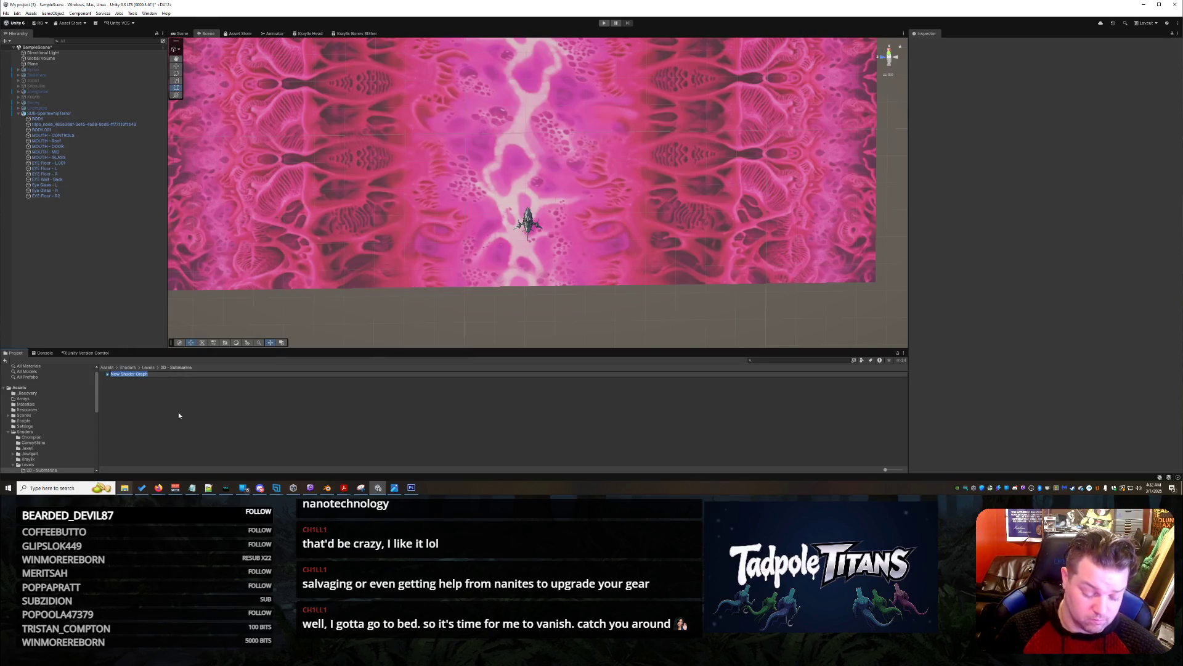
text(Sub)
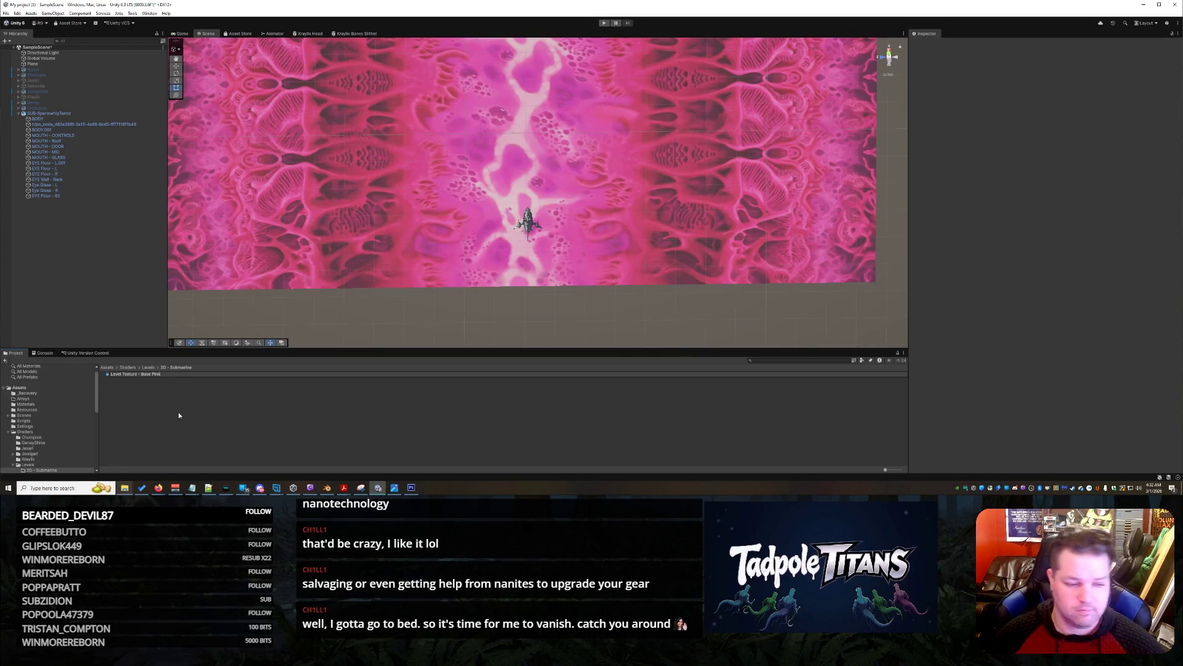
Open the shader graph in the editor and bring up the node search
double_click(154, 375)
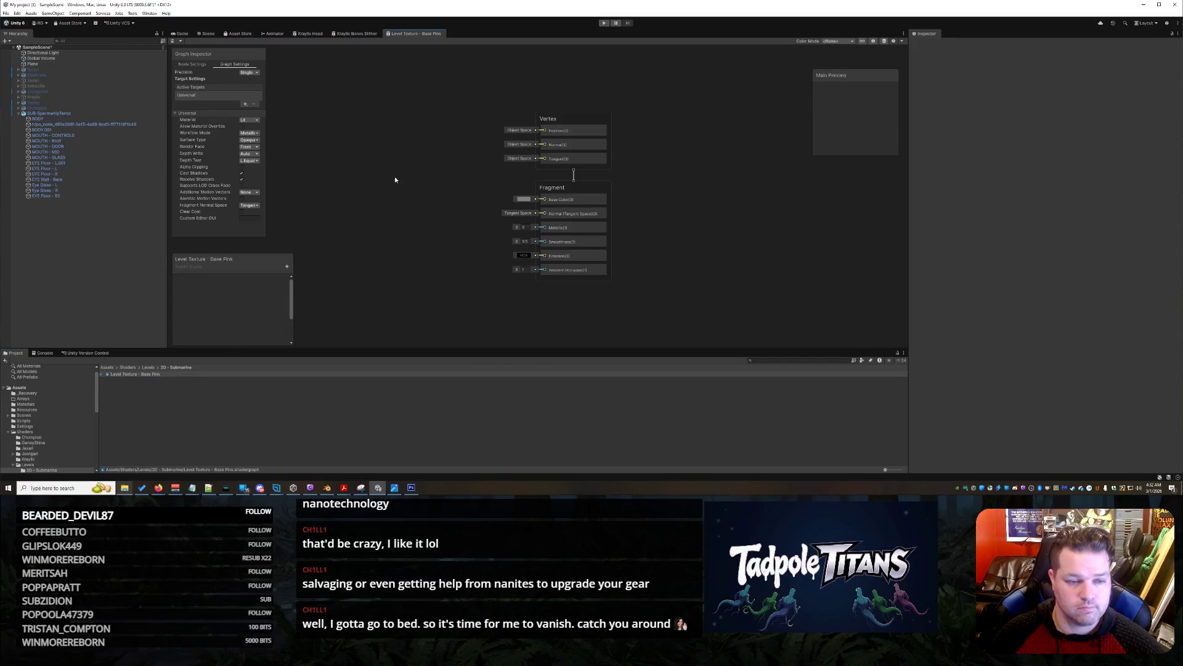
right_click(377, 165)
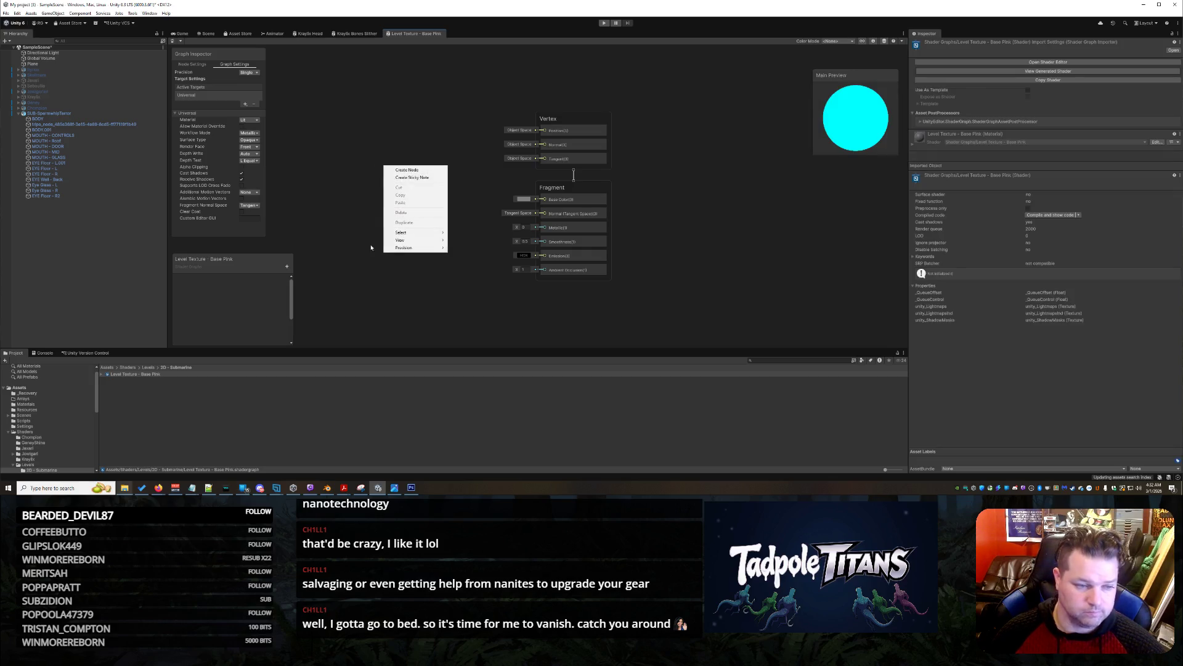
click(420, 173)
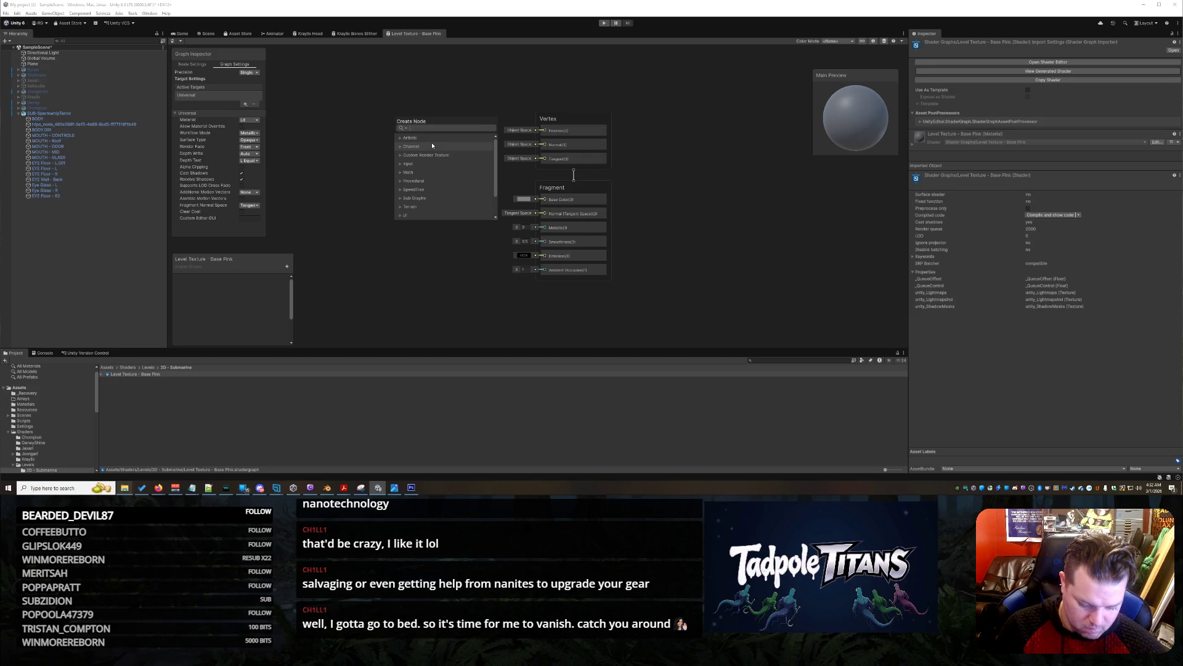
Add a Sample Texture 2D node and connect its RGBA(4) output to the Fragment Base Color
text(sample 2)
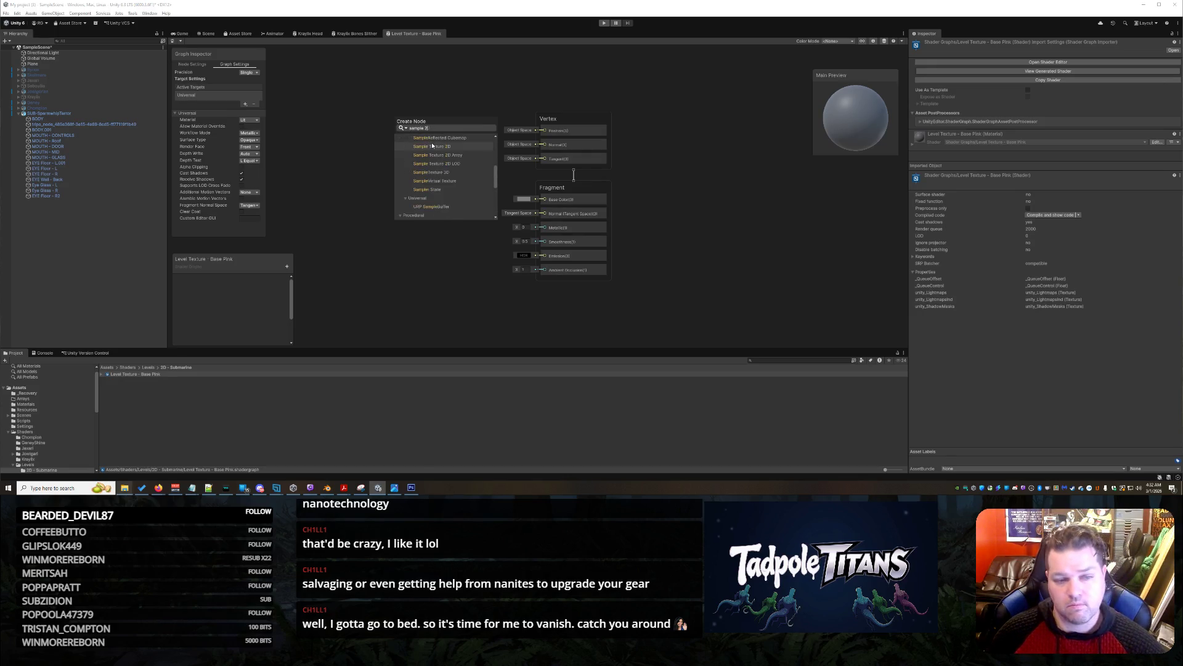
click(469, 152)
mouse_move(442, 193)
mouse_down()
mouse_move(425, 152)
mouse_move(464, 143)
mouse_up()
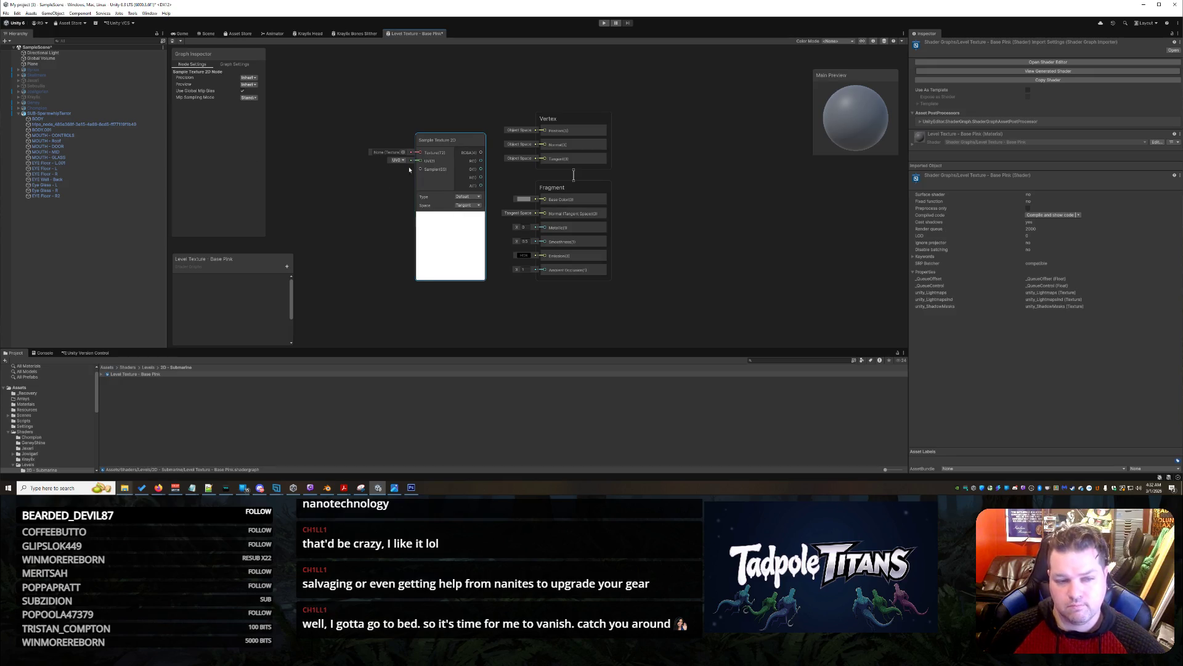
drag(426, 155, 540, 200)
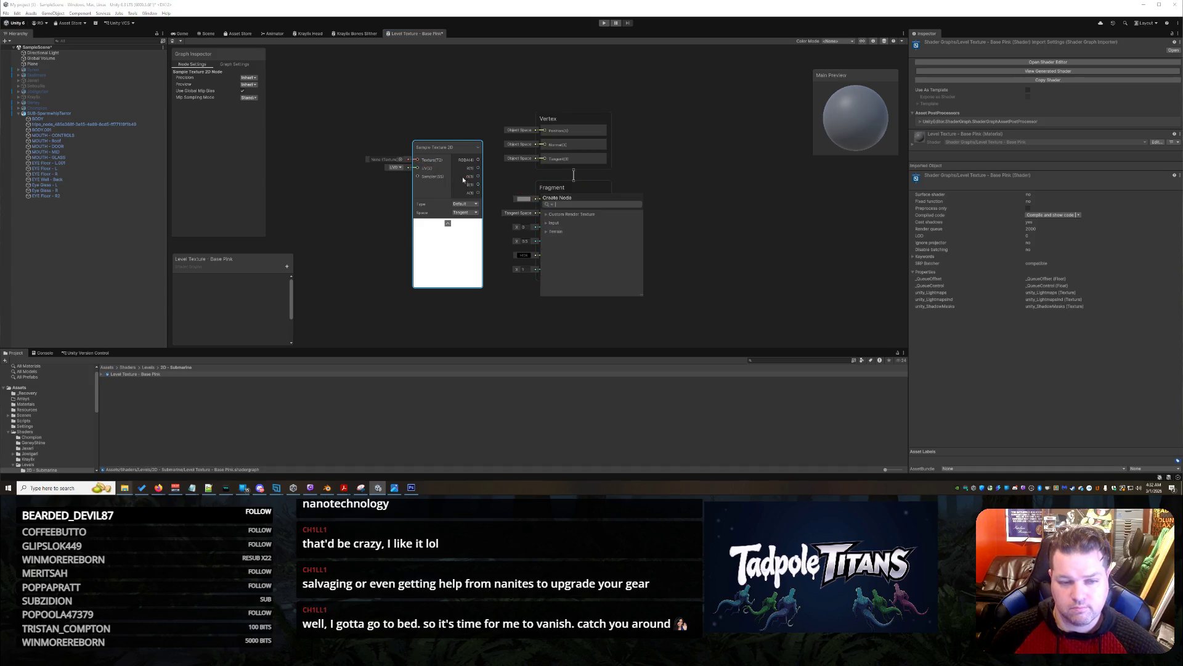
key(Escape)
drag(417, 160, 546, 203)
drag(480, 159, 543, 199)
click(400, 160)
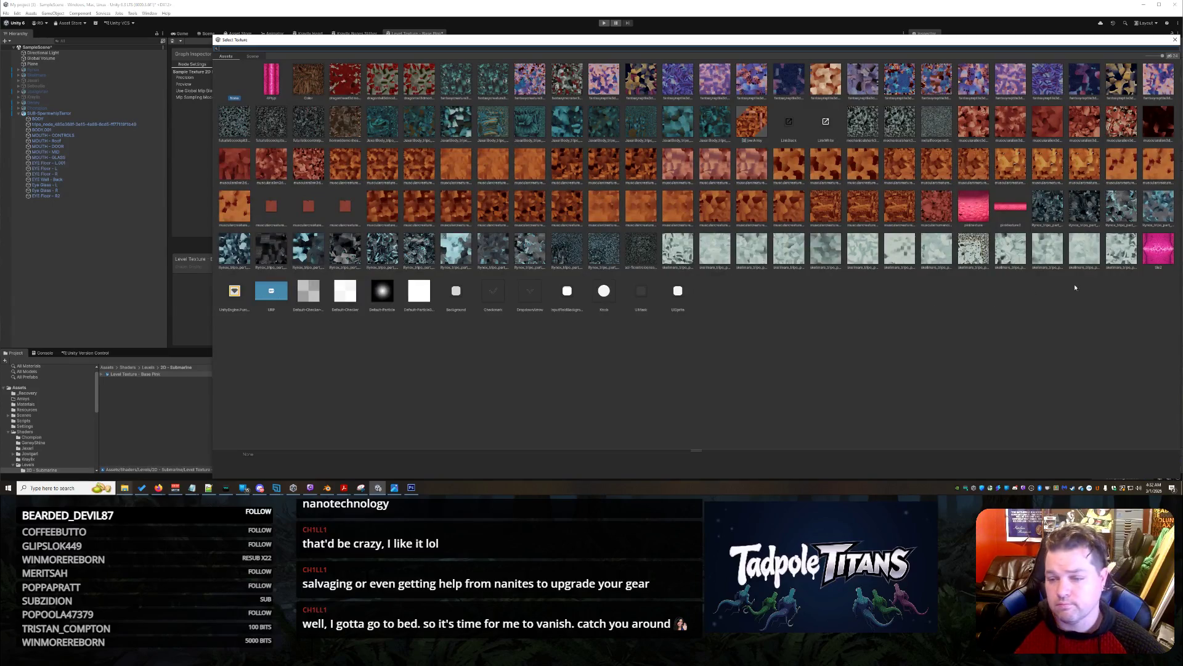
Assign the pink tunnel texture to the Sample Texture 2D node and rearrange the Fragment and sampler nodes
double_click(1150, 252)
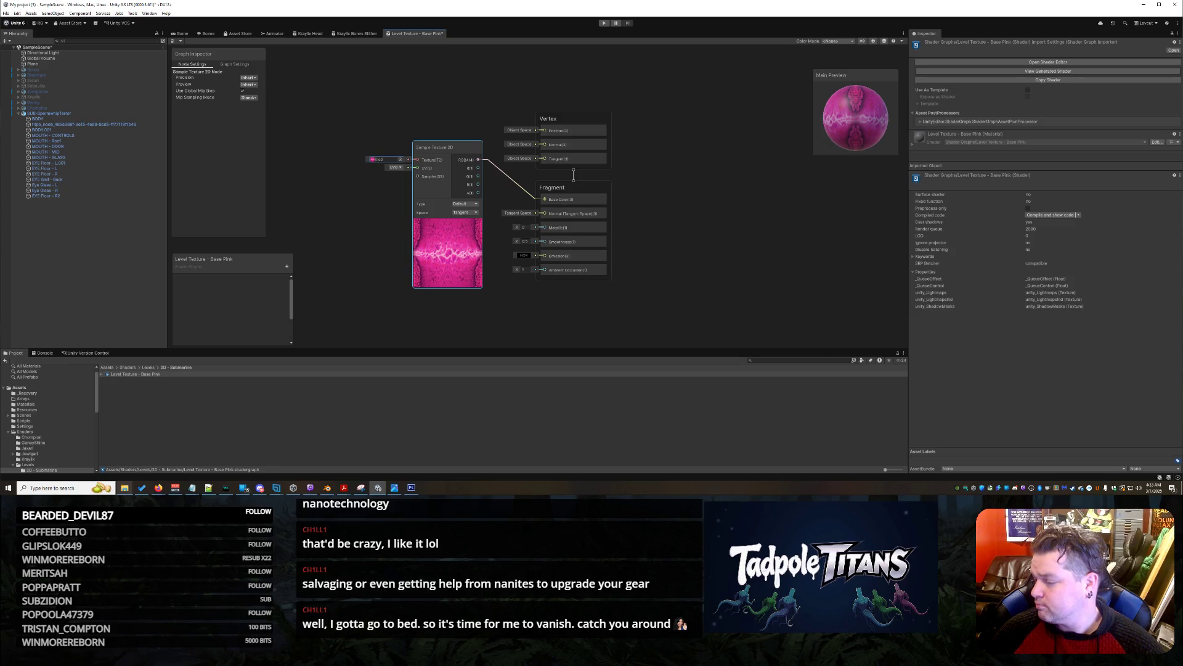
key(alt+Tab)
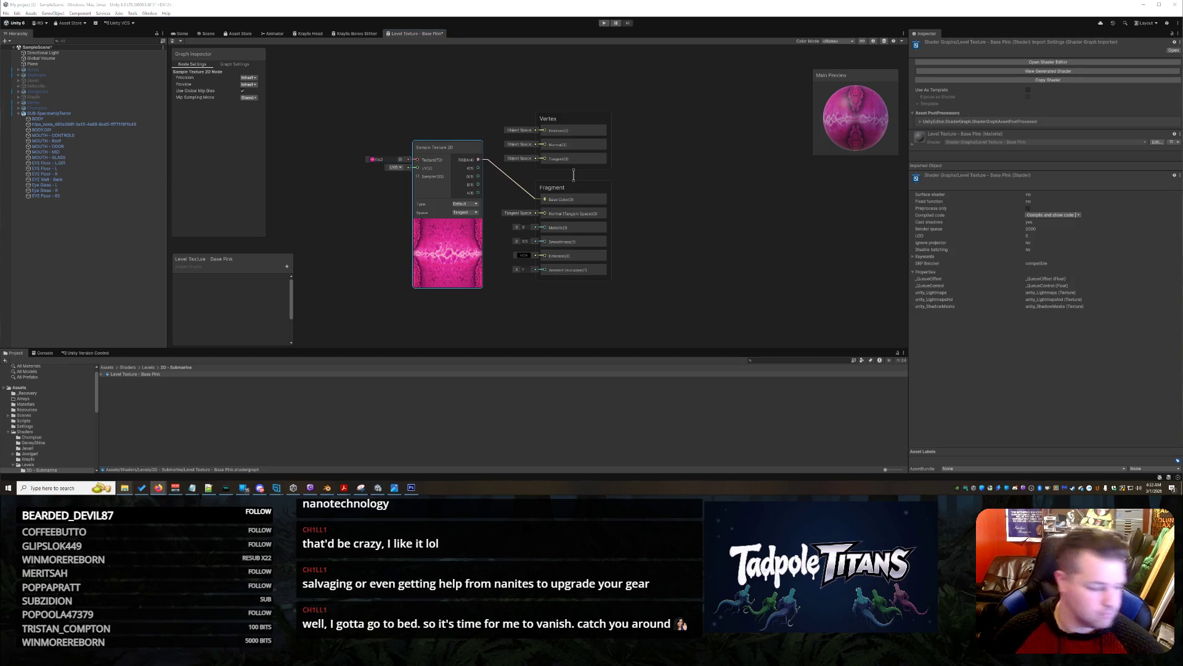
key(ctrl+z)
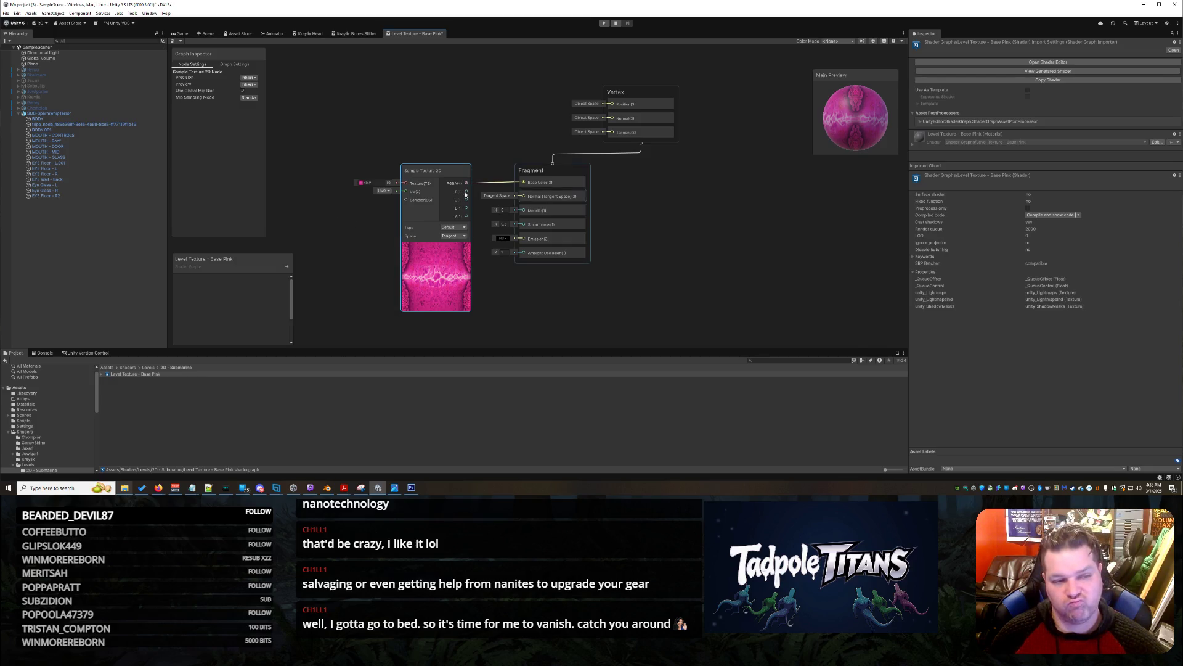
drag(574, 172, 652, 181)
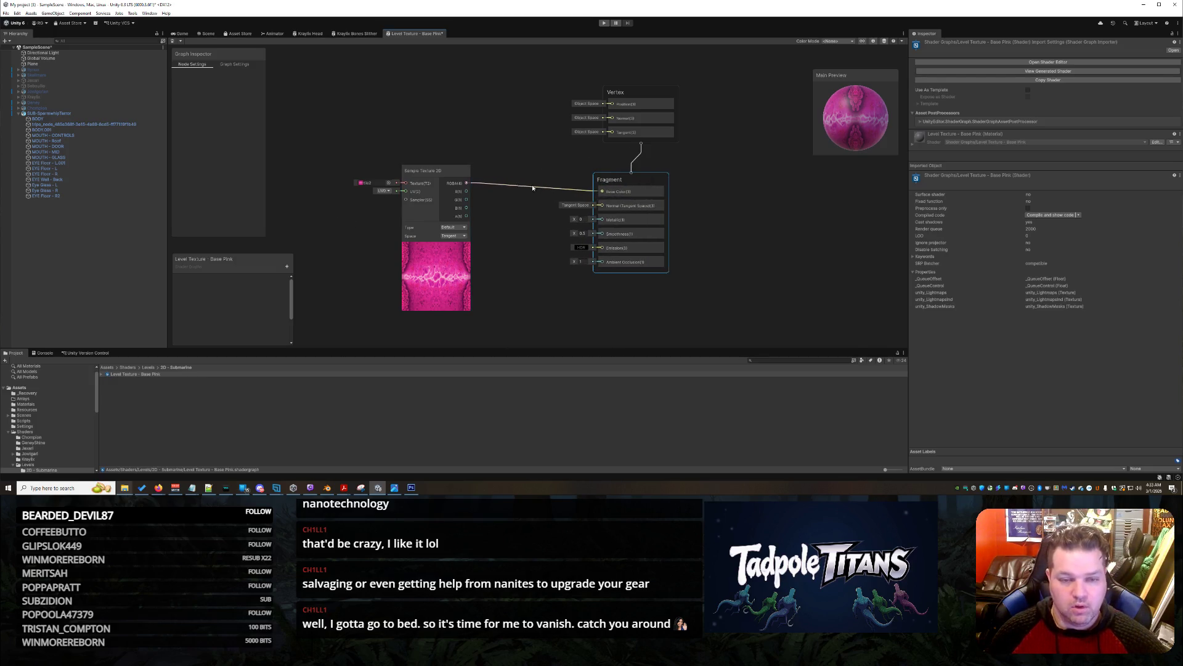
drag(448, 172, 496, 180)
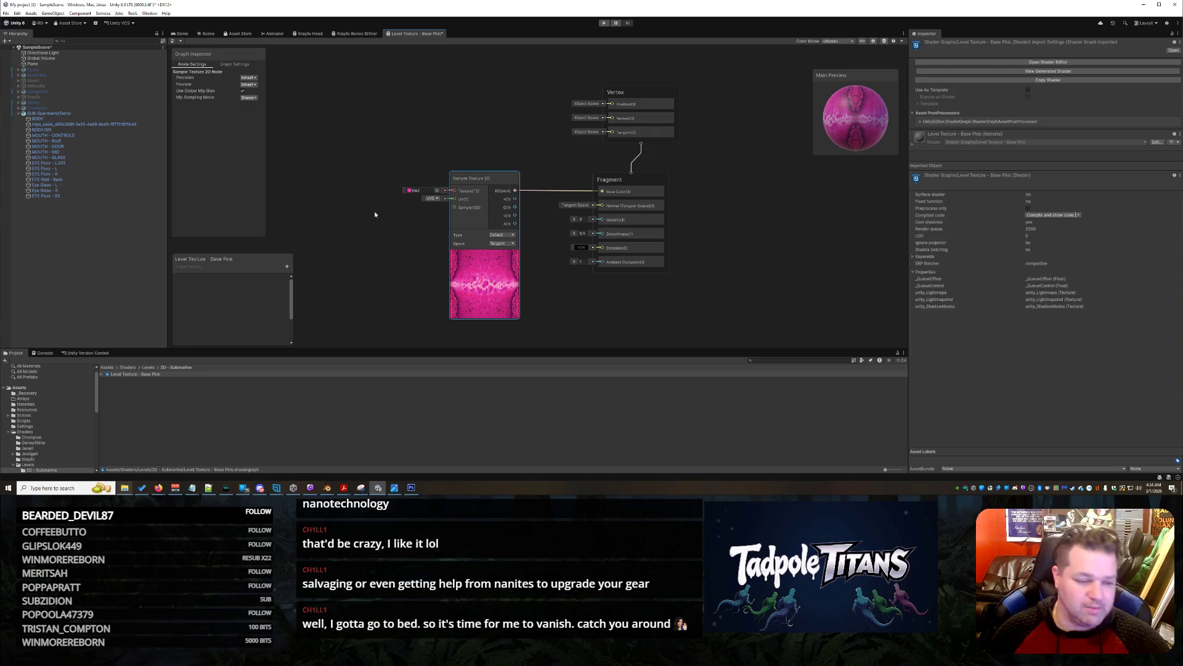
Rename the shader graph asset to 'Tunnel Scroller - BASE'
click(165, 375)
key(F2)
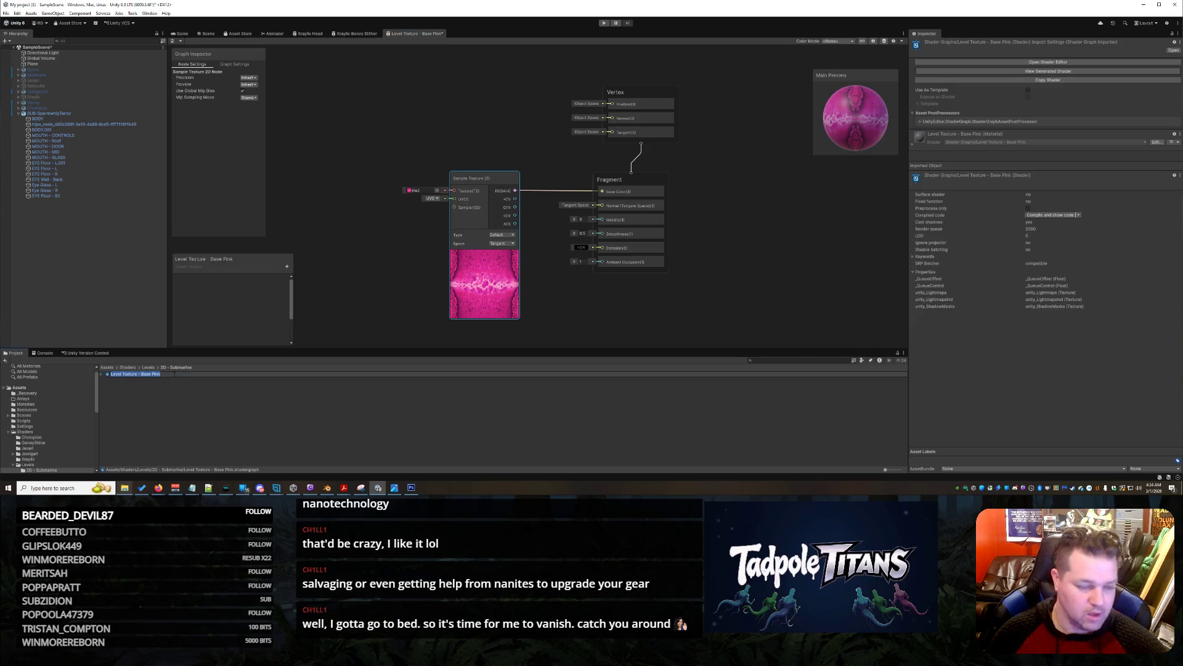
text(L)
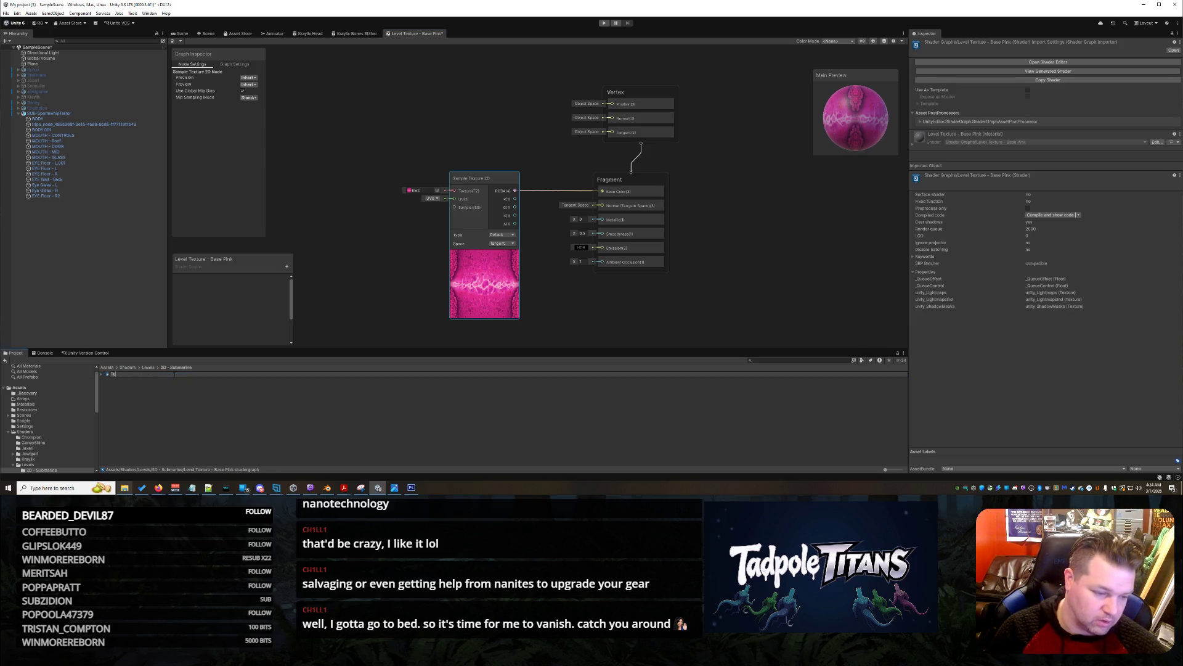
text(ller)
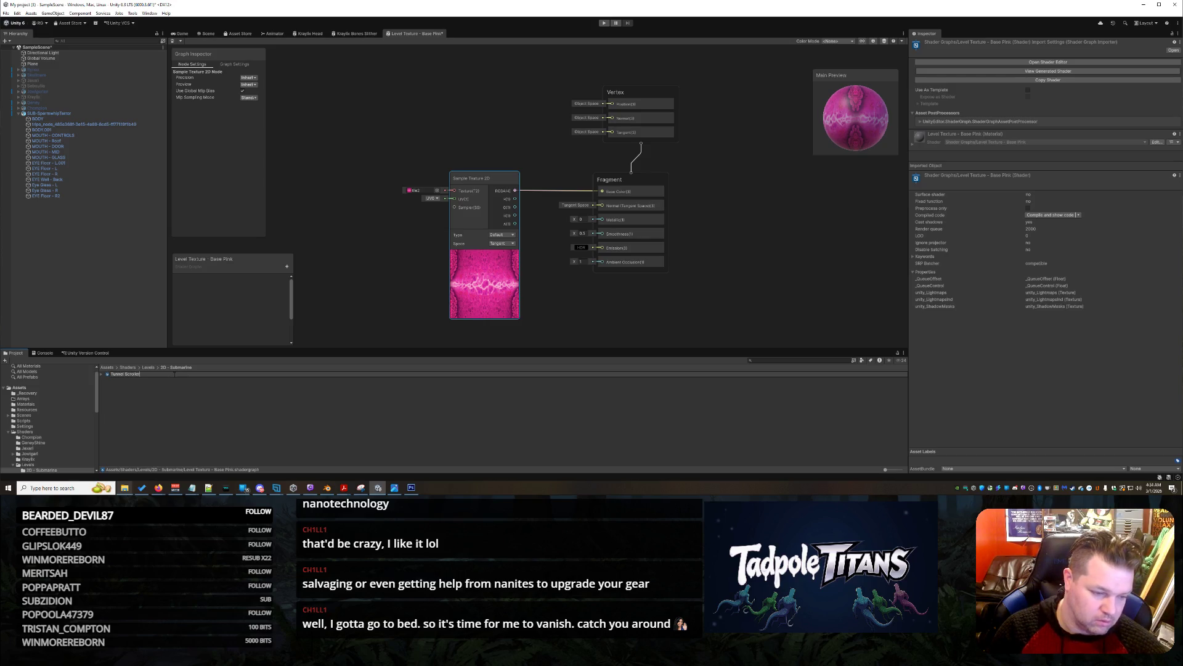
text( - BASE)
key(Return)
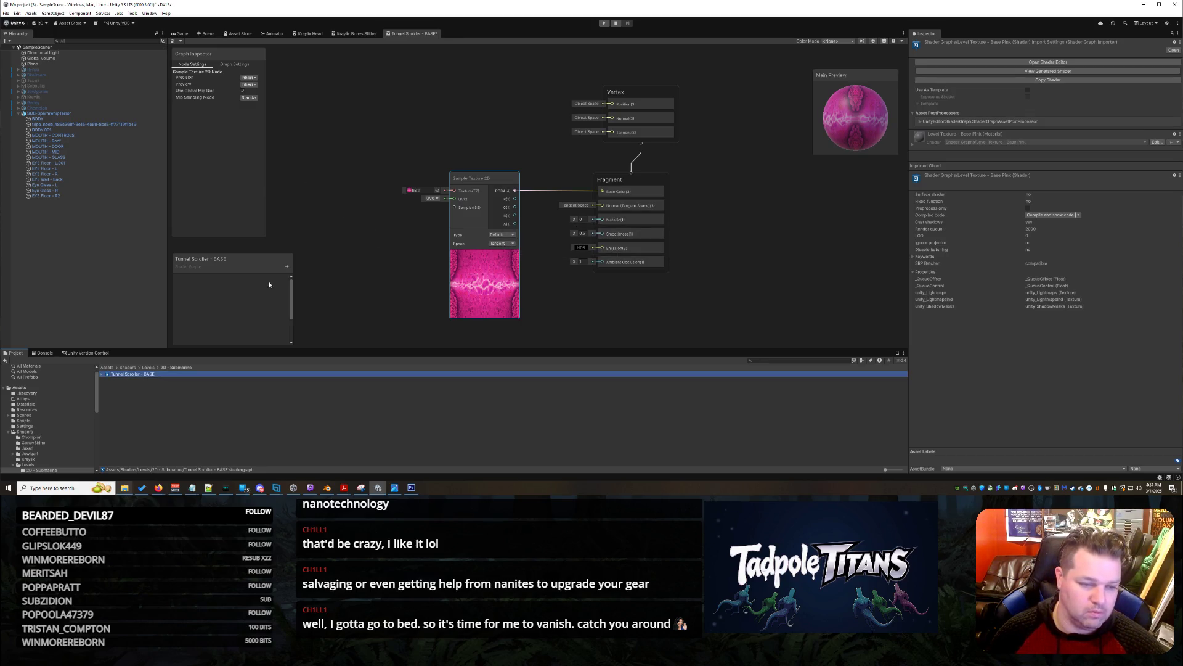
Add a Texture2D property named Level Texture and wire it into the sampler's Texture input
click(286, 269)
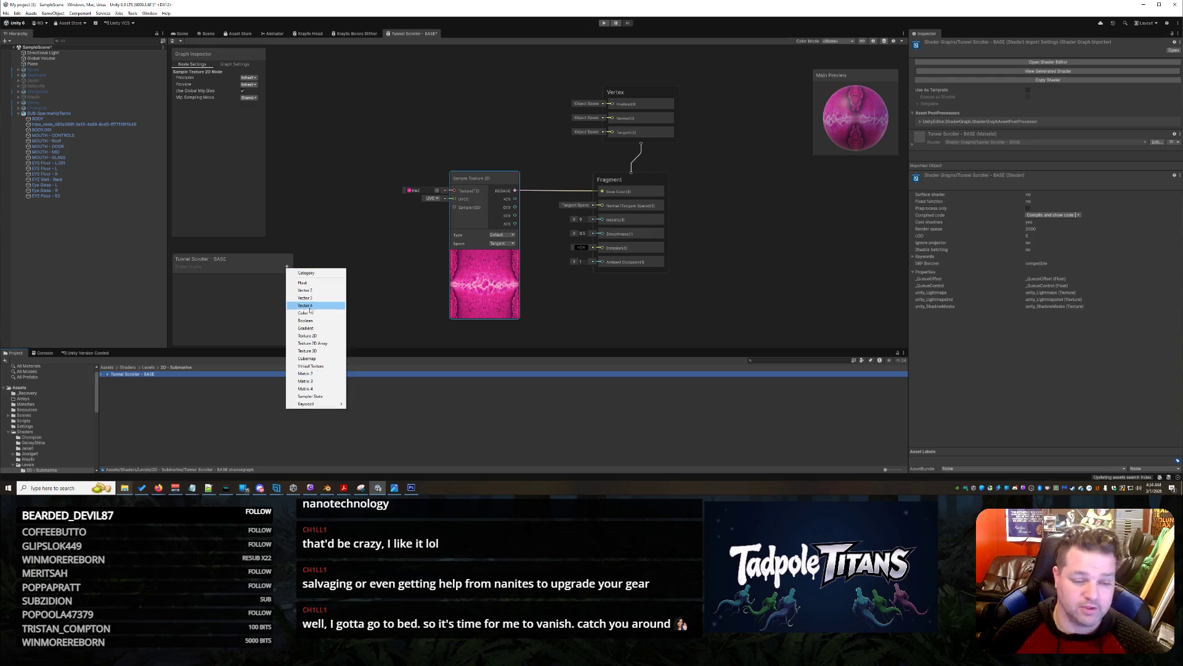
click(320, 336)
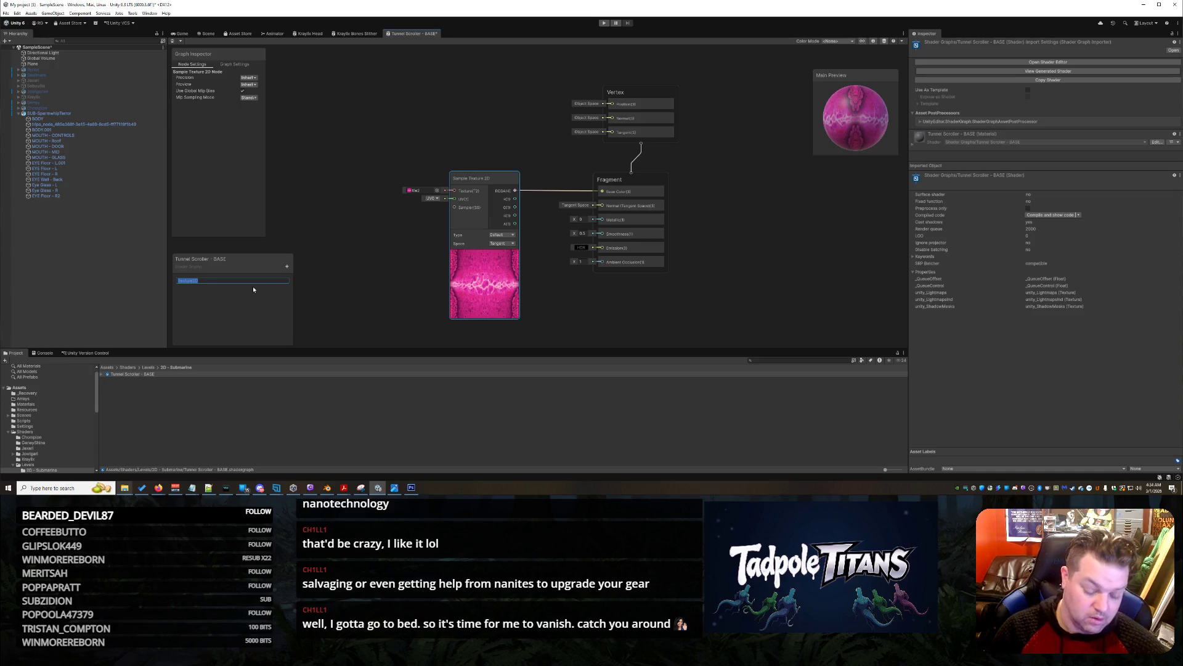
text(Level T)
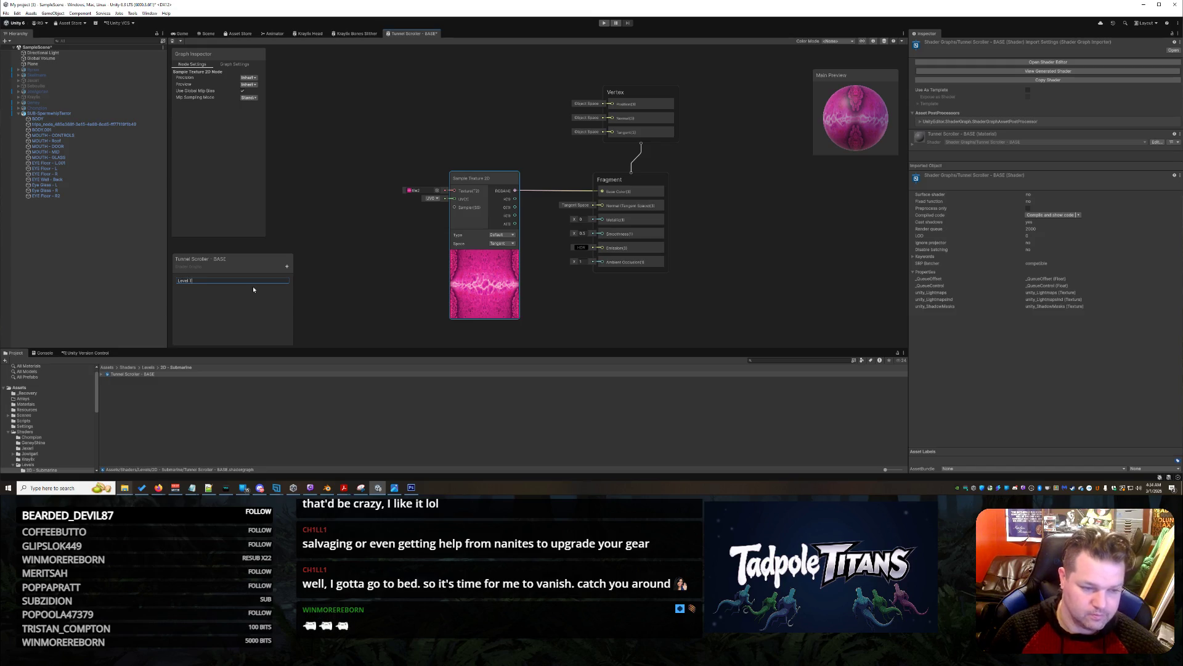
text(exture)
key(Return)
mouse_move(201, 278)
mouse_down()
mouse_move(382, 194)
mouse_move(391, 232)
mouse_move(347, 197)
mouse_move(454, 191)
mouse_up()
drag(358, 192, 379, 189)
click(406, 281)
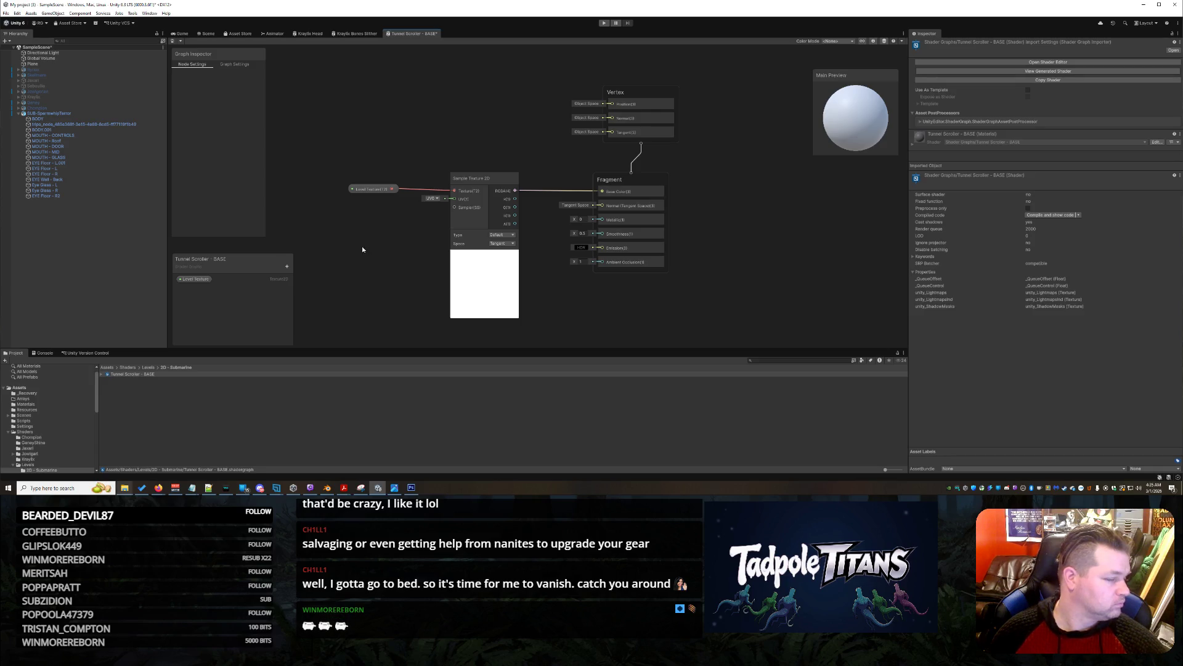
Select the tile2 texture in Assets, cancel the Import New Asset dialog, and list blackboard property types
click(37, 389)
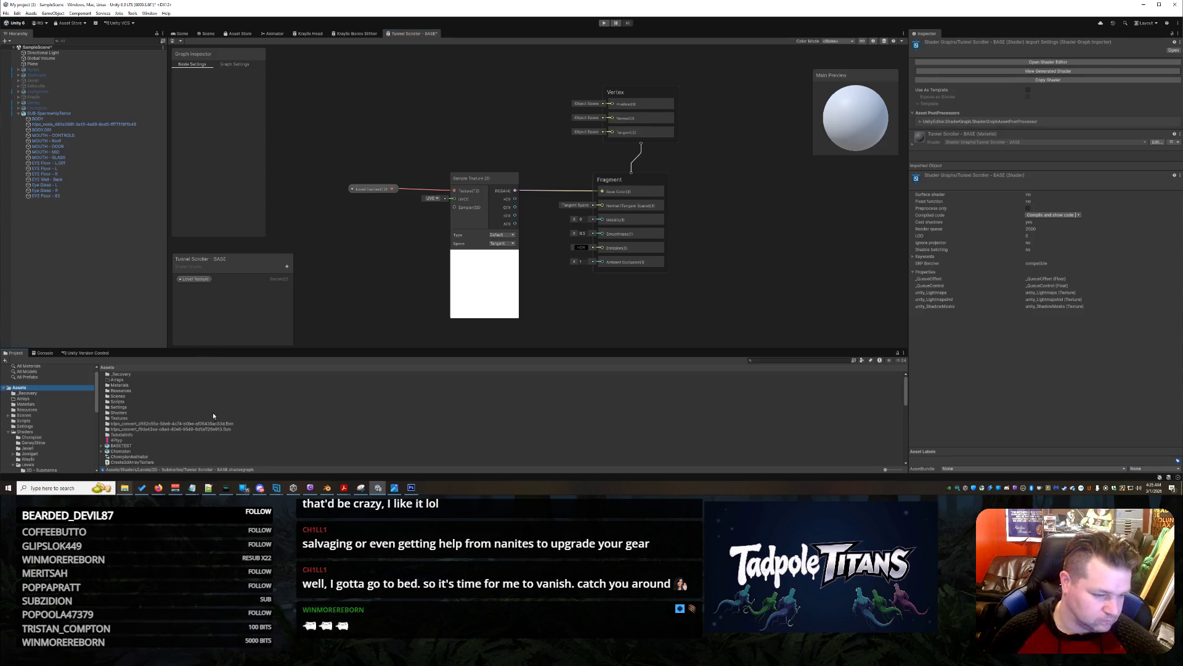
click(127, 441)
scroll(183, 436, down, 3)
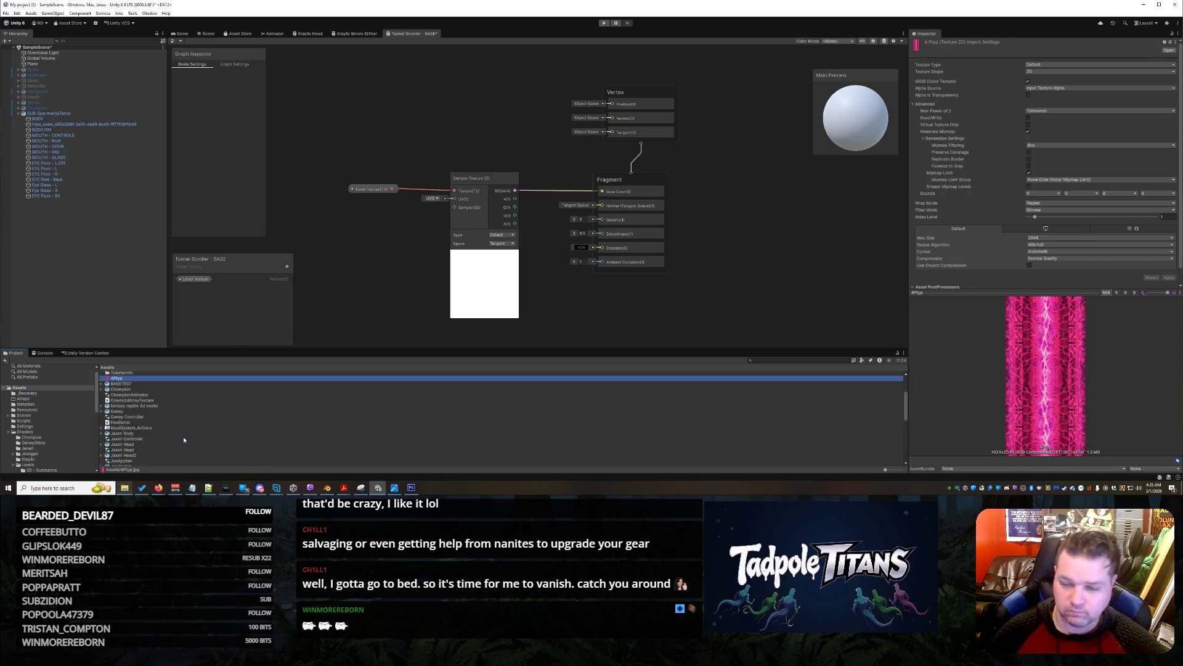
scroll(175, 445, down, 10)
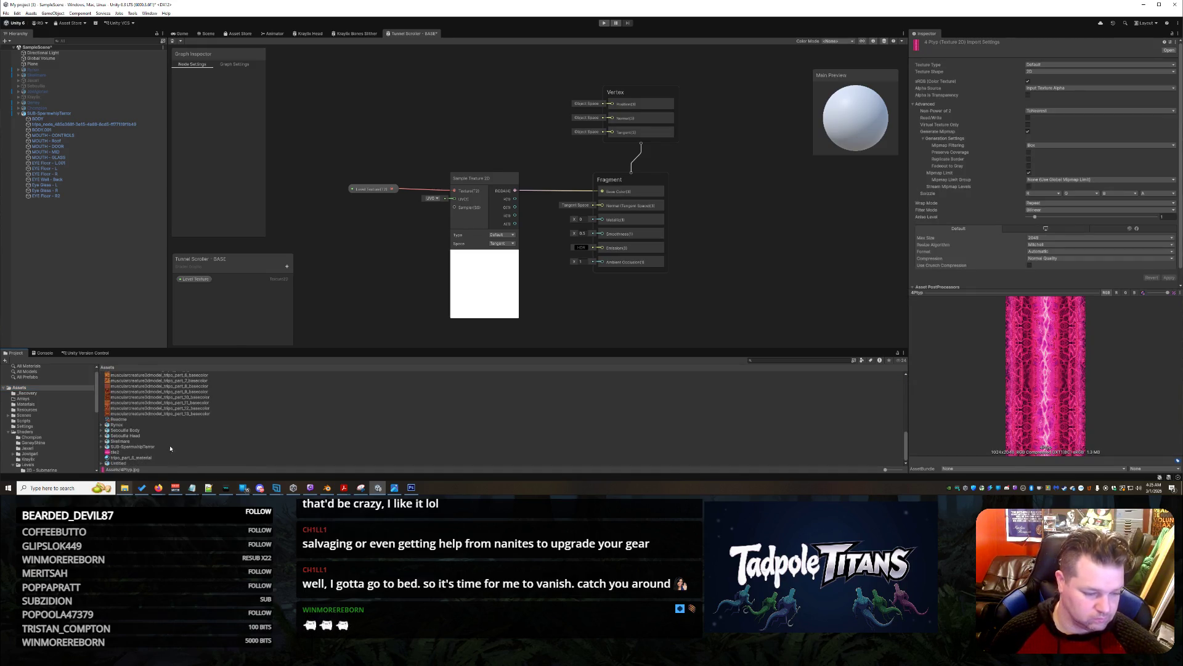
click(122, 453)
right_click(123, 454)
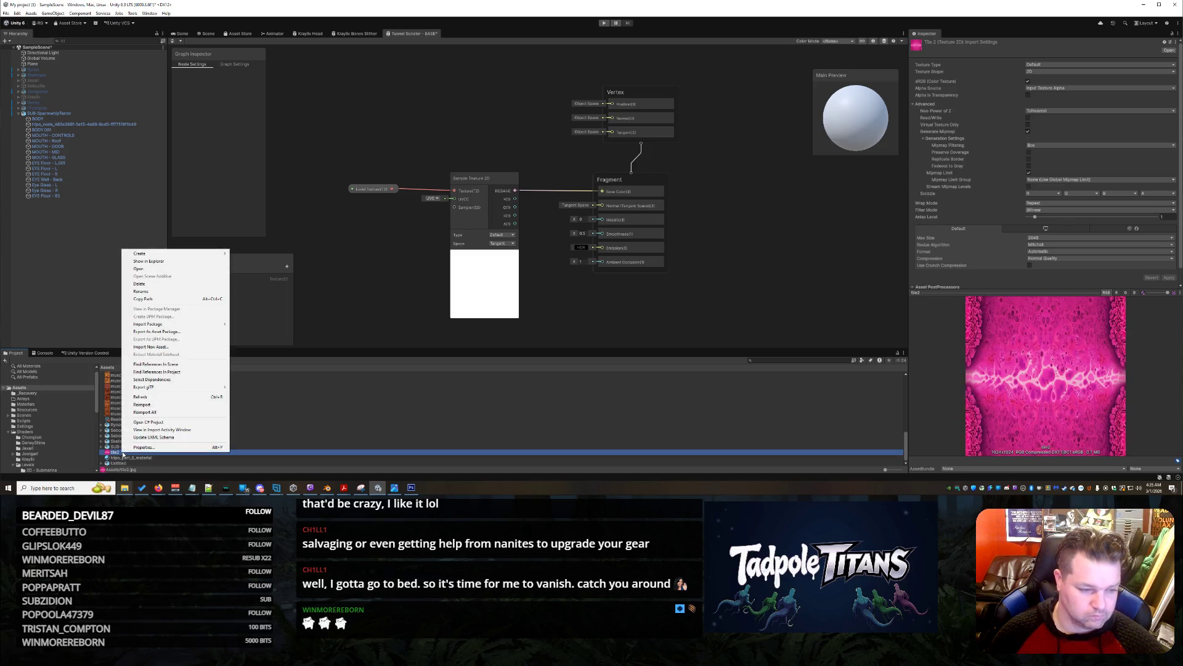
click(173, 348)
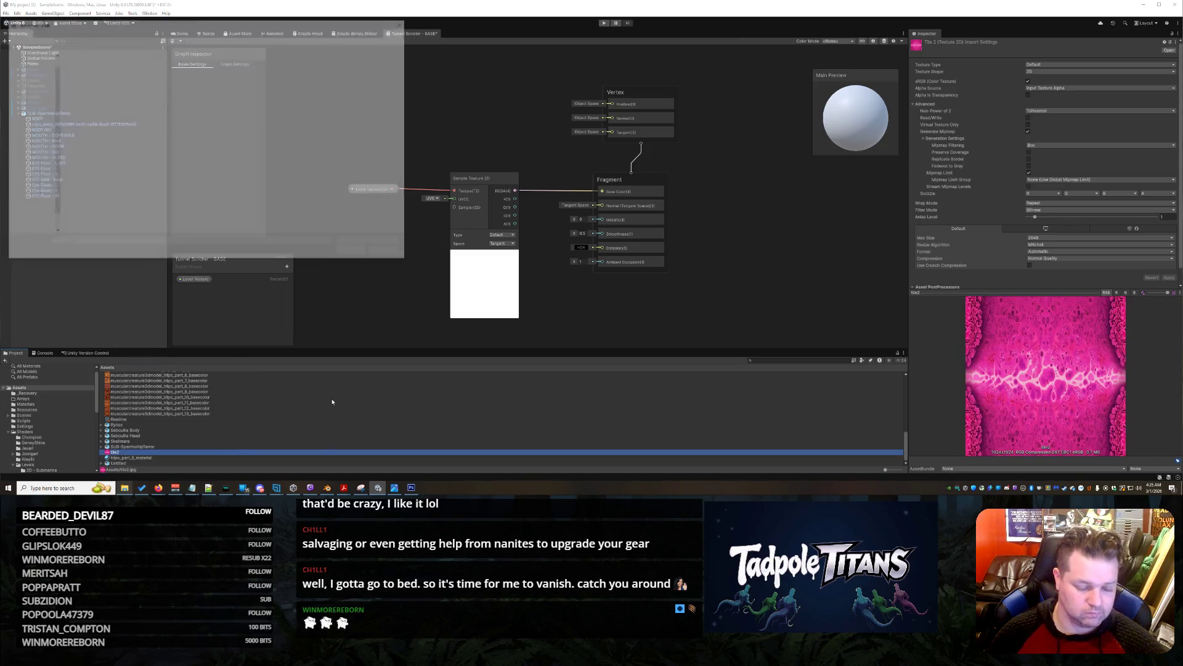
click(389, 253)
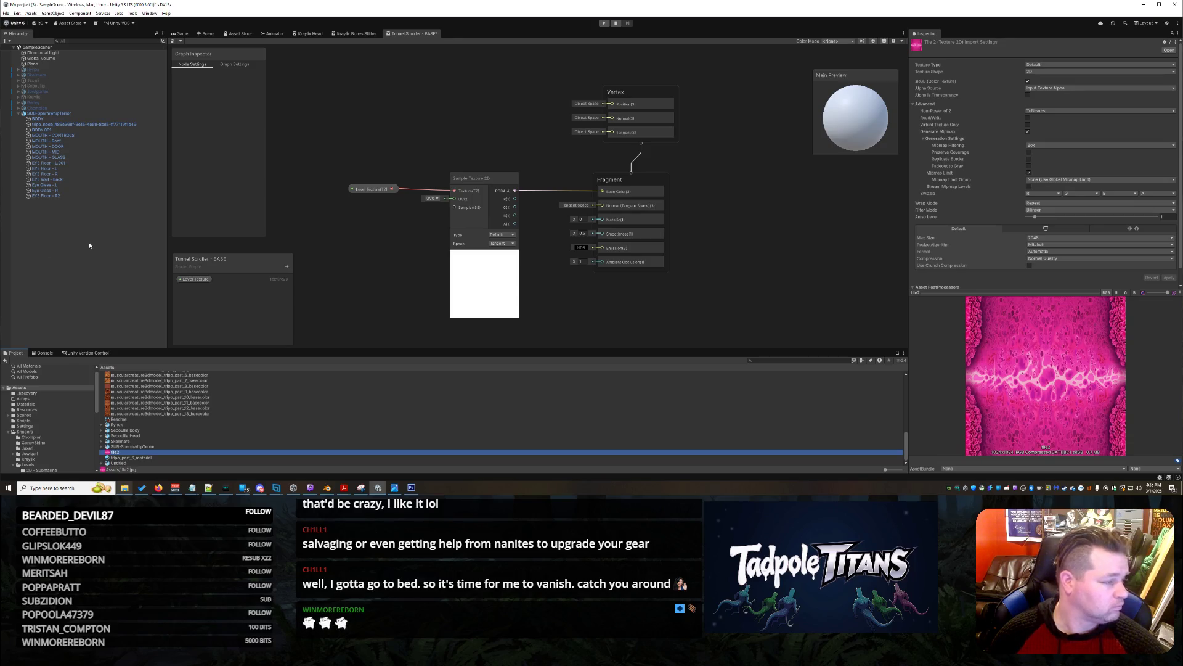
click(287, 266)
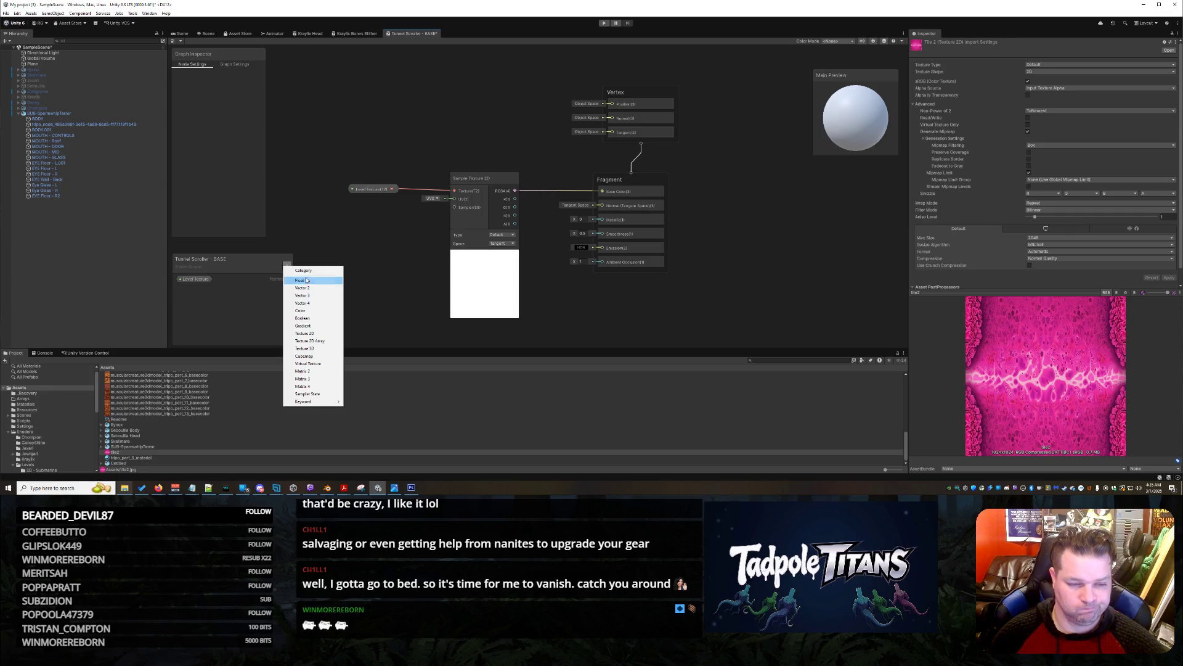
Add a Float property named Scroll Speed in Slider mode with default 0.5 and place it on the graph
click(300, 280)
text(Scroll Speed)
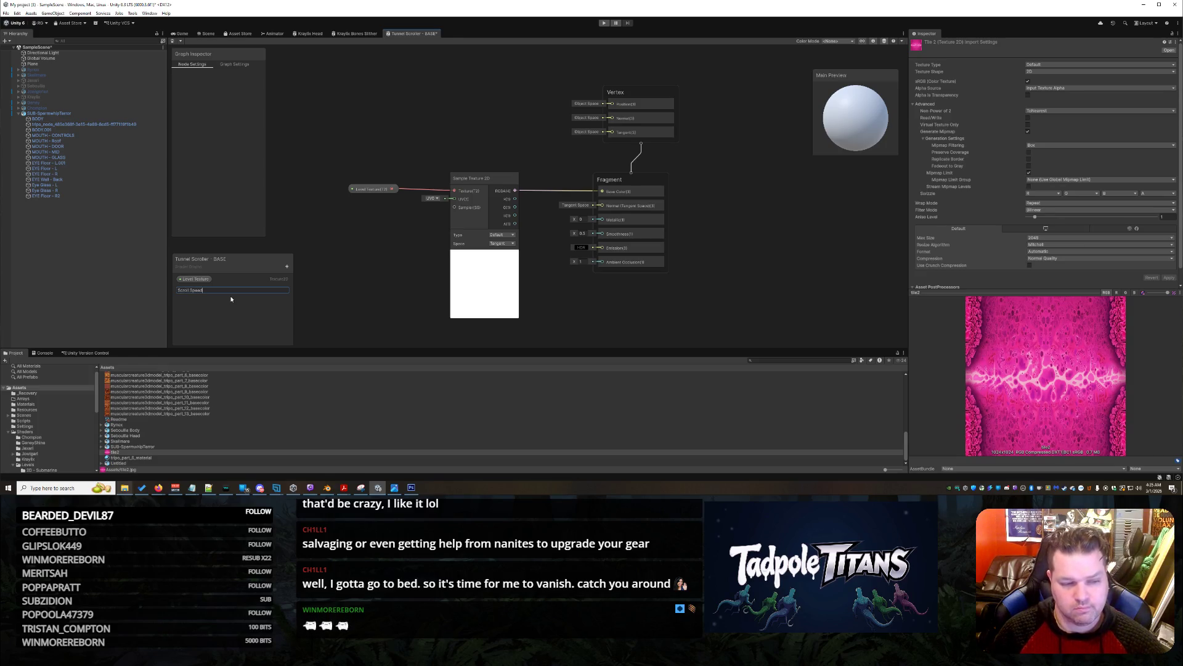
key(Return)
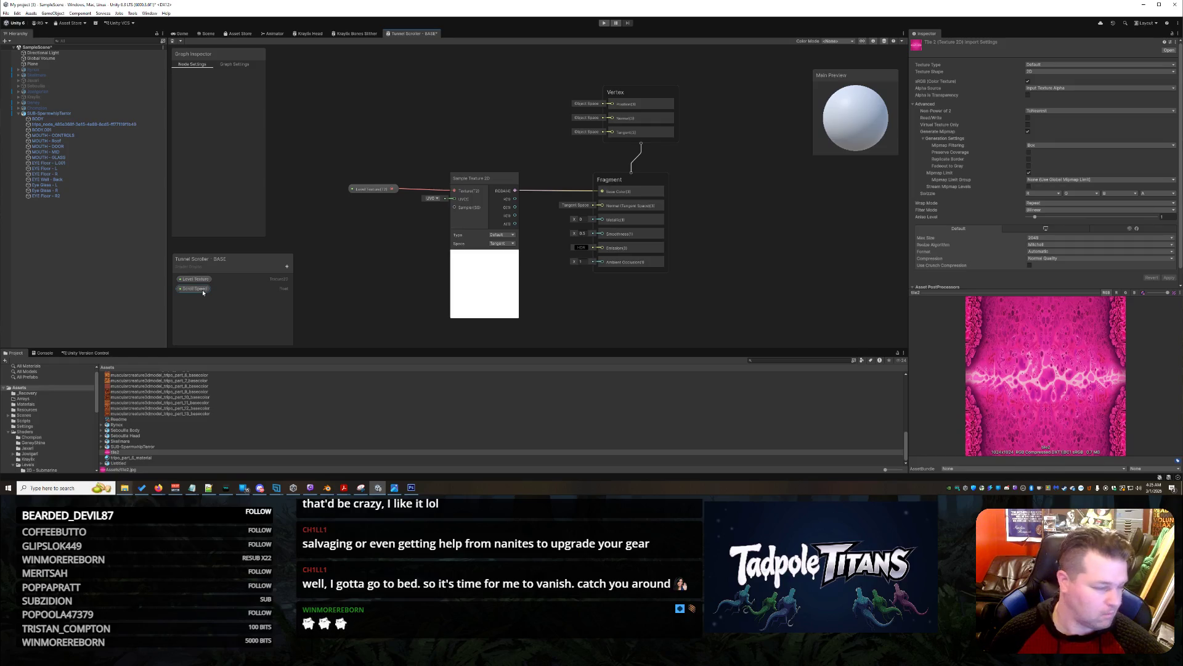
click(201, 289)
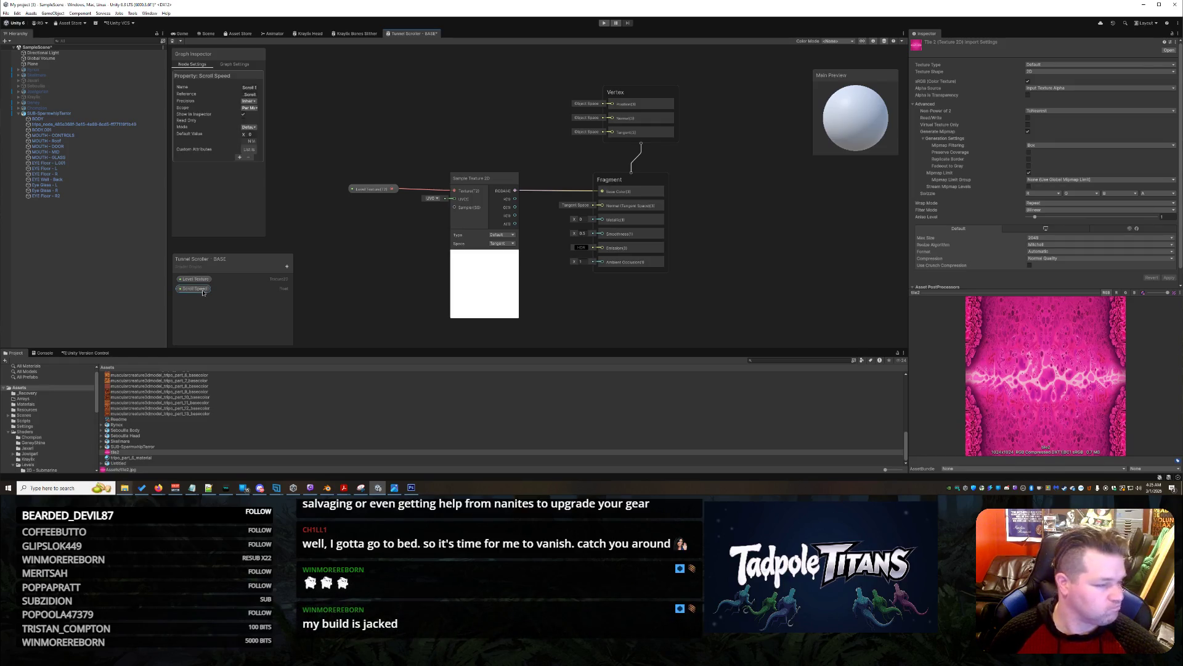
click(251, 131)
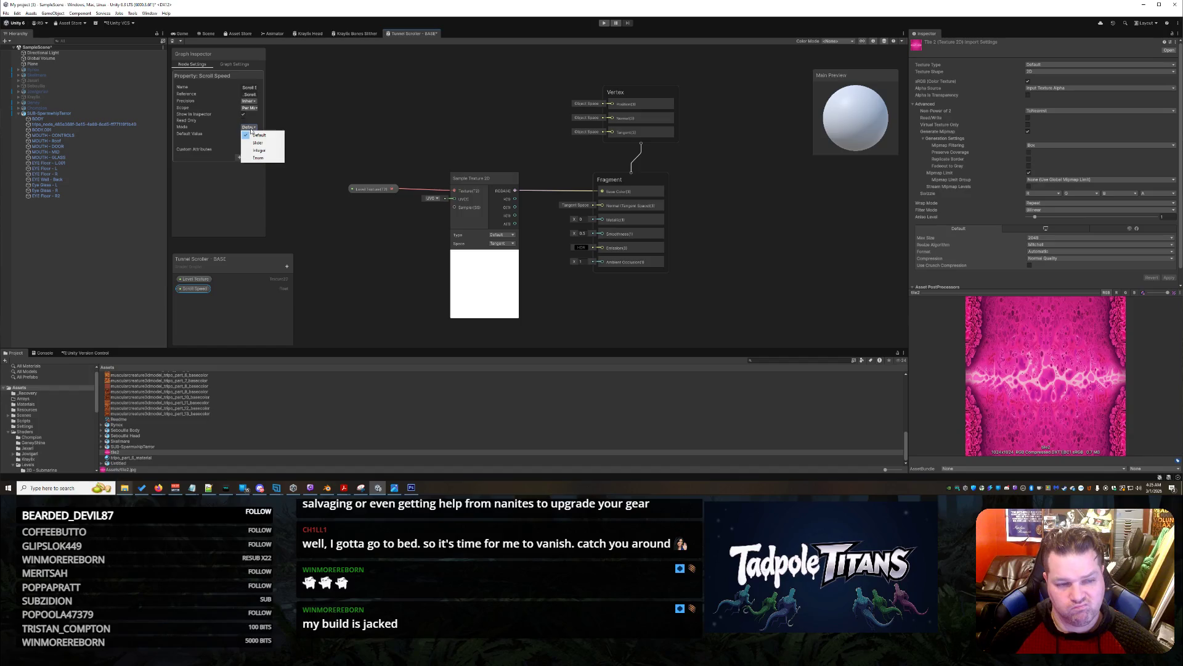
click(256, 140)
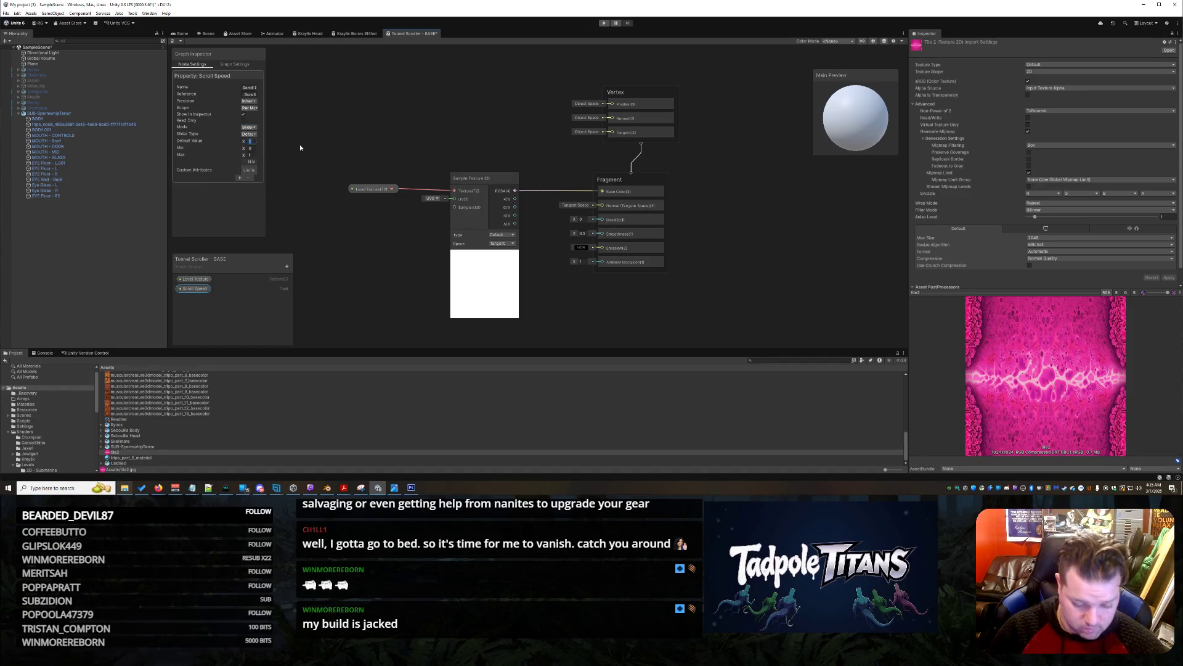
click(236, 217)
mouse_move(197, 289)
mouse_down()
mouse_move(290, 259)
mouse_move(314, 236)
mouse_up()
click(365, 282)
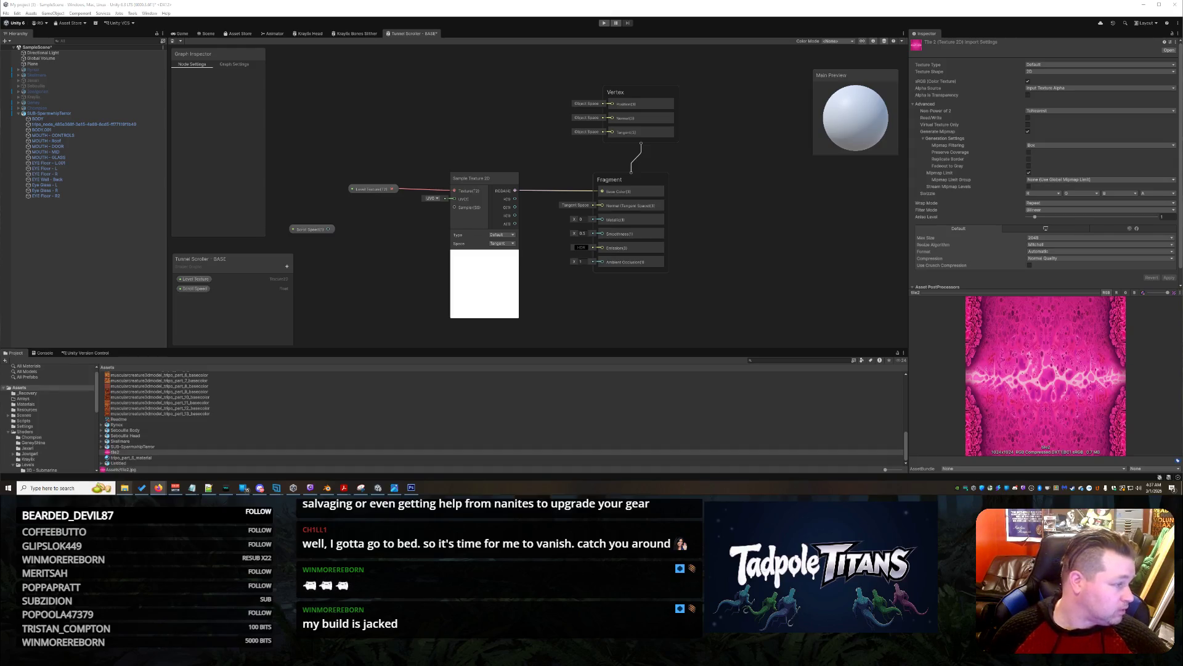
Open tile2's import settings in a separate Properties window and move it left
mouse_move(177, 487)
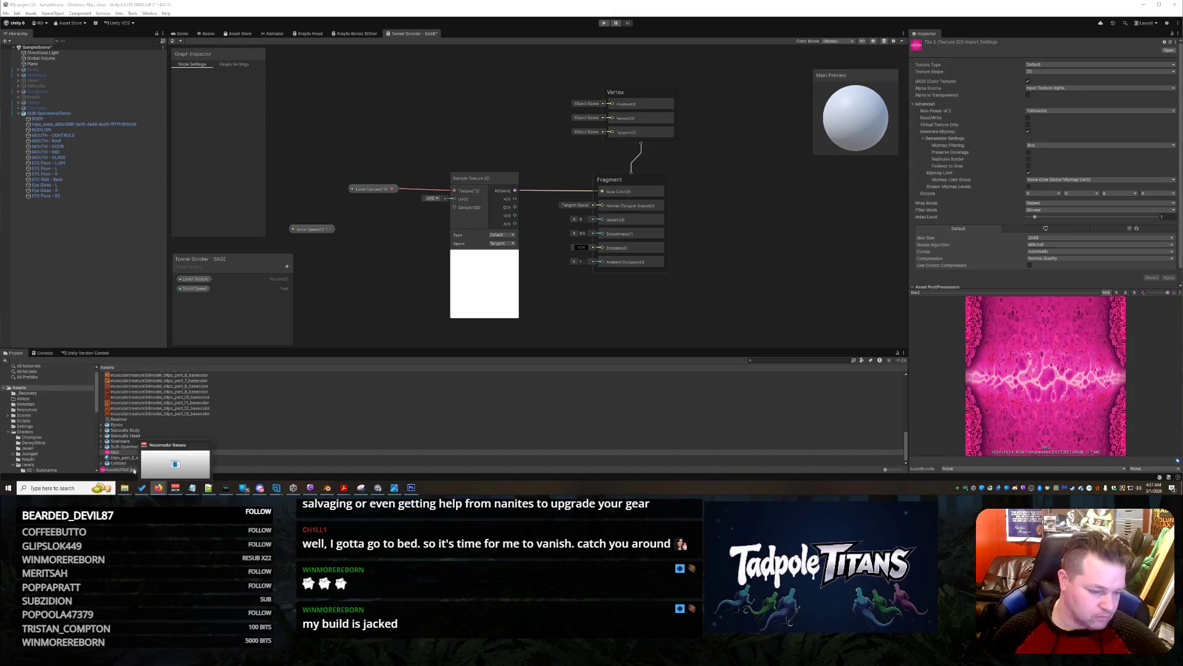
click(115, 452)
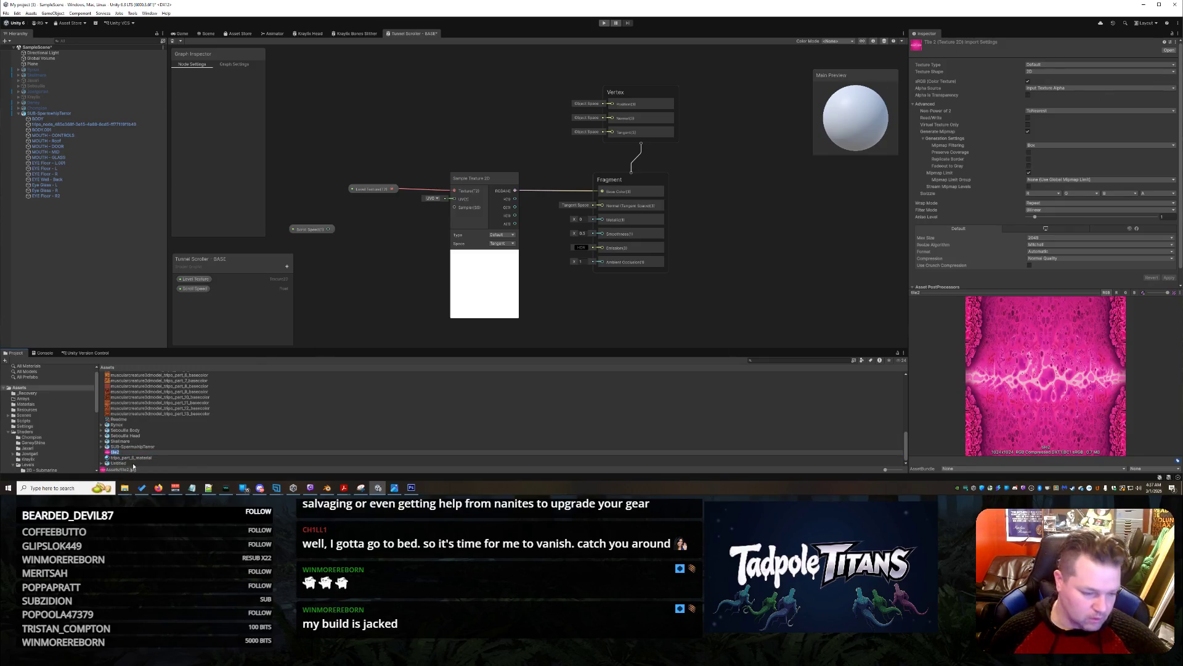
key(Return)
right_click(114, 454)
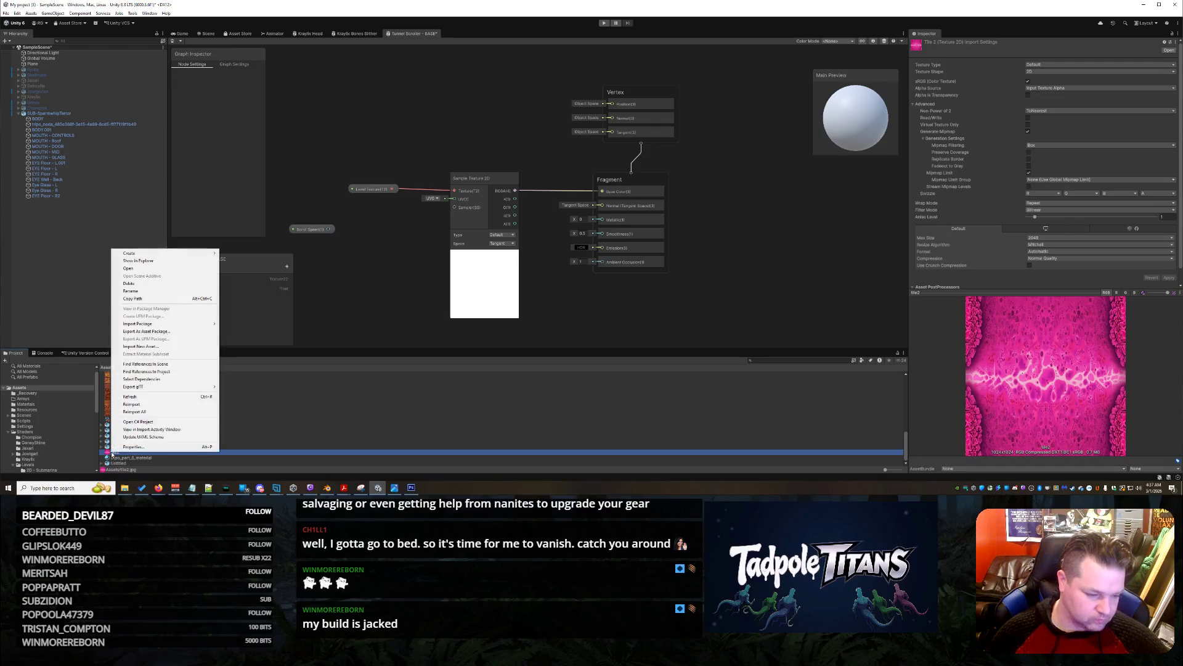
click(119, 452)
drag(517, 71, 361, 70)
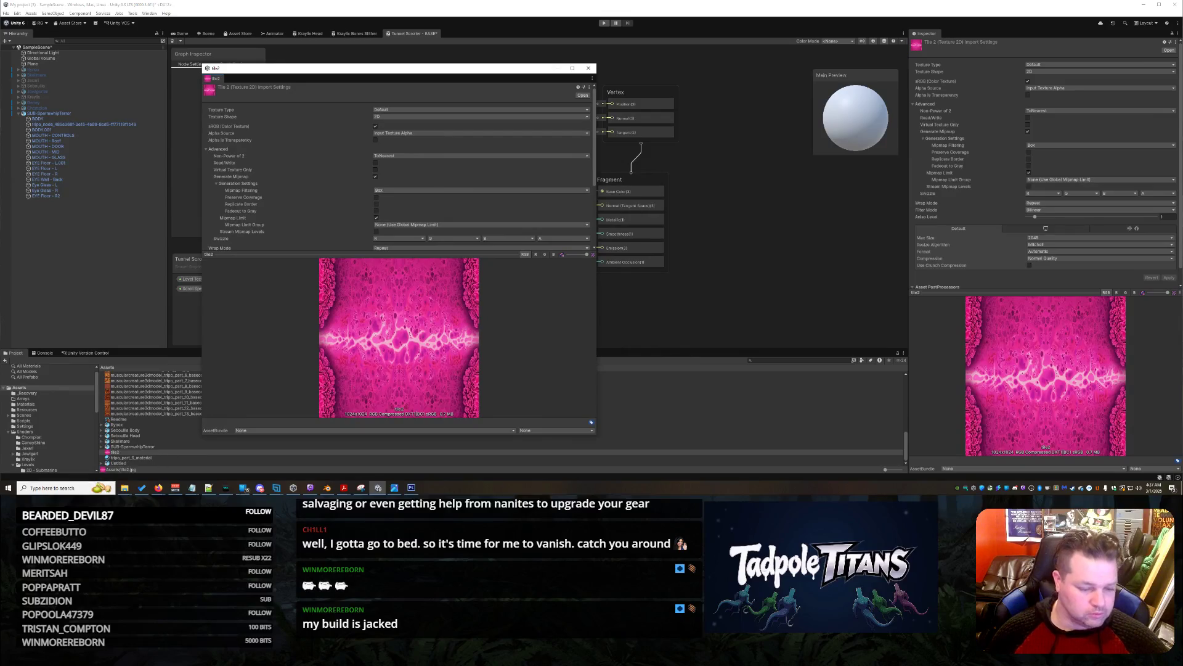
Capture the tile2 settings window with the Snipping Tool and copy the snip
click(382, 461)
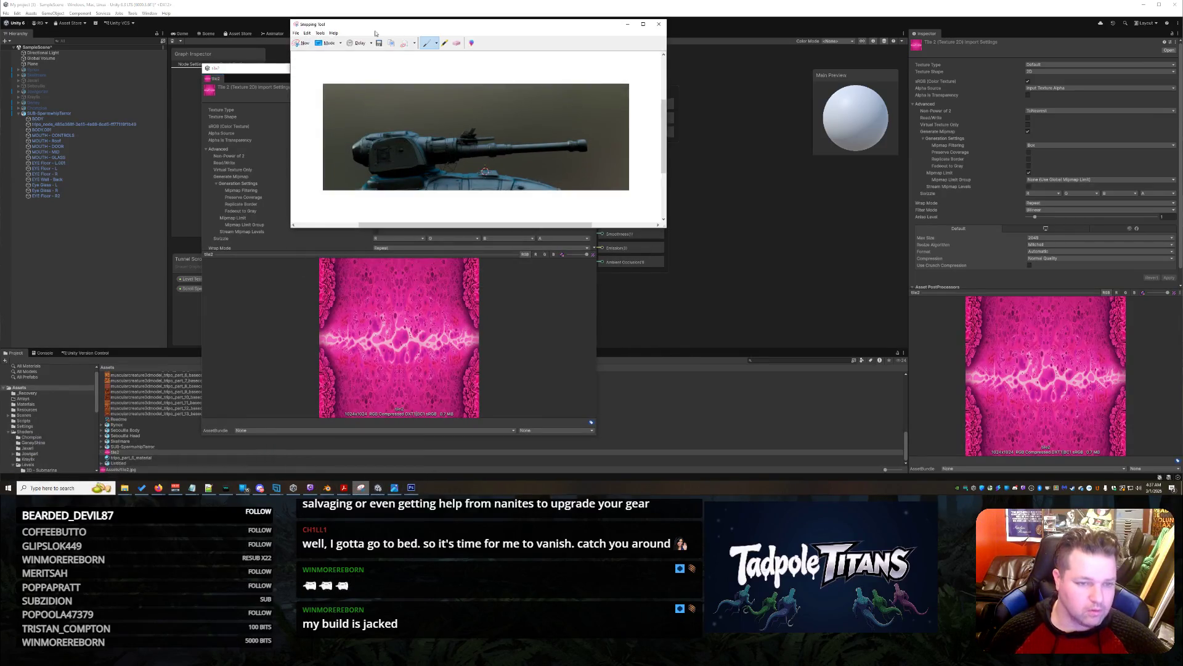
click(302, 42)
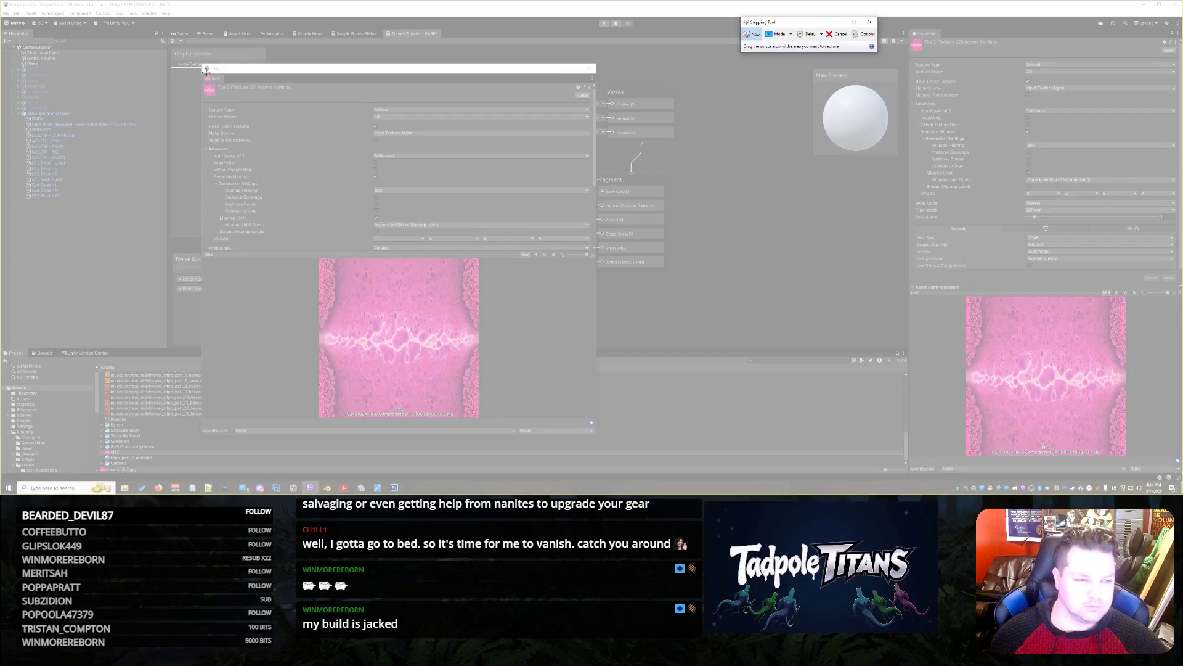
mouse_move(206, 68)
mouse_down()
mouse_move(547, 431)
mouse_move(595, 435)
mouse_up()
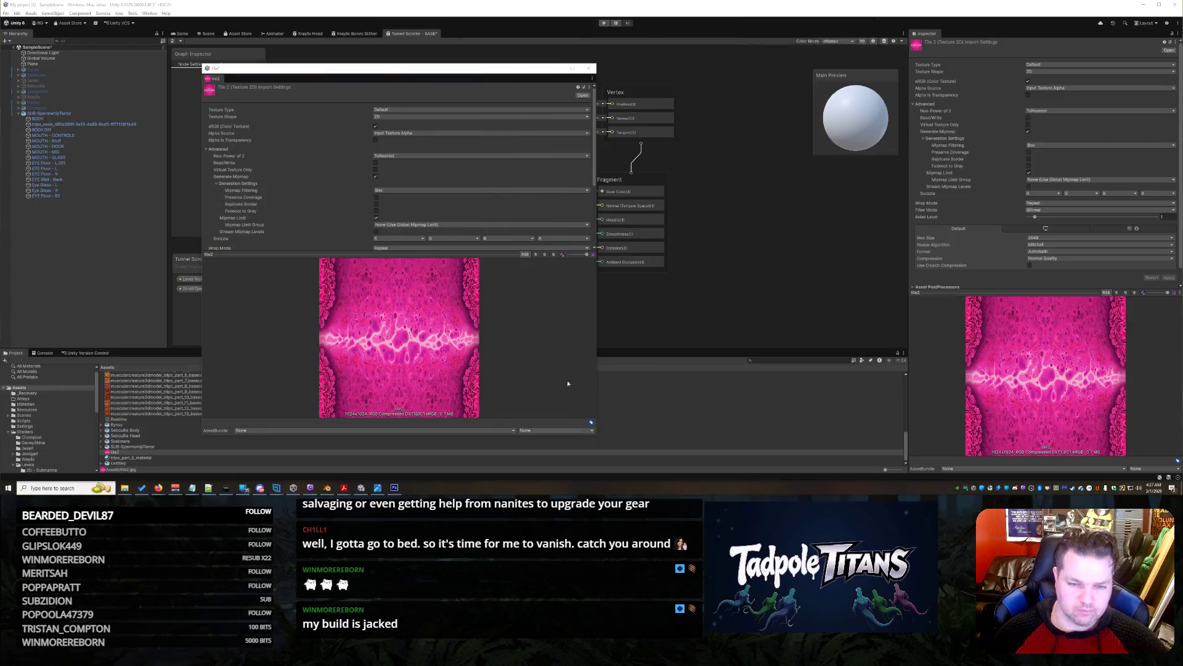
right_click(505, 267)
click(521, 280)
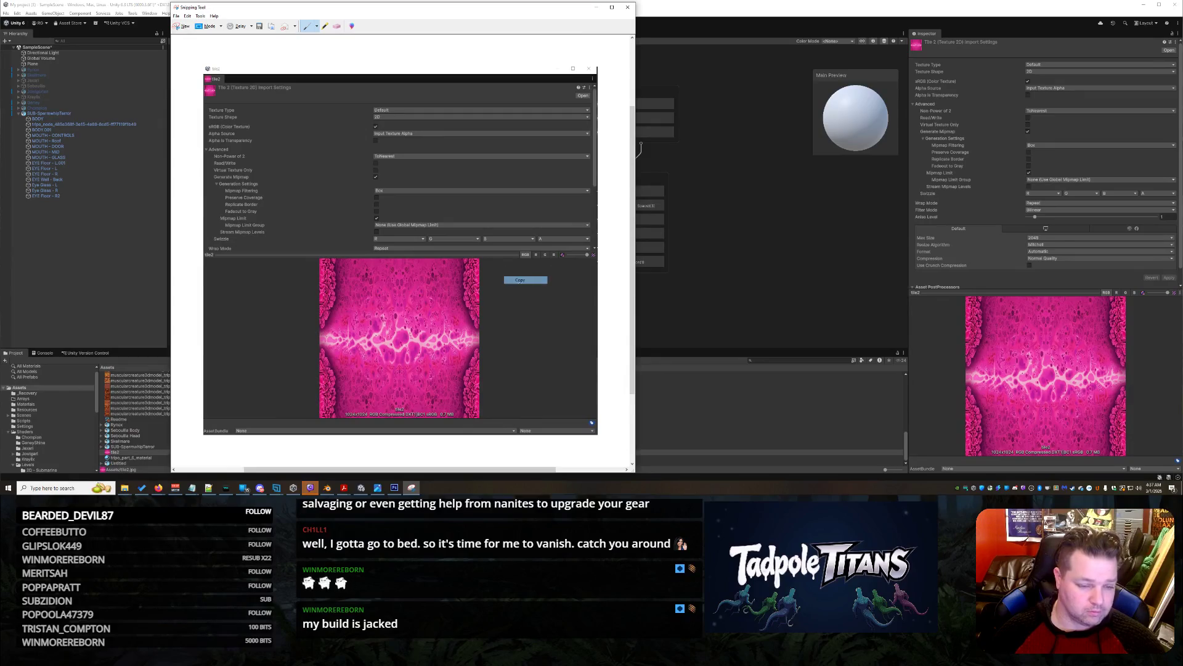
Return to Unity and close the separate tile2 settings window
key(alt+Tab)
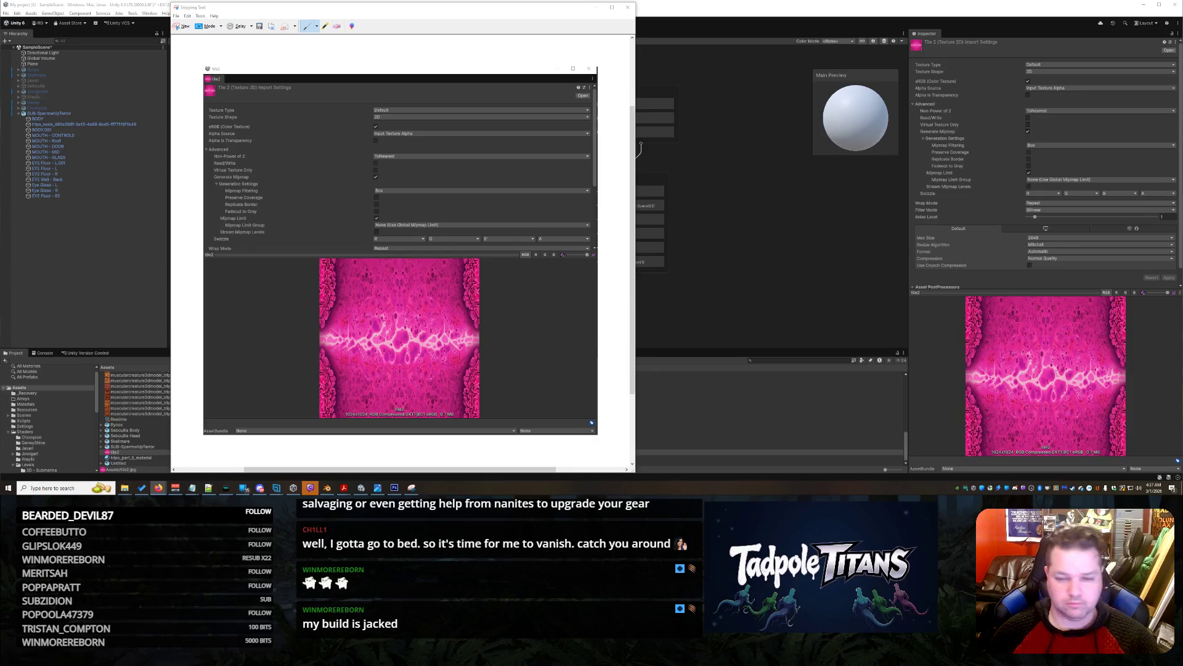
click(783, 227)
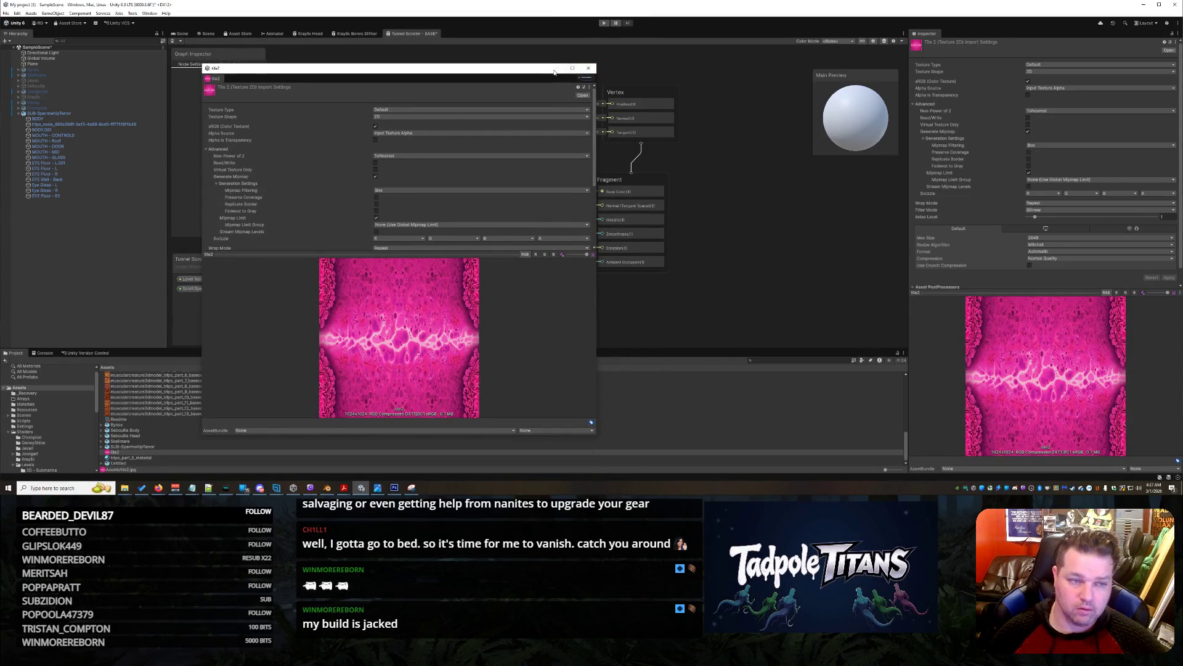
click(589, 69)
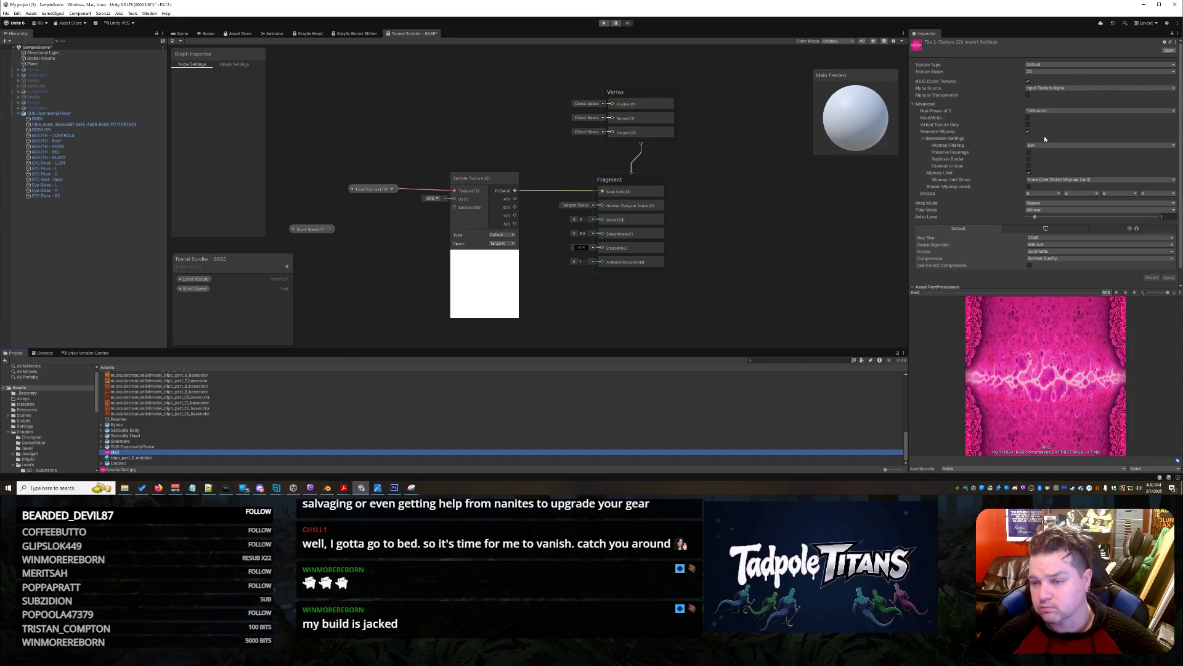
scroll(1013, 206, down, 1)
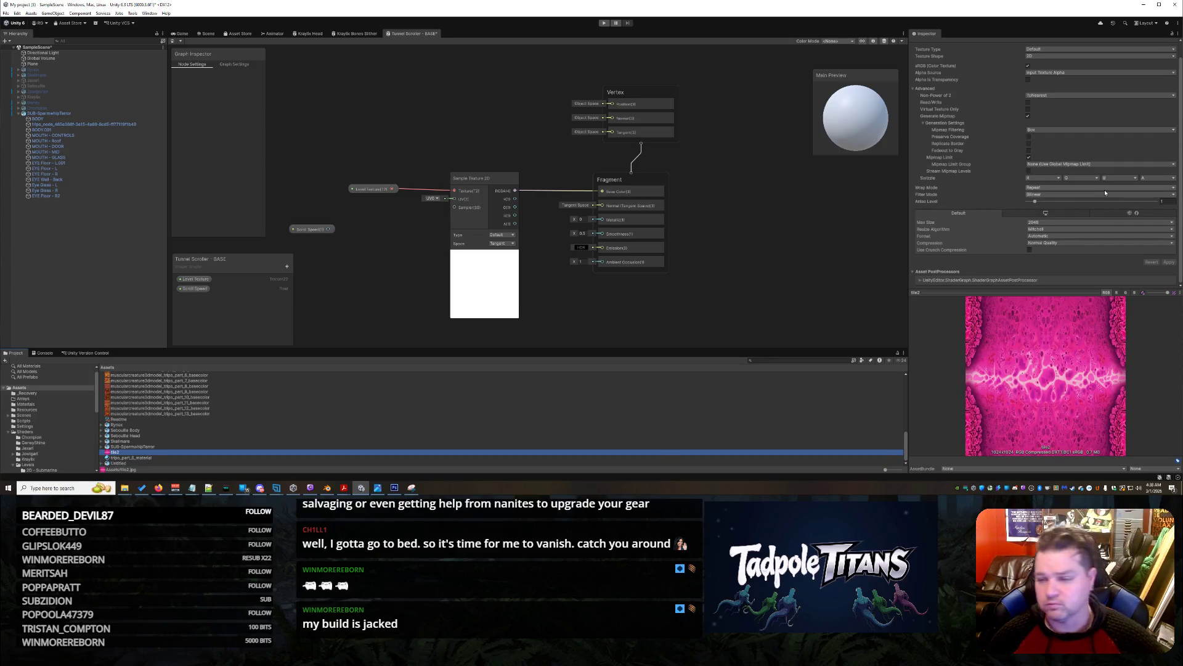
Set tile2's Max Size to 4096, Filter Mode to Trilinear, Compression to High Quality, and apply
click(1047, 222)
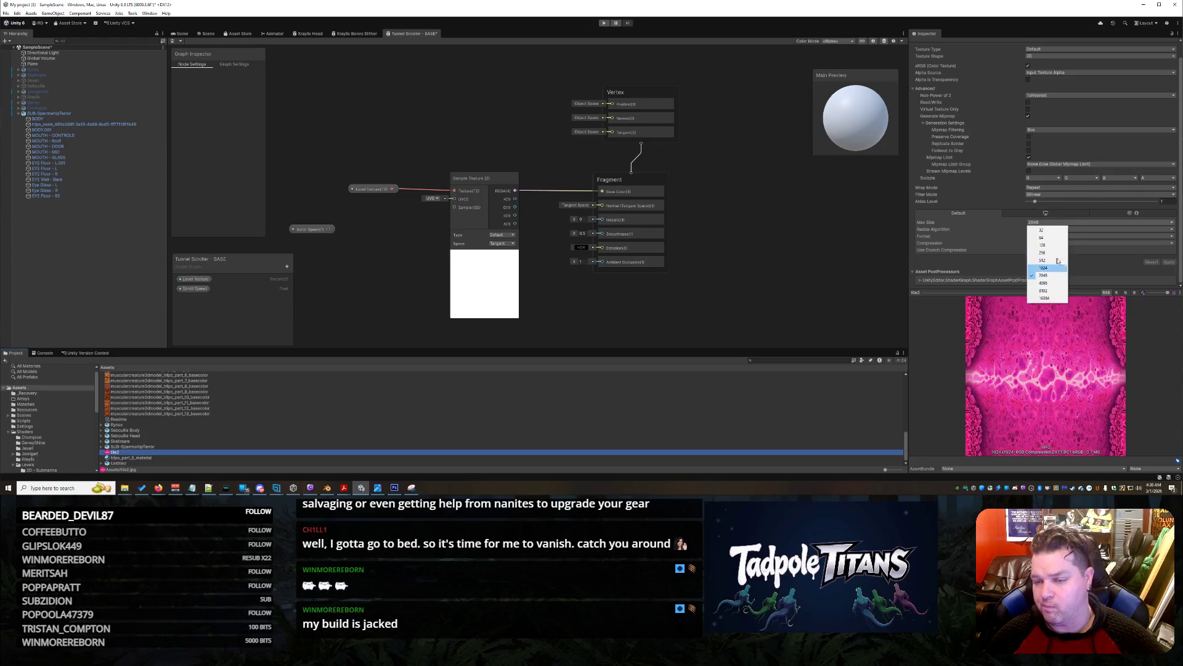
click(1037, 283)
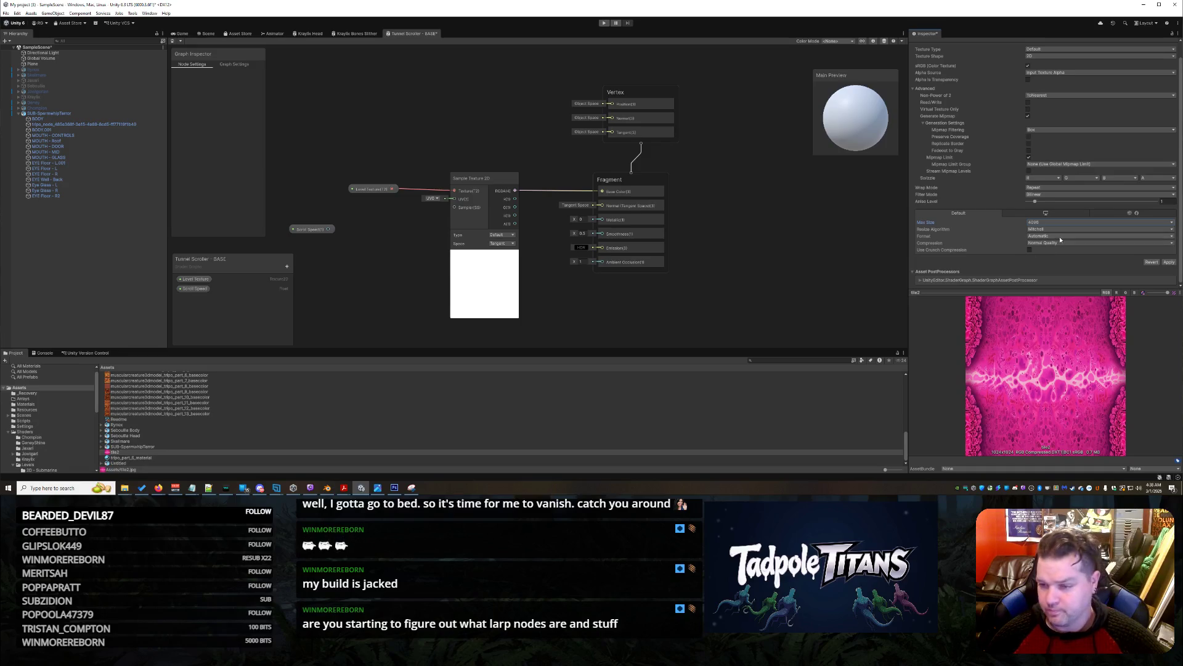
click(1041, 196)
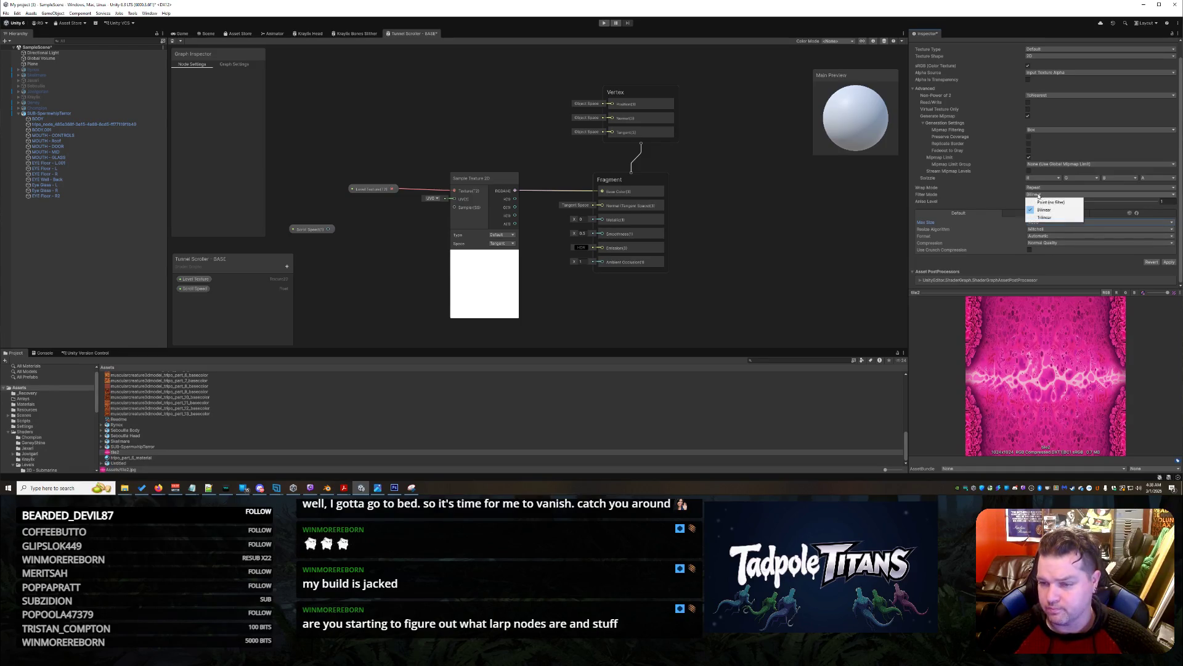
click(1042, 218)
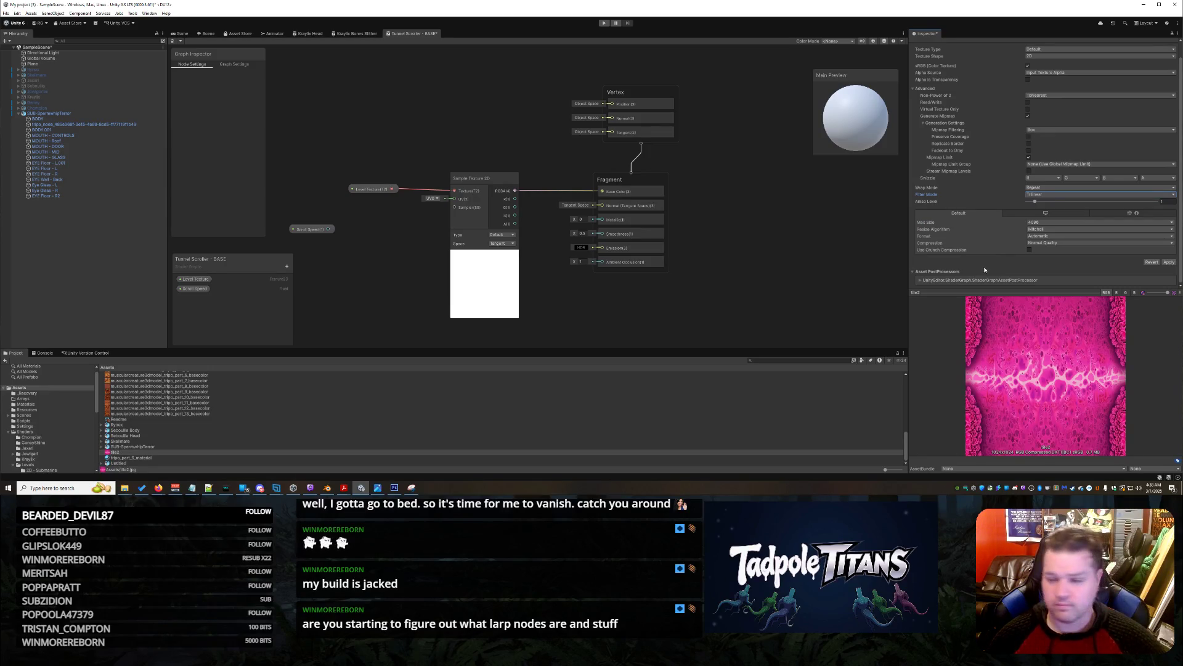
click(1044, 243)
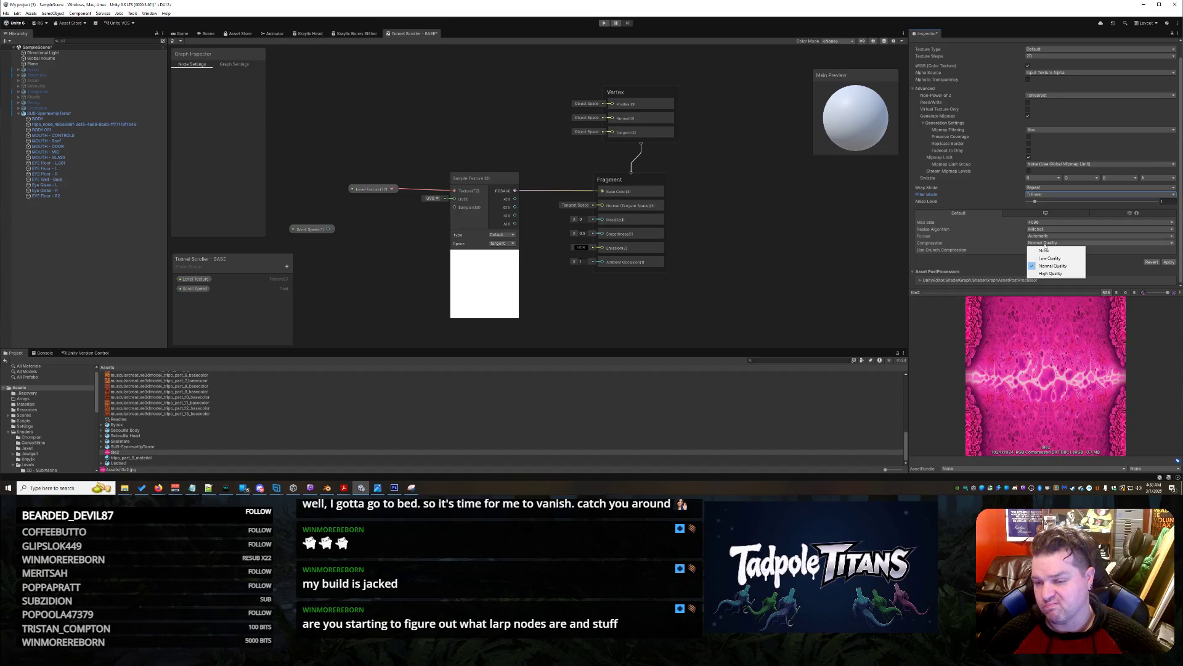
click(995, 265)
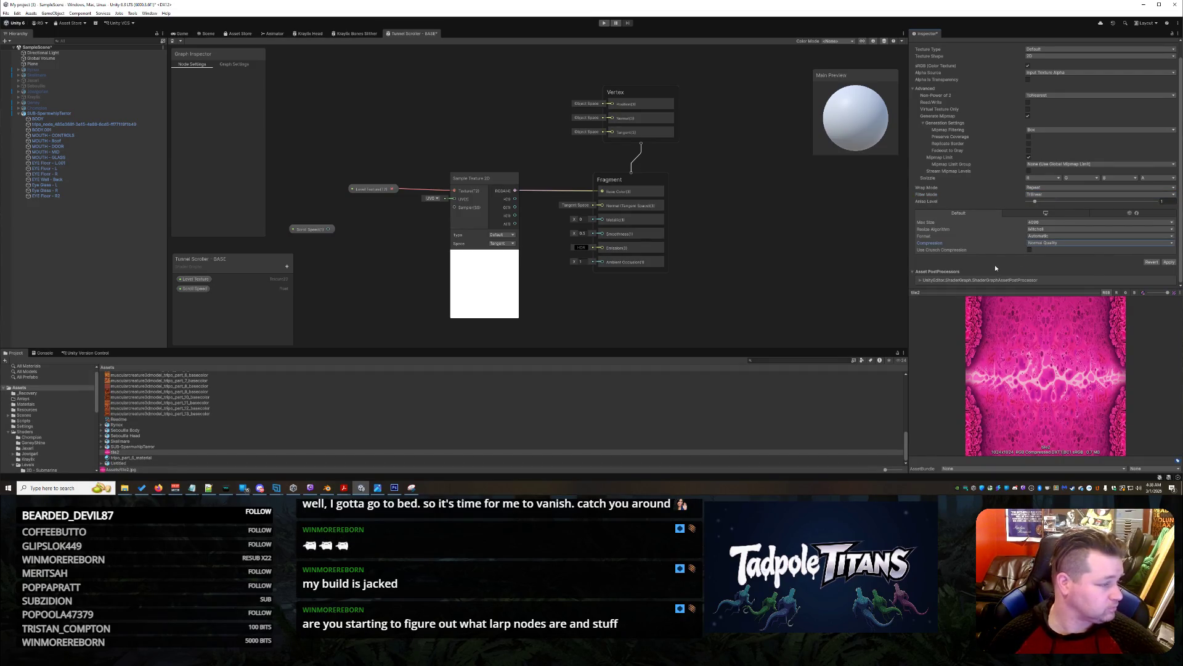
click(1050, 244)
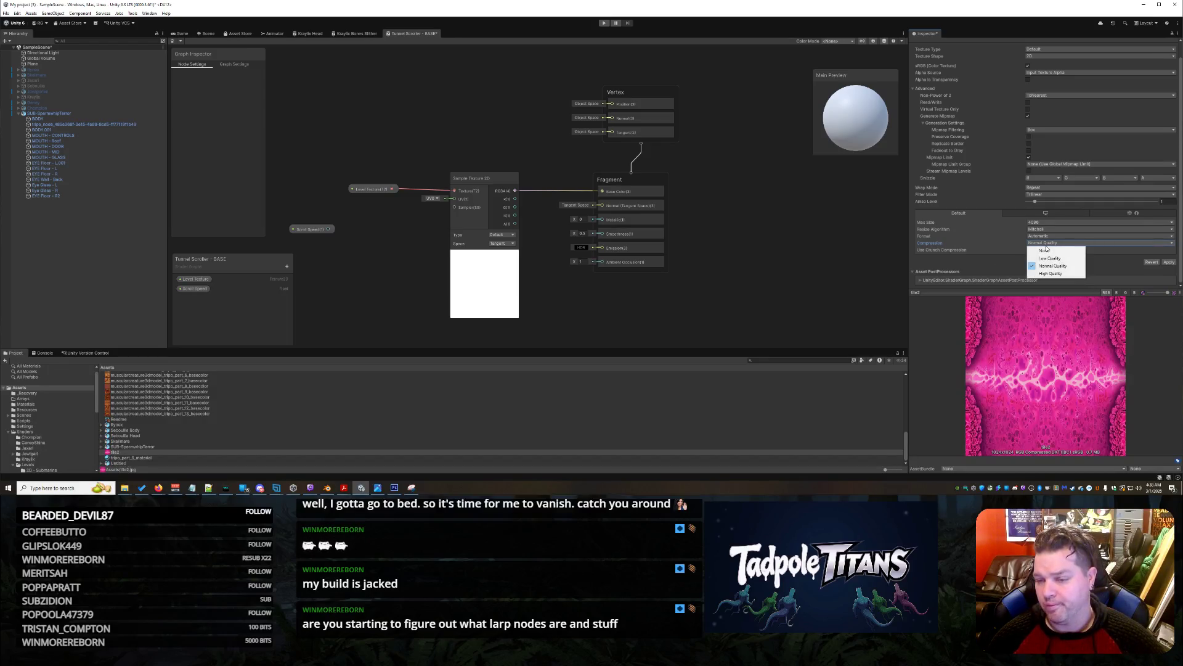
click(1050, 274)
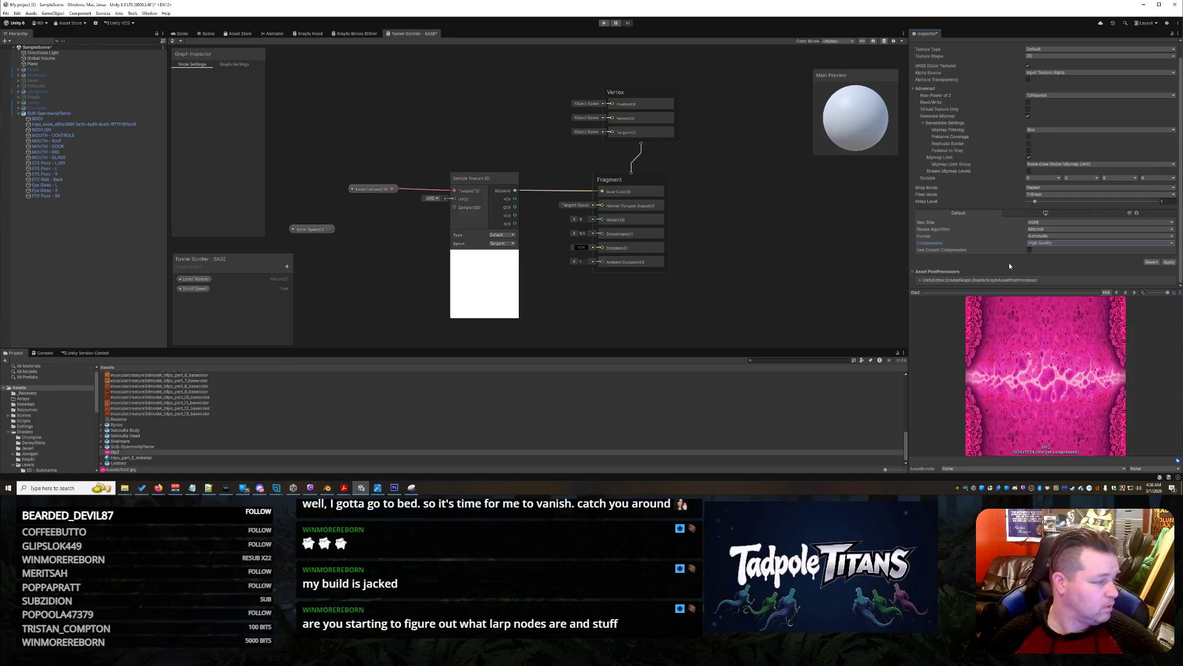
click(1169, 262)
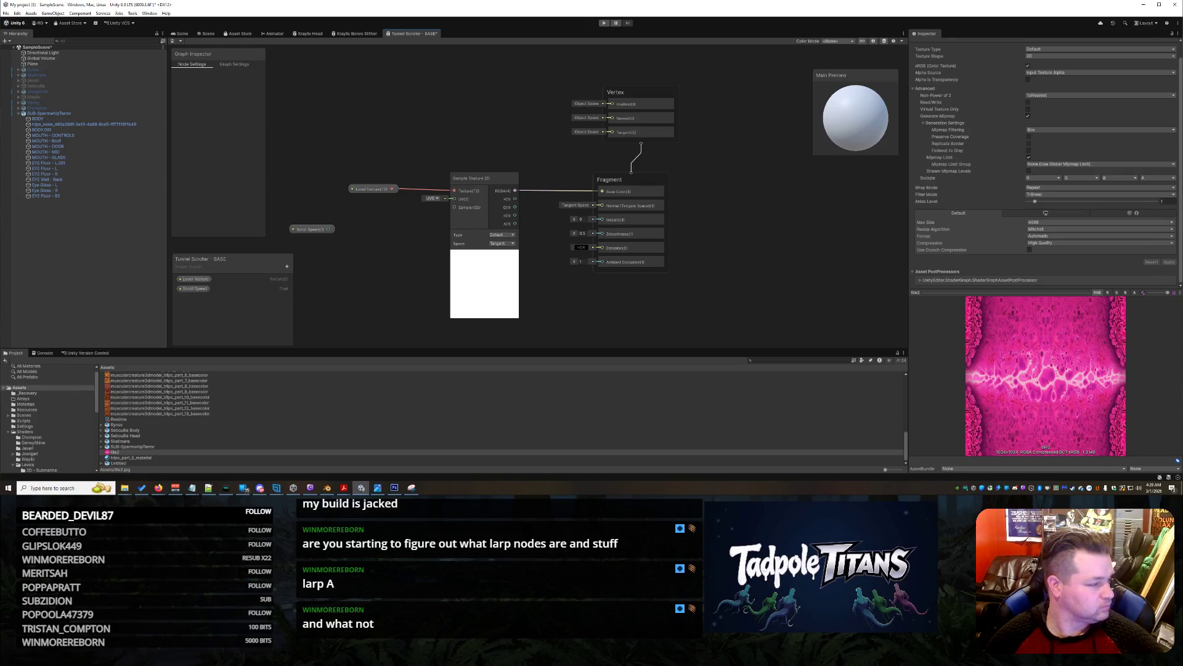
Go back to Unity's Scene view showing the submarine on the pink tunnel plane
key(alt+Tab)
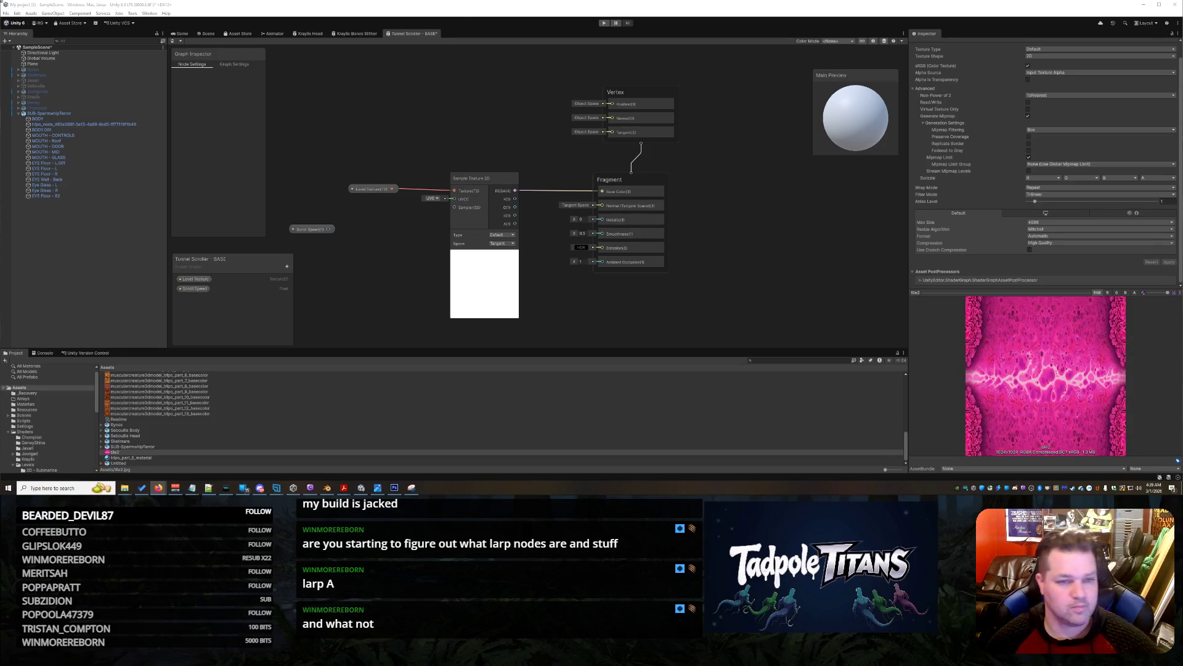
click(207, 33)
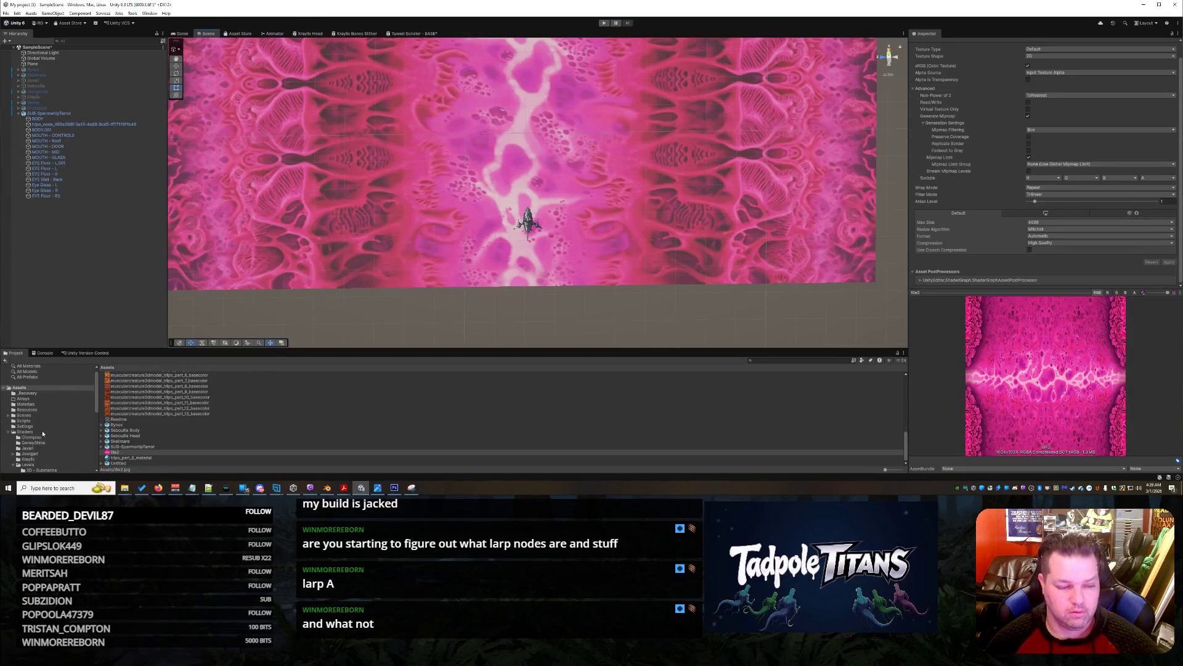
Create a material named 'Tunnel Scroller - Pink BASE' from the Tunnel Scroller - BASE shader in 2D - Submarine
click(25, 432)
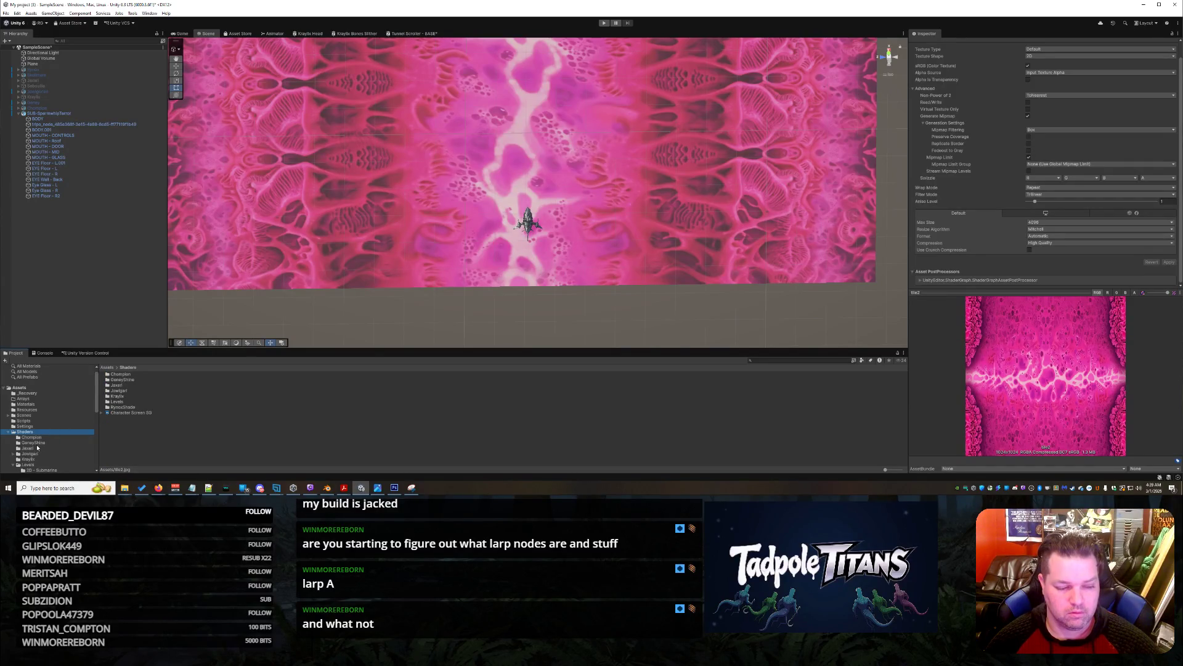
click(28, 469)
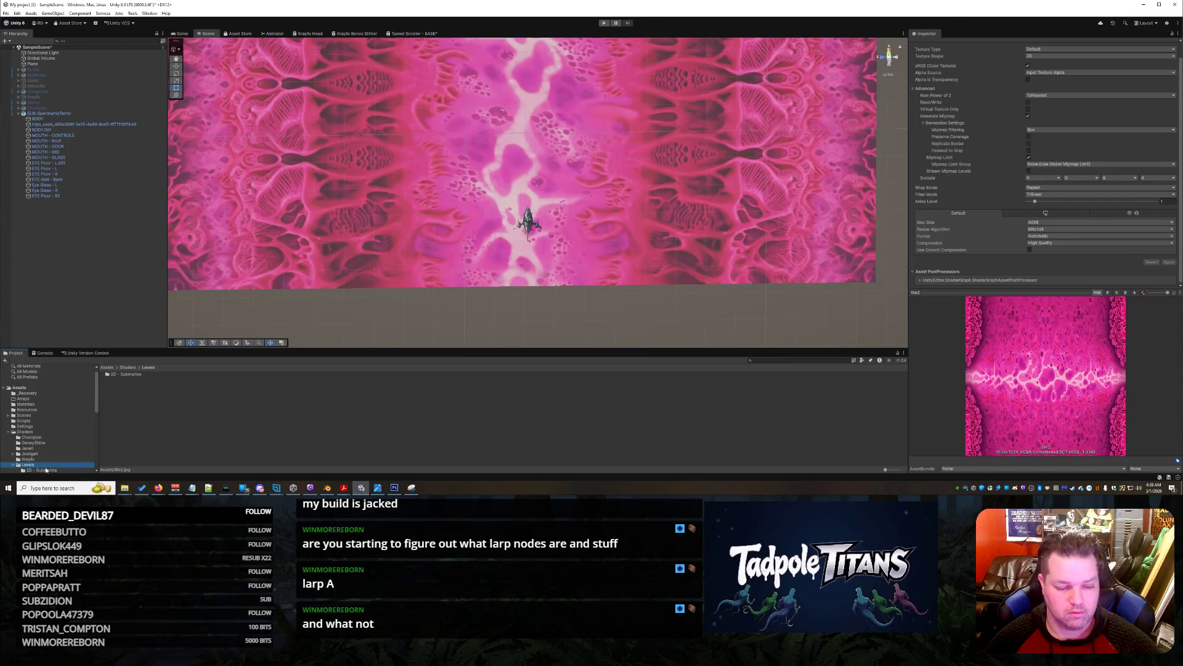
right_click(134, 376)
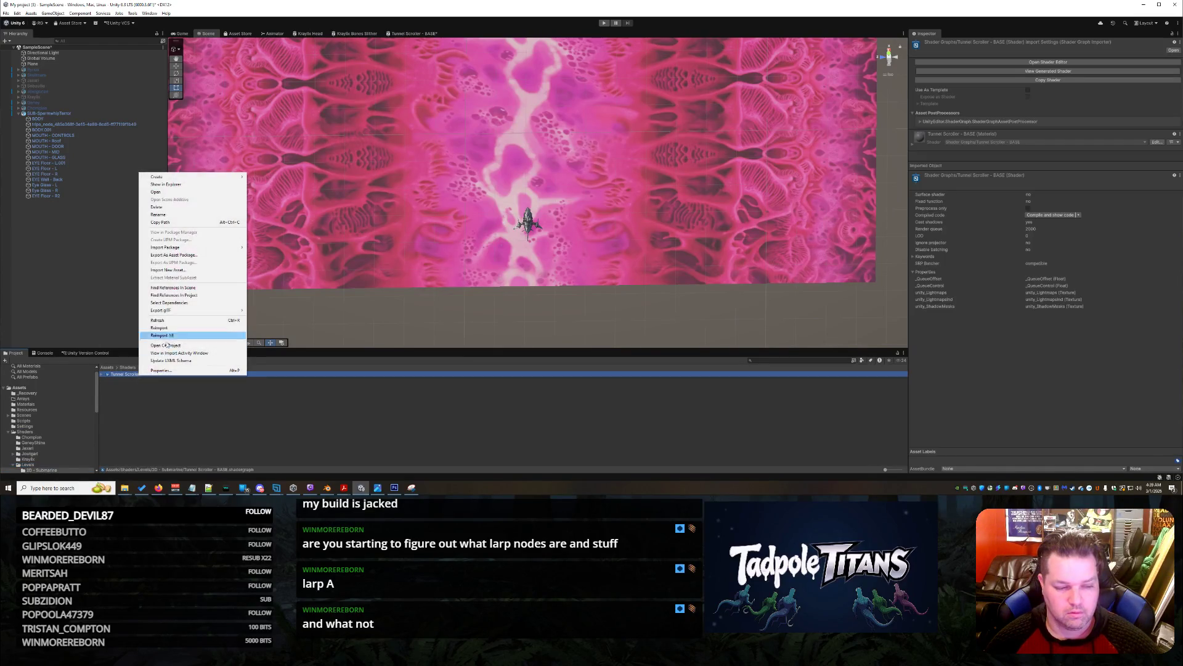
mouse_move(196, 181)
click(264, 183)
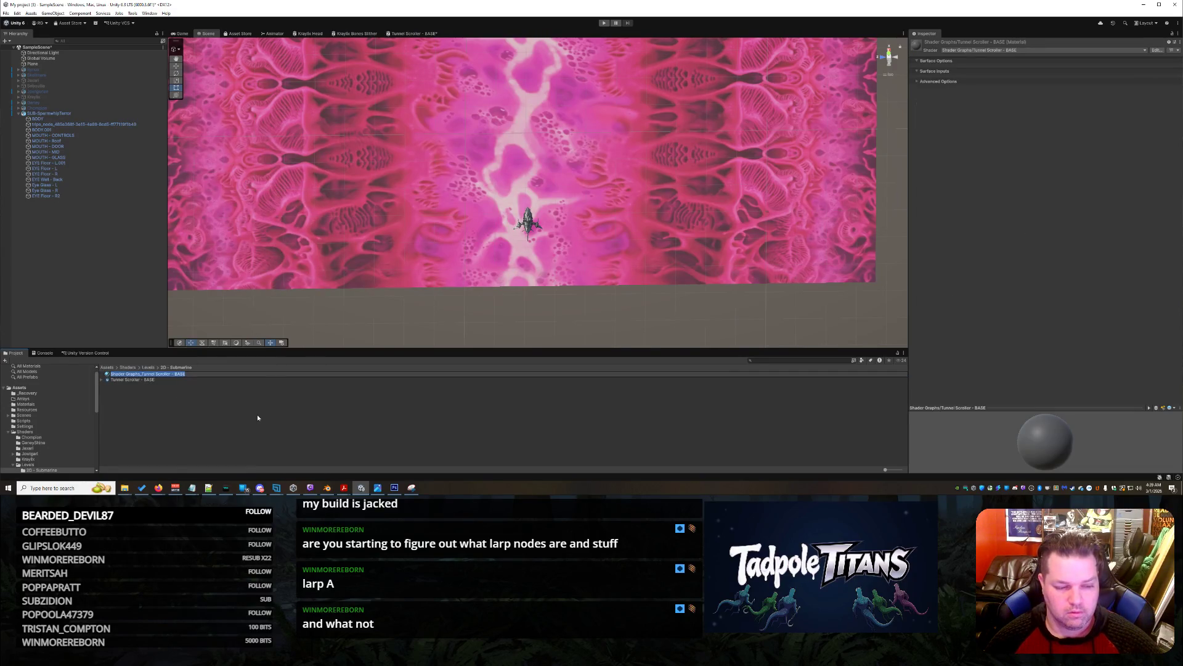
text(Tunnel Sc)
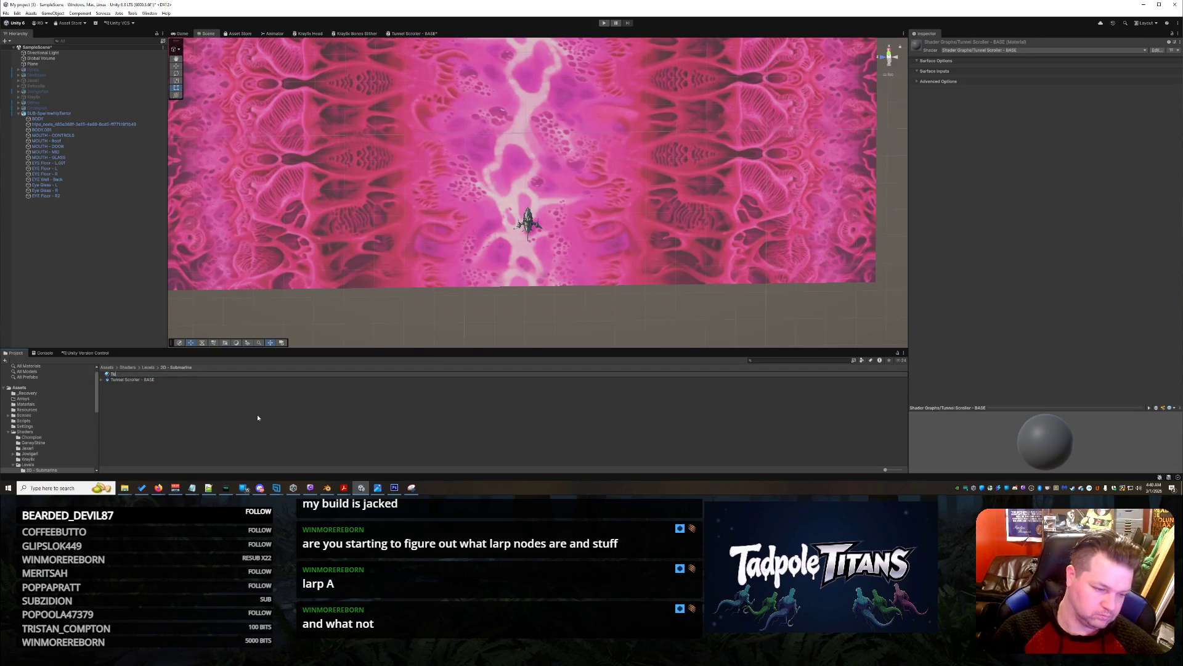
text(roller)
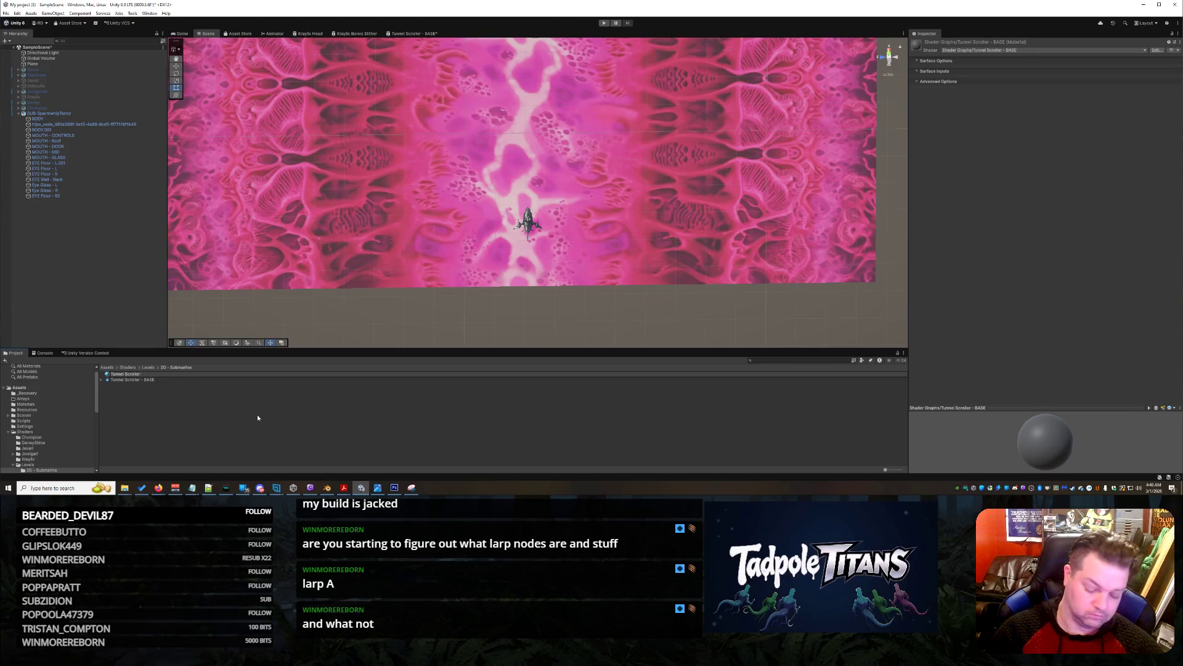
text( - Pl)
text( BASE)
key(Return)
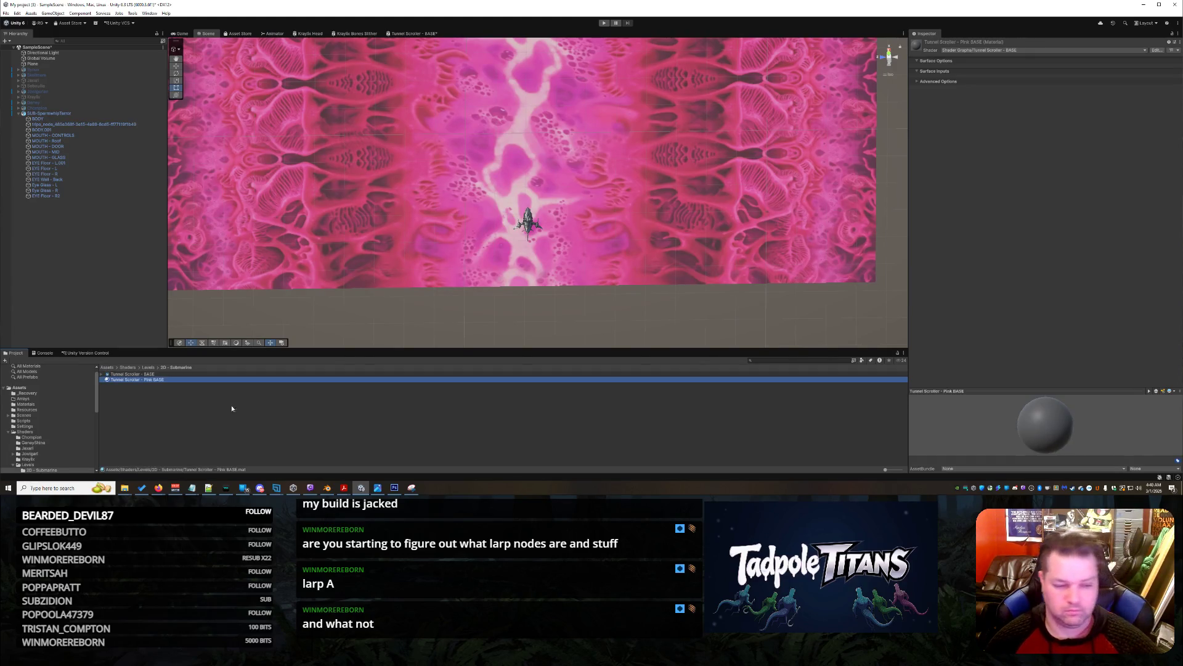
Apply the Tunnel Scroller - Pink BASE material to the plane behind the submarine and expand its settings
mouse_move(149, 381)
mouse_down()
mouse_move(357, 250)
mouse_move(338, 239)
mouse_up()
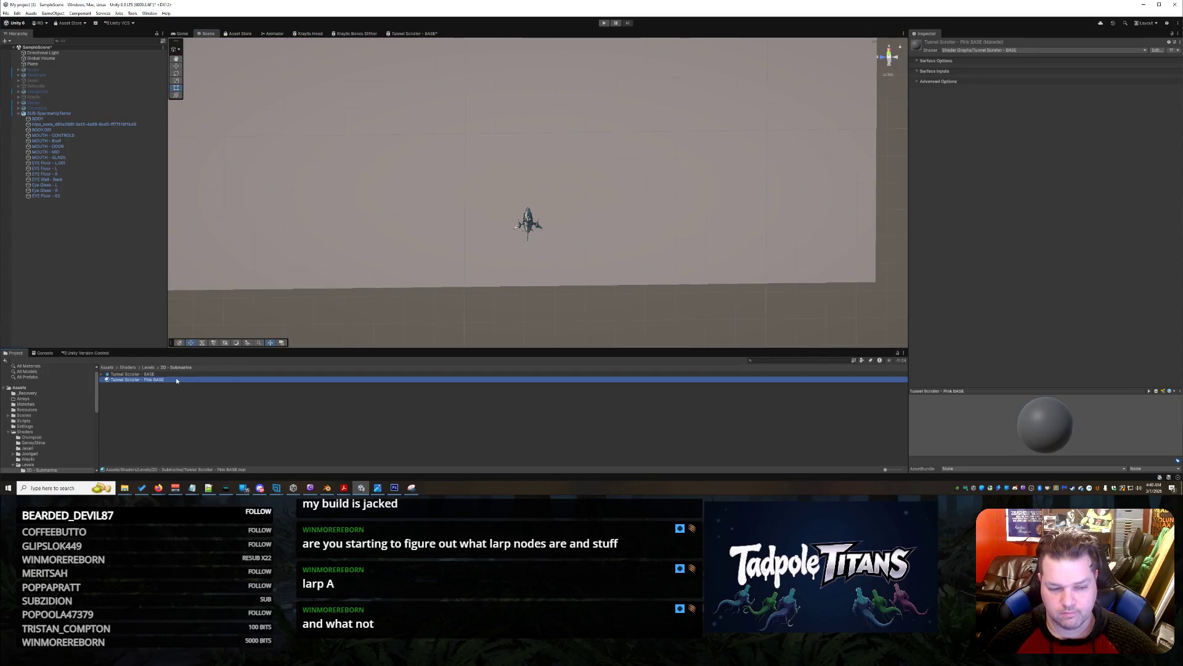
click(349, 230)
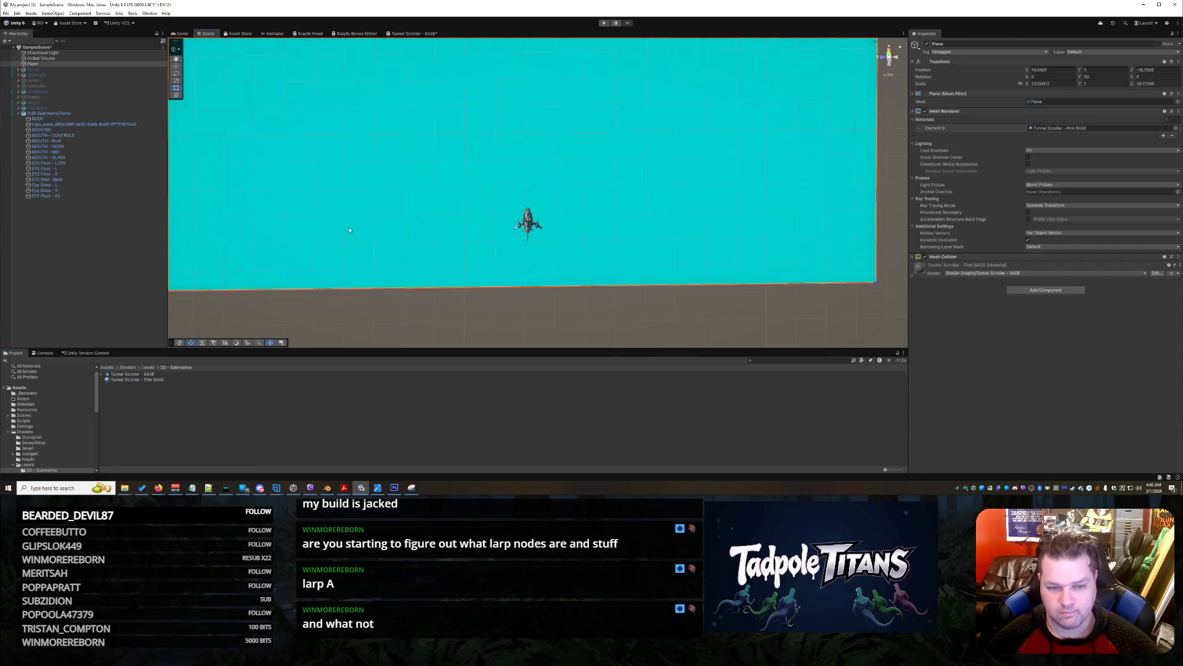
click(912, 275)
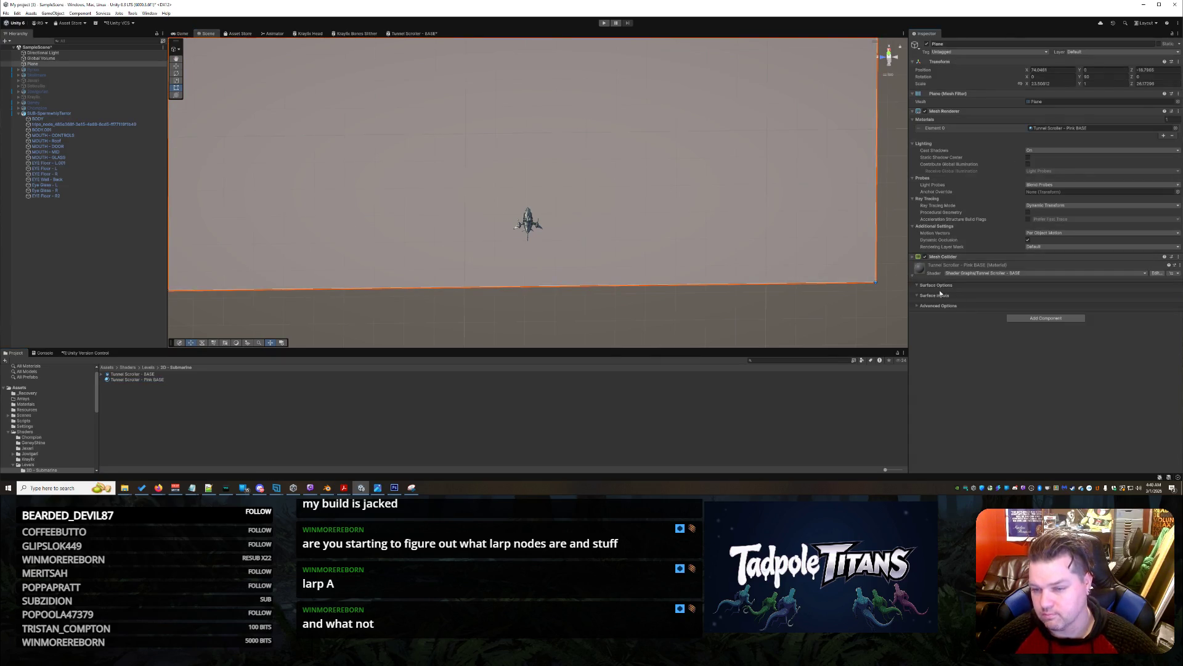
click(918, 305)
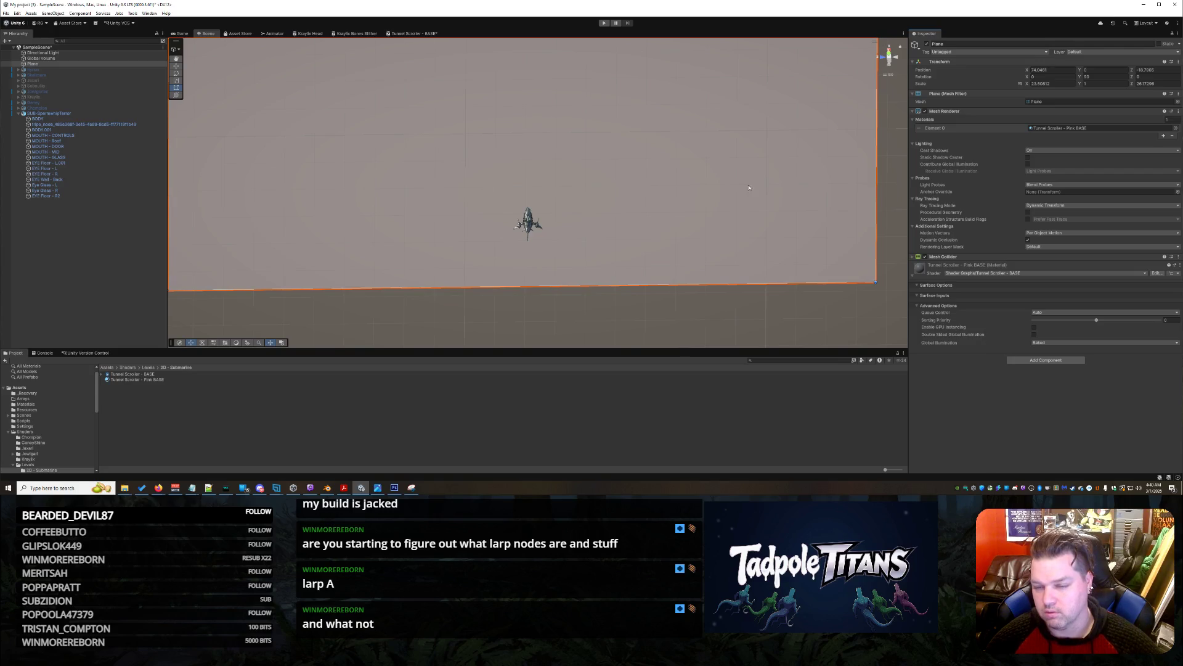
Save the Tunnel Scroller - BASE shader graph, then bring up texture choices for the plane's Level Texture
click(428, 34)
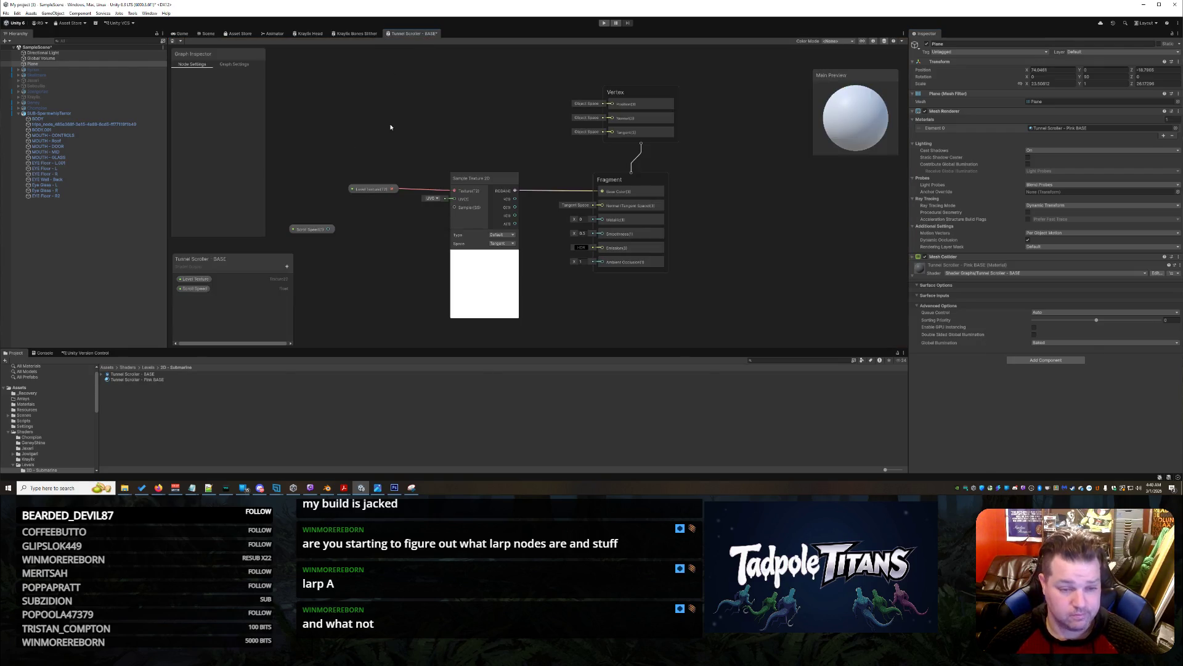
key(ctrl+s)
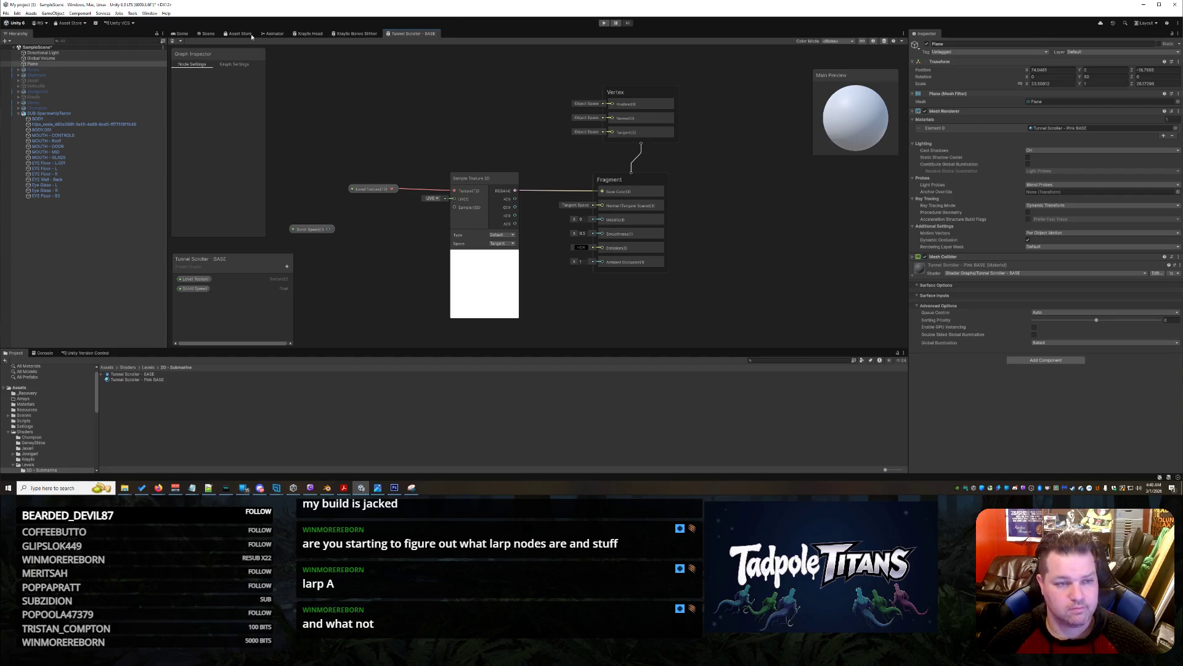
click(208, 34)
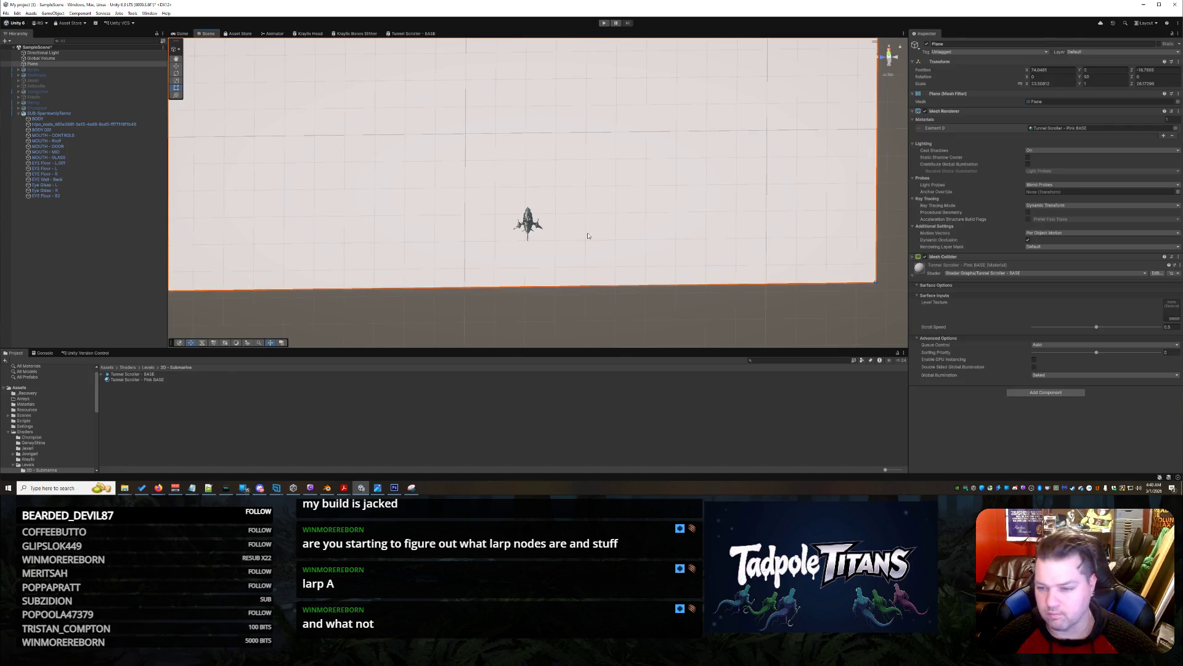
click(1170, 311)
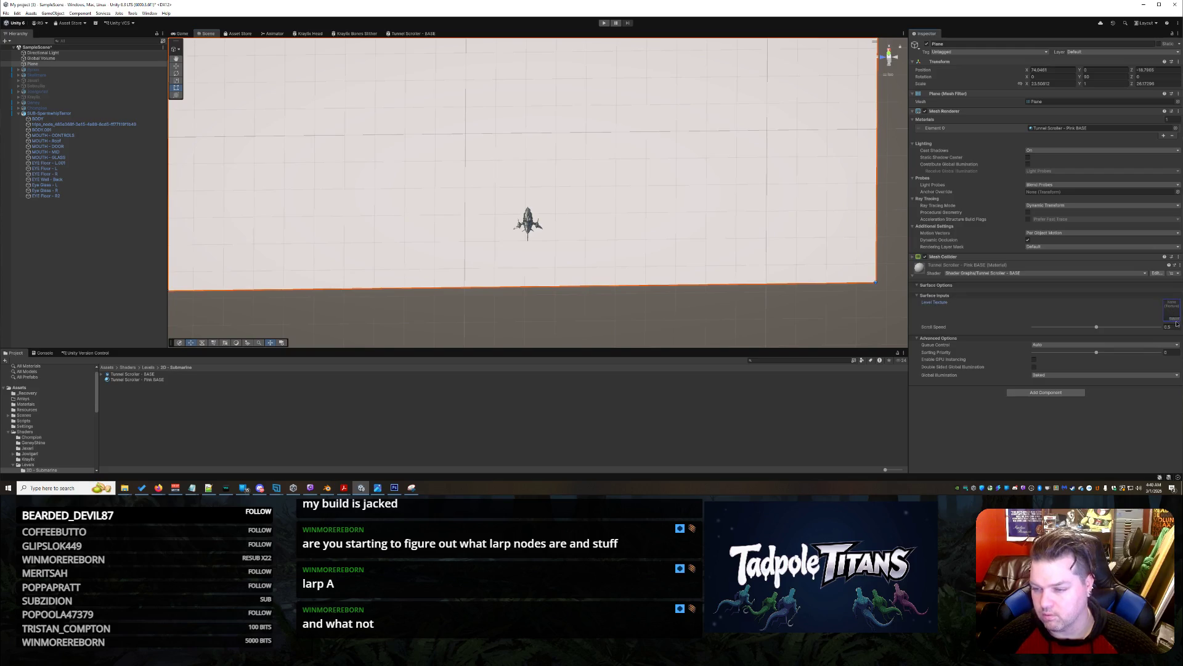
click(1175, 322)
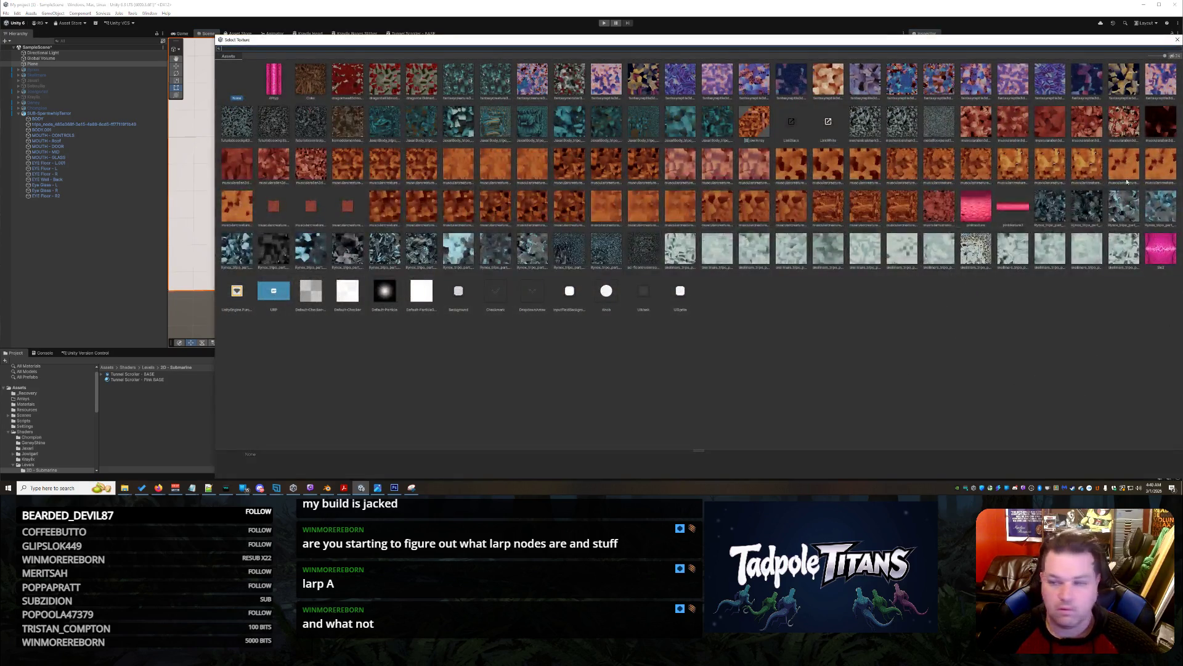
Assign the pink tunnel texture as the plane's Level Texture and angle the view toward the plane
double_click(1163, 252)
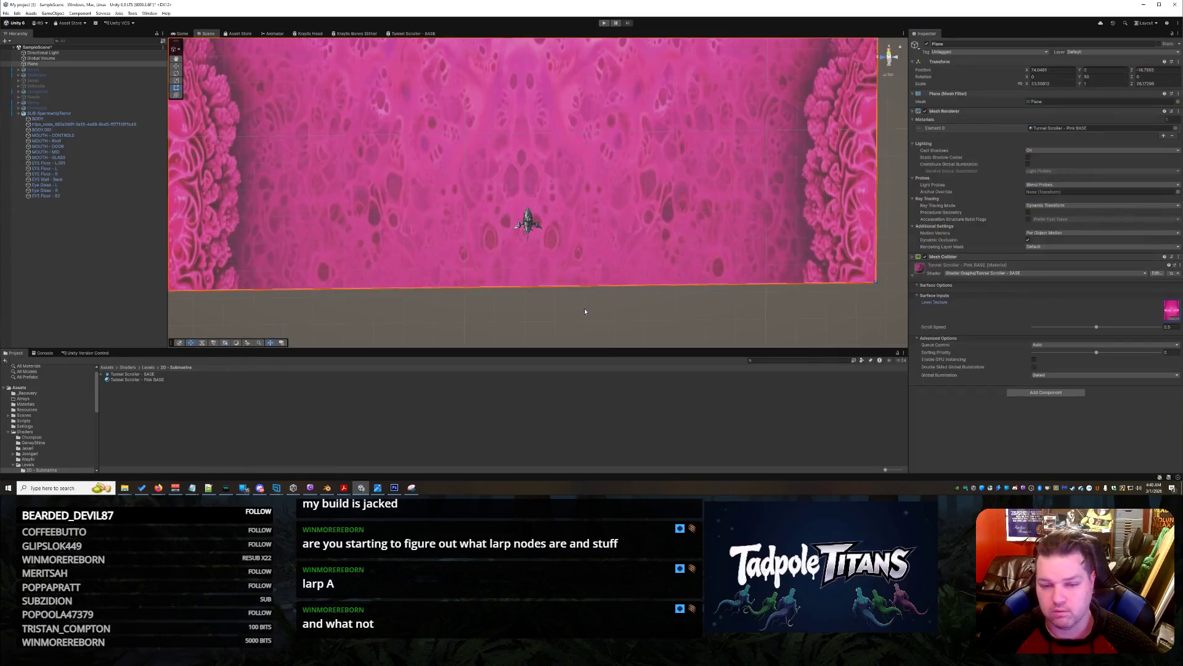
scroll(595, 218, down, 4)
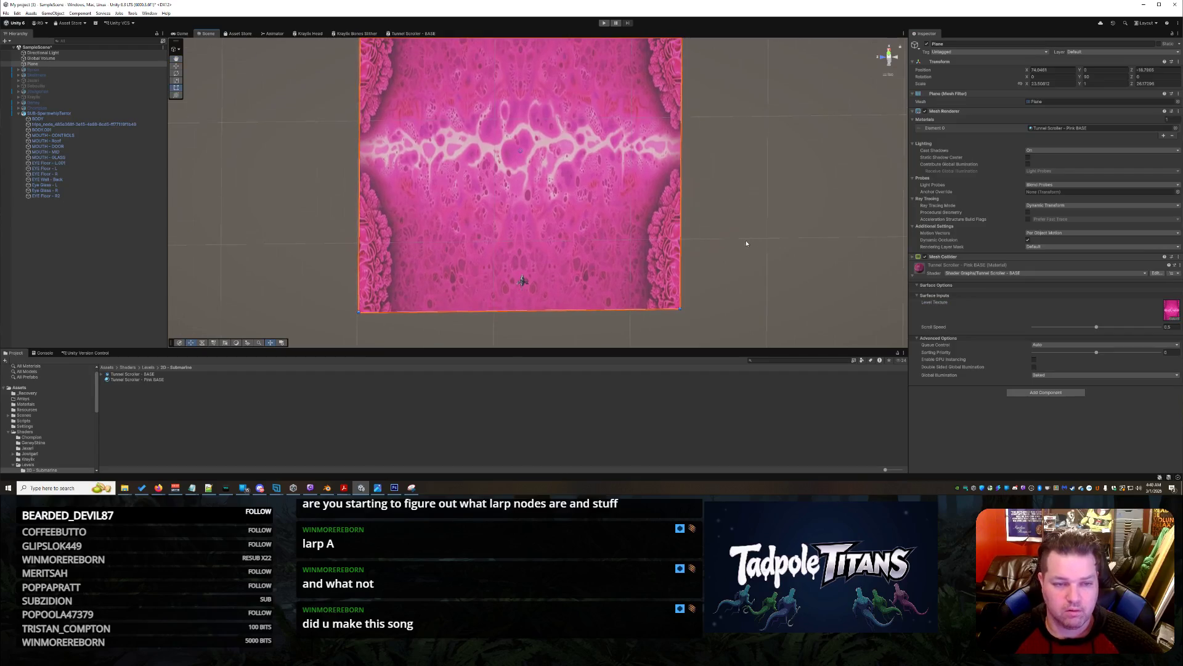
mouse_move(747, 242)
mouse_down()
mouse_move(737, 175)
mouse_move(759, 179)
mouse_move(785, 255)
mouse_up()
scroll(752, 246, up, 5)
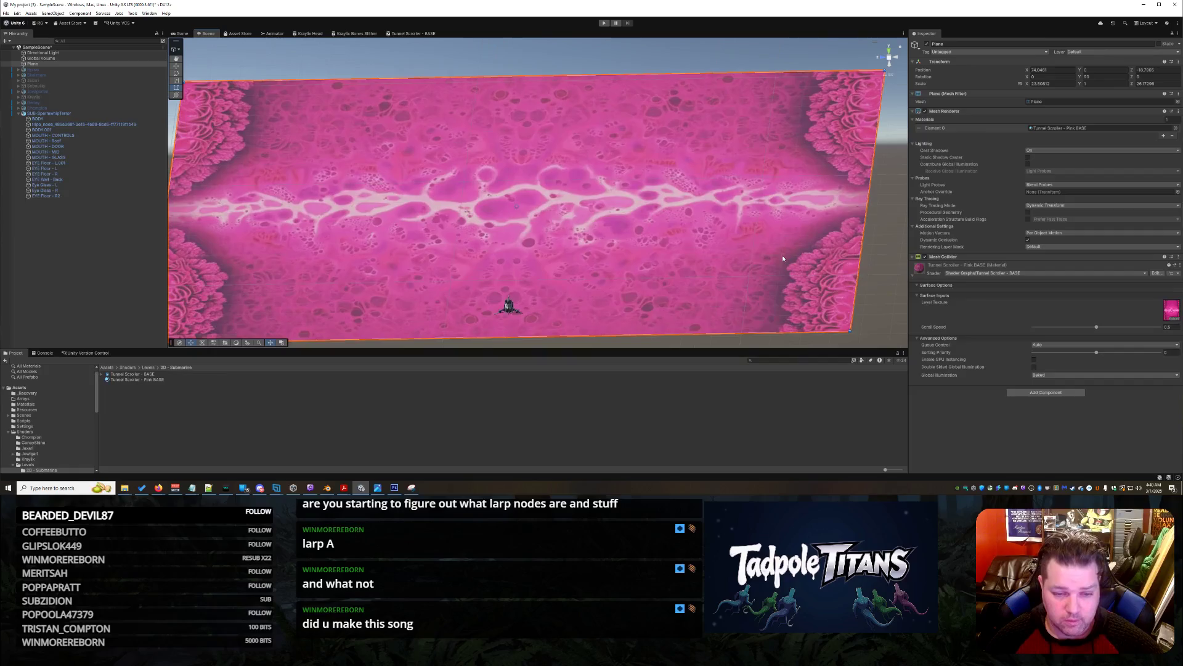
mouse_move(724, 234)
mouse_down()
mouse_move(743, 192)
mouse_move(686, 128)
mouse_up()
scroll(735, 197, down, 3)
Pull the plane's right and left edges inward to frame the submarine, then deselect it
drag(791, 214, 701, 216)
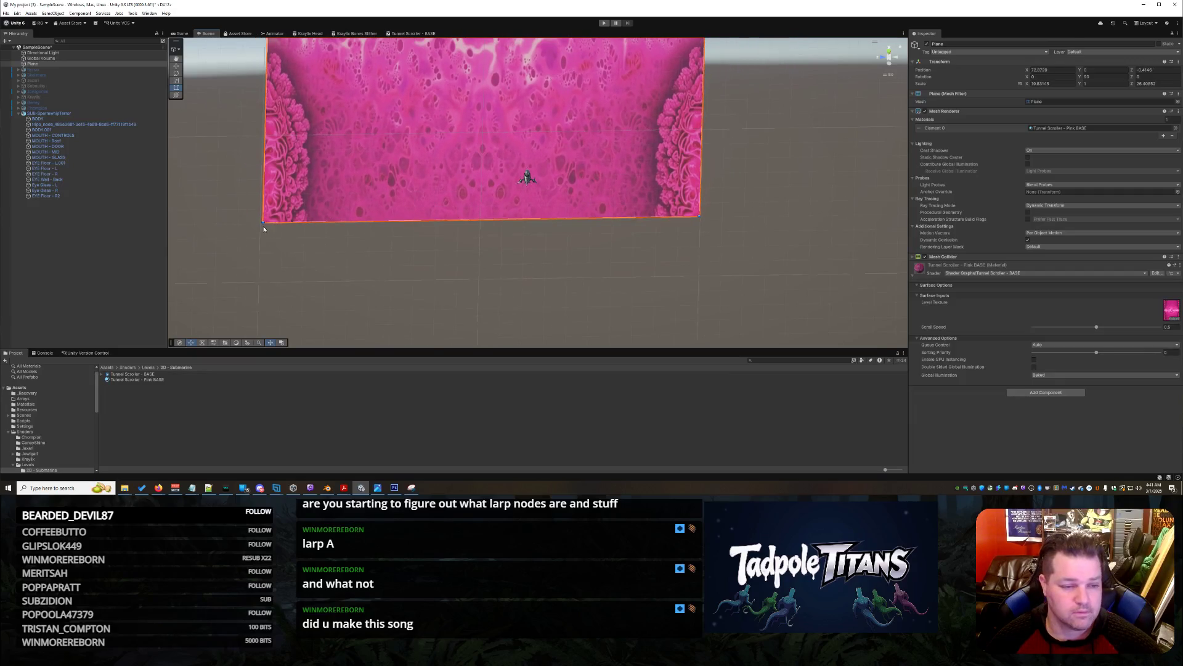
mouse_move(265, 223)
mouse_down()
mouse_move(470, 216)
mouse_move(343, 223)
mouse_up()
right_click(596, 283)
click(595, 265)
click(595, 265)
Orbit the Scene view around the submarine to inspect the textured plane, then return to the browser
drag(595, 265, 606, 208)
mouse_move(610, 166)
mouse_down()
mouse_move(612, 265)
mouse_move(627, 180)
mouse_move(645, 220)
mouse_move(622, 271)
mouse_move(676, 208)
mouse_move(662, 197)
mouse_up()
scroll(618, 232, up, 5)
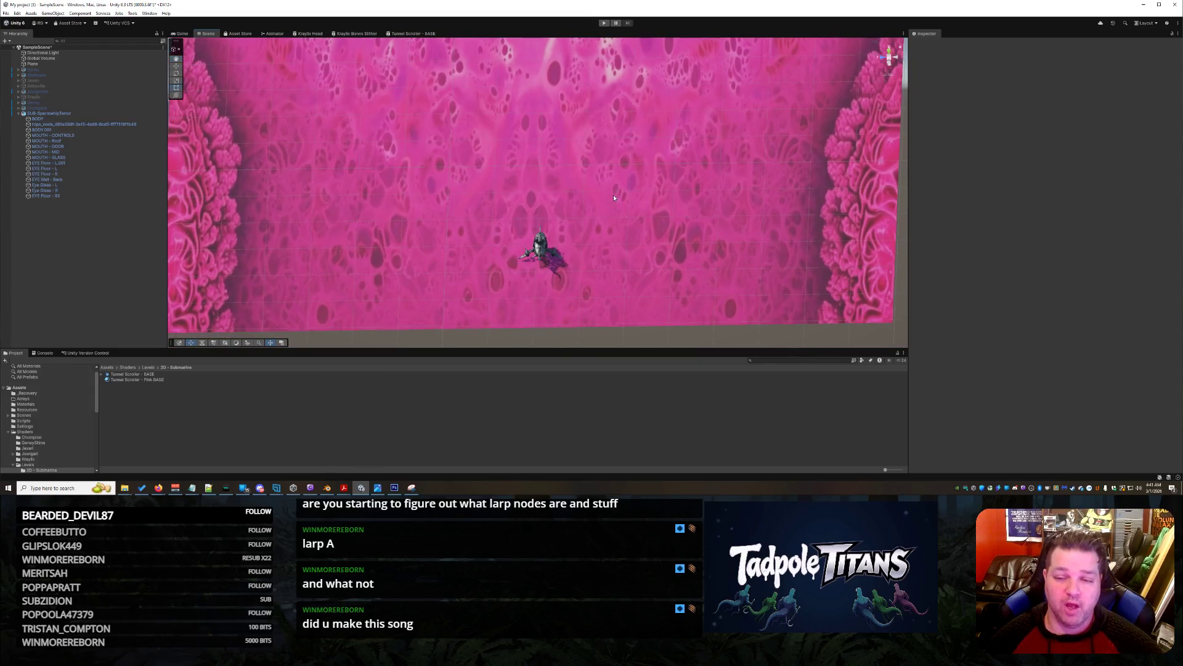
drag(616, 198, 617, 209)
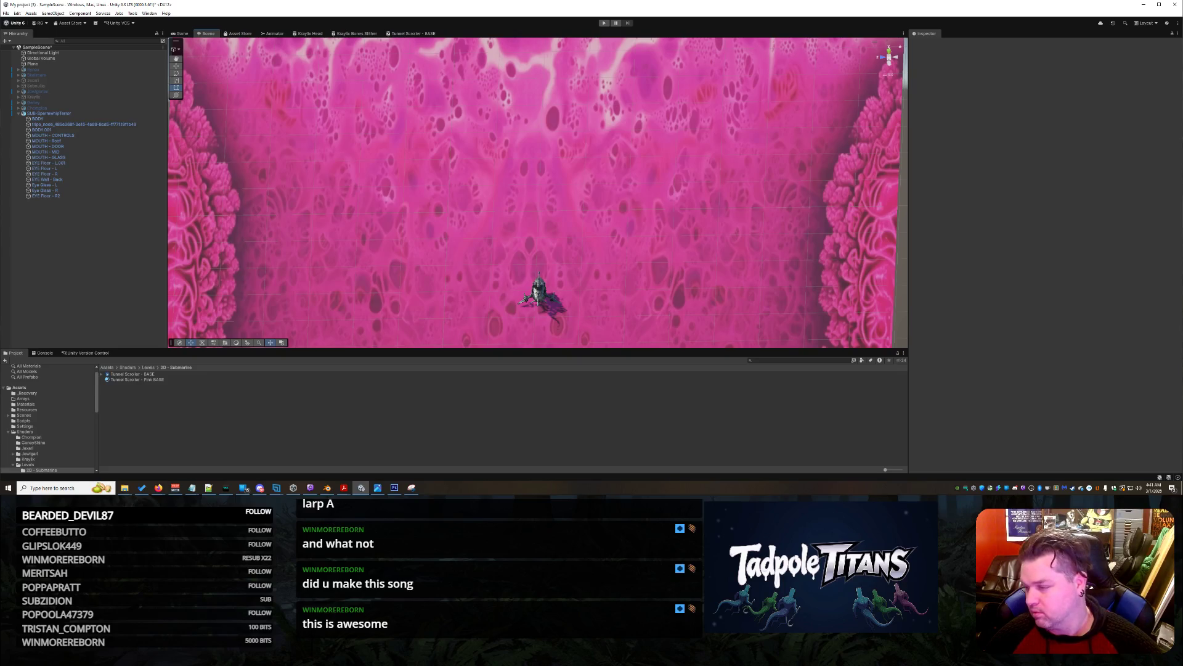
key(alt+Tab)
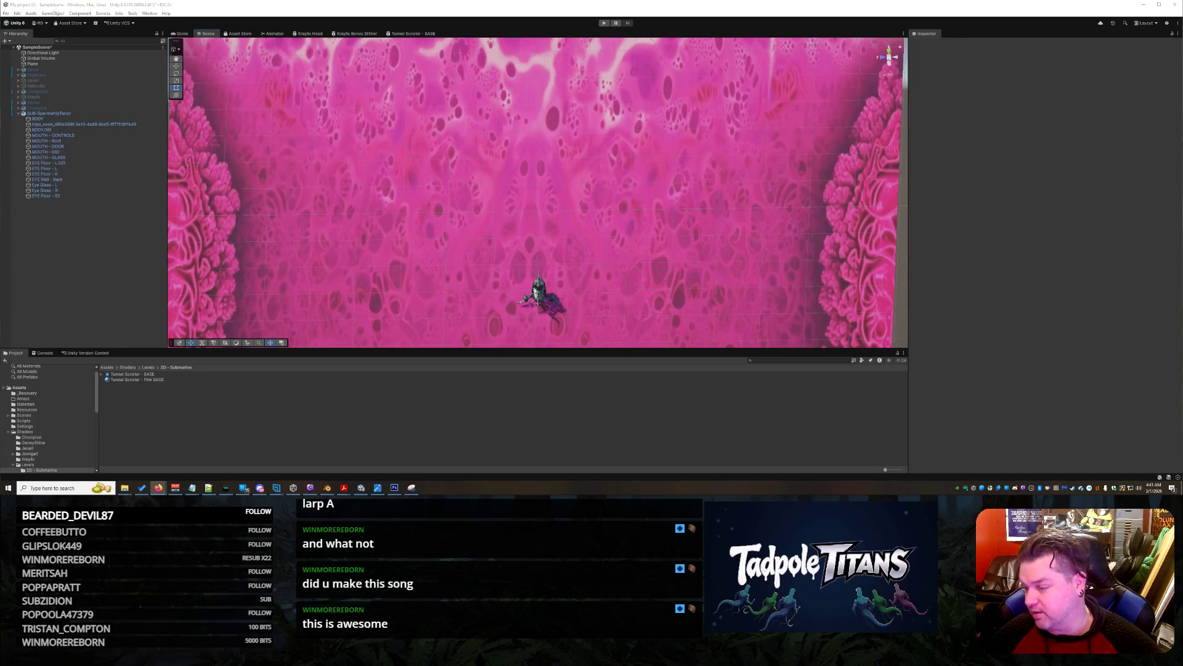
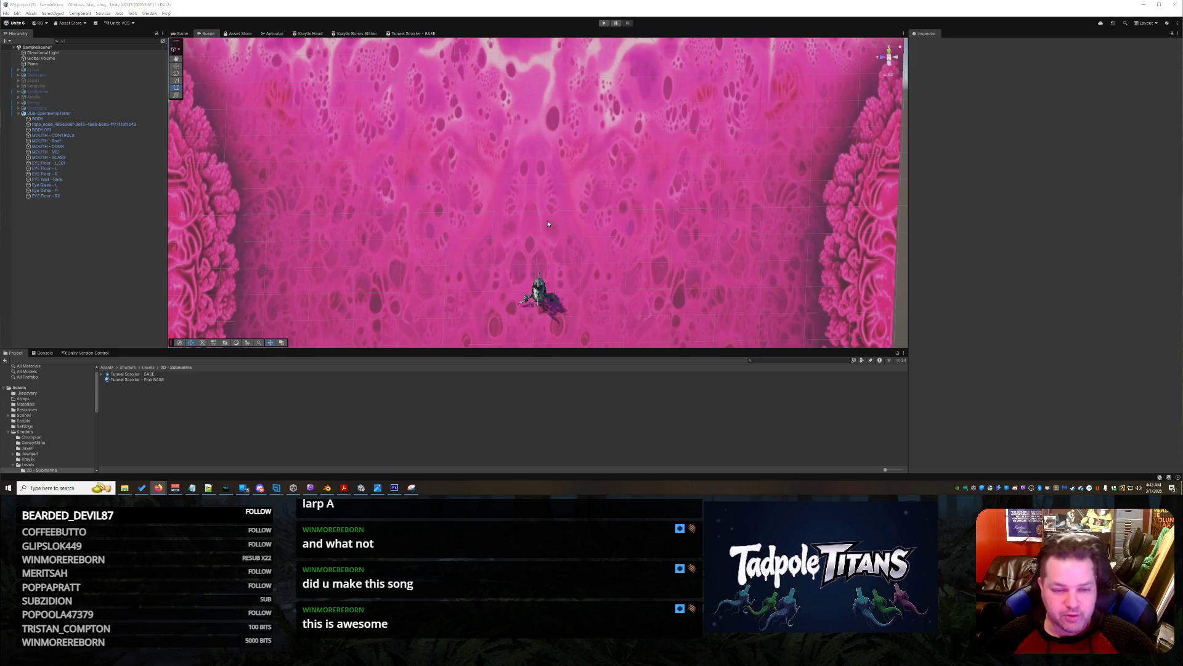
Orbit and zoom the scene view to inspect the plane's edge, then return to top-down
mouse_move(598, 228)
alt+mouse_down()
mouse_move(595, 185)
mouse_move(588, 220)
mouse_move(593, 184)
mouse_move(602, 224)
mouse_move(594, 214)
alt+mouse_up()
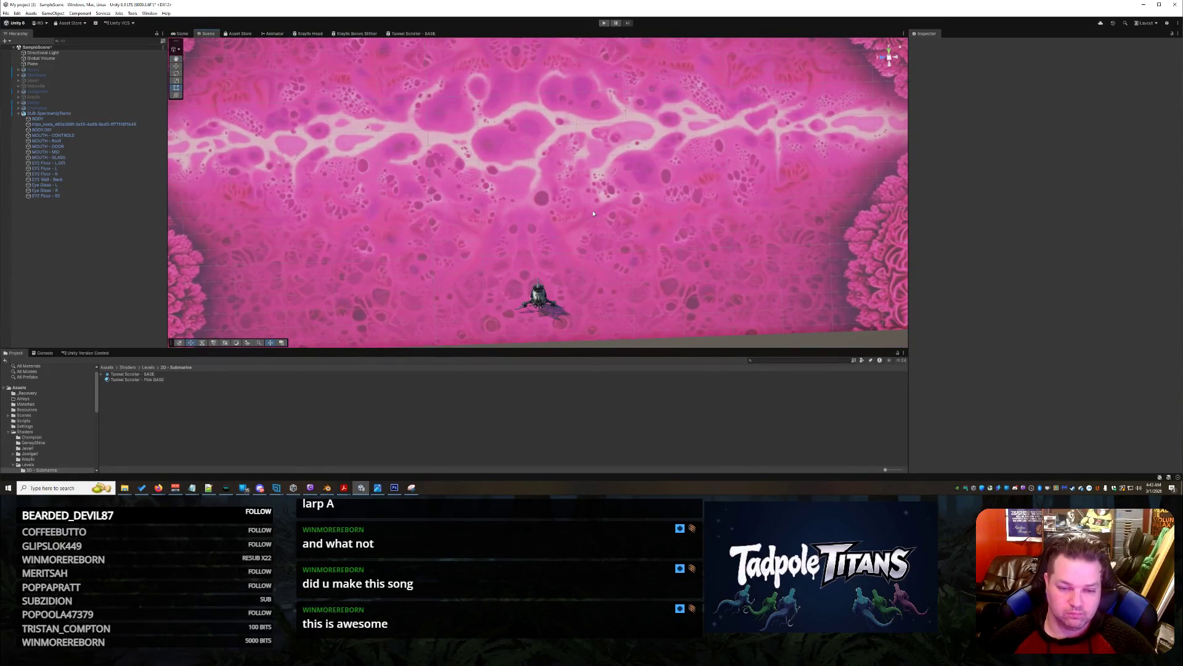
scroll(647, 240, up, 5)
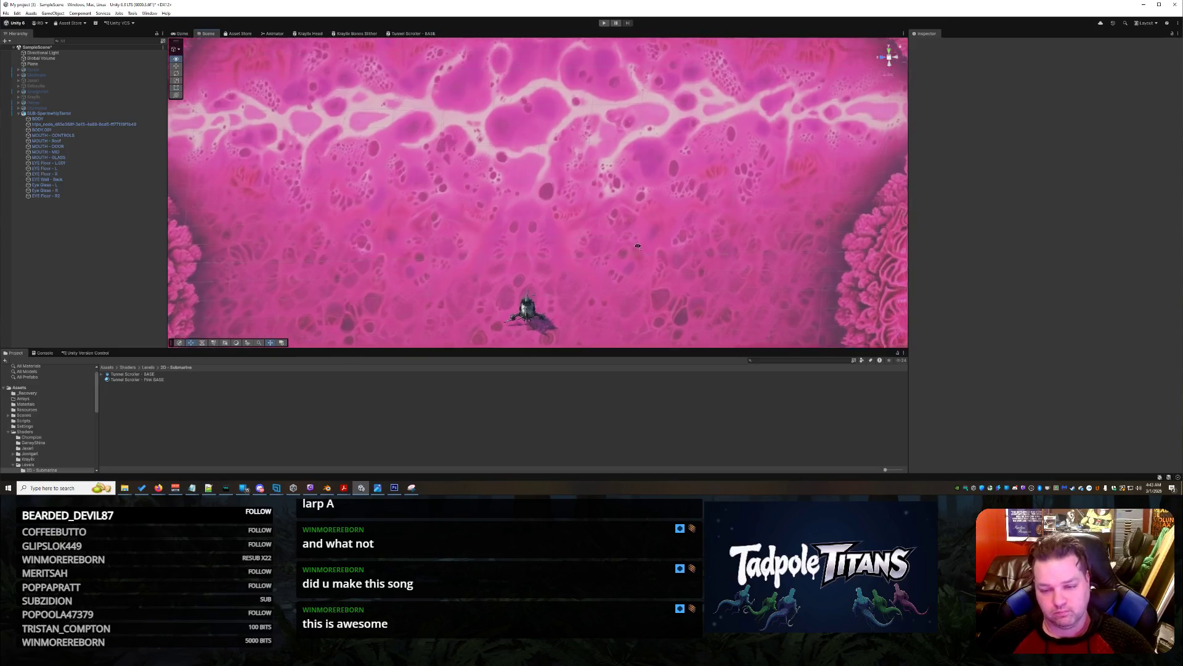
mouse_move(639, 260)
alt+mouse_down()
mouse_move(643, 284)
mouse_move(658, 231)
mouse_move(680, 253)
mouse_move(686, 233)
alt+mouse_up()
scroll(677, 233, down, 2)
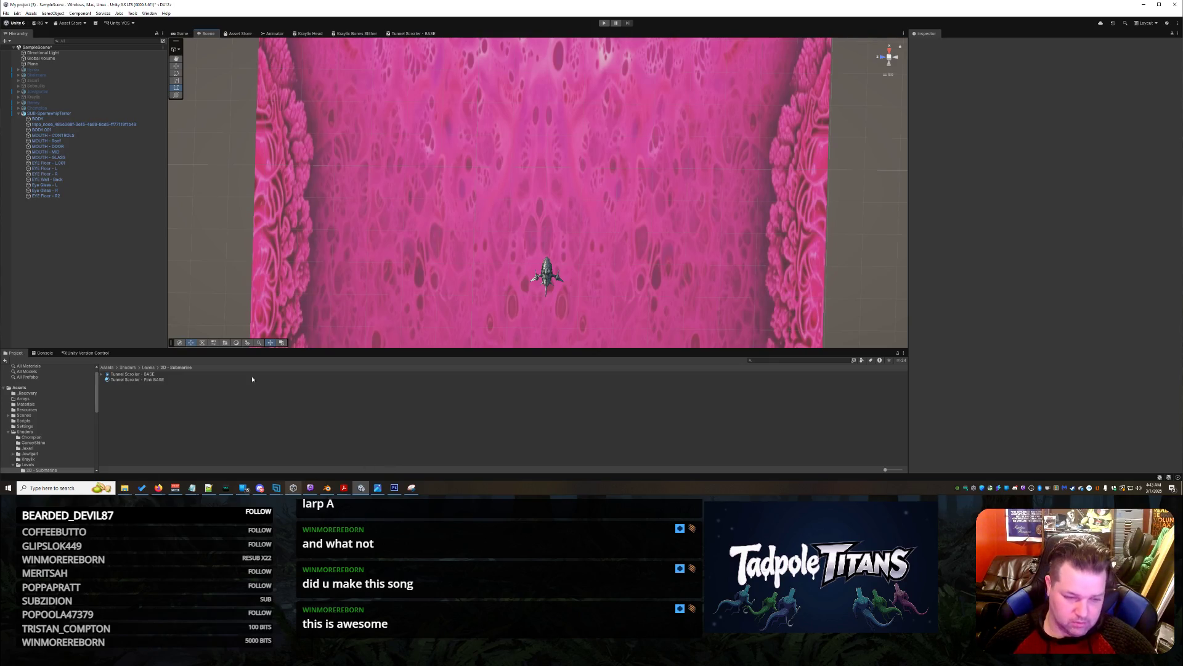
In Tunnel Scroller - BASE, add a UV node above the Sample Texture 2D node
click(415, 35)
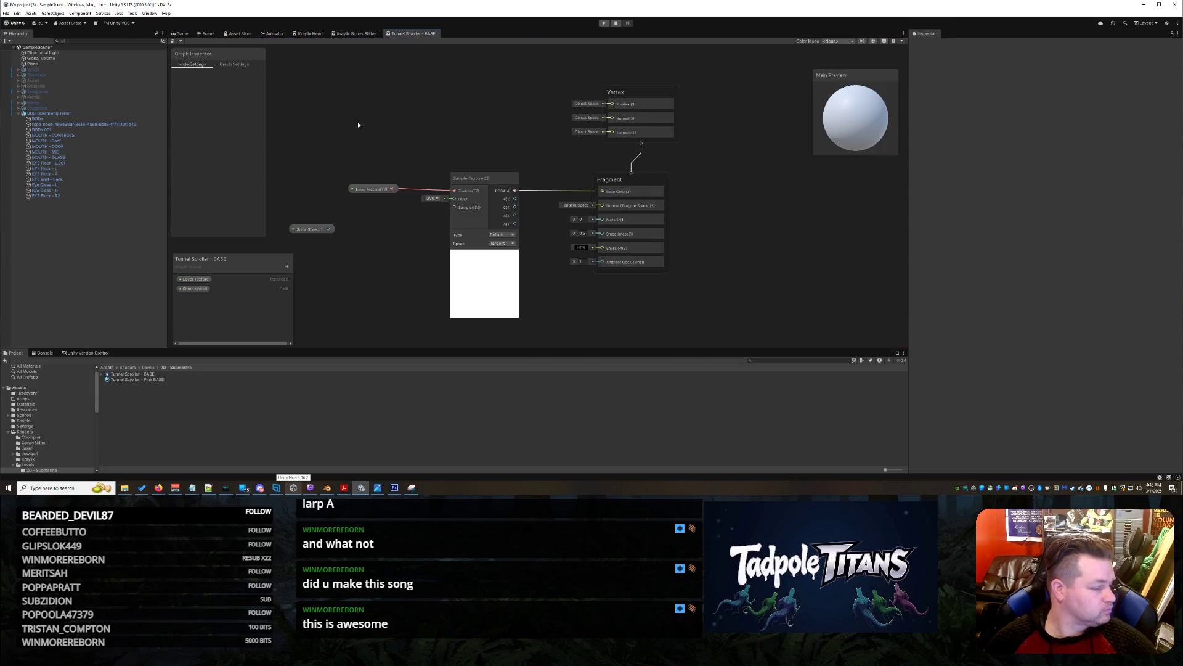
right_click(377, 134)
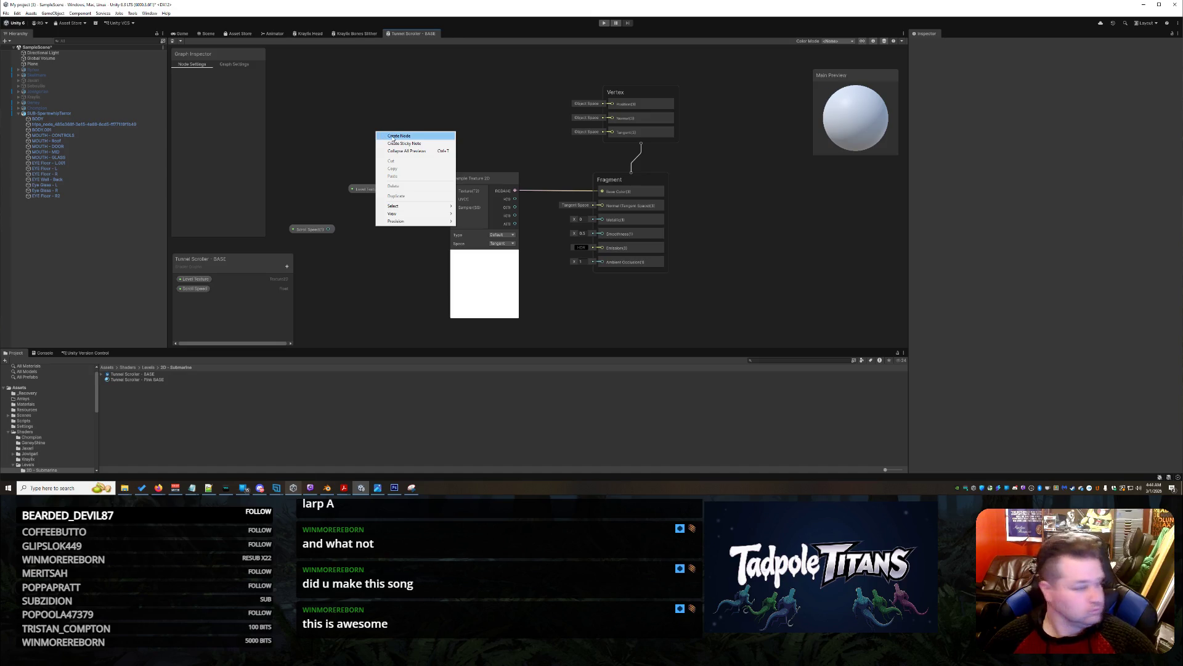
click(393, 136)
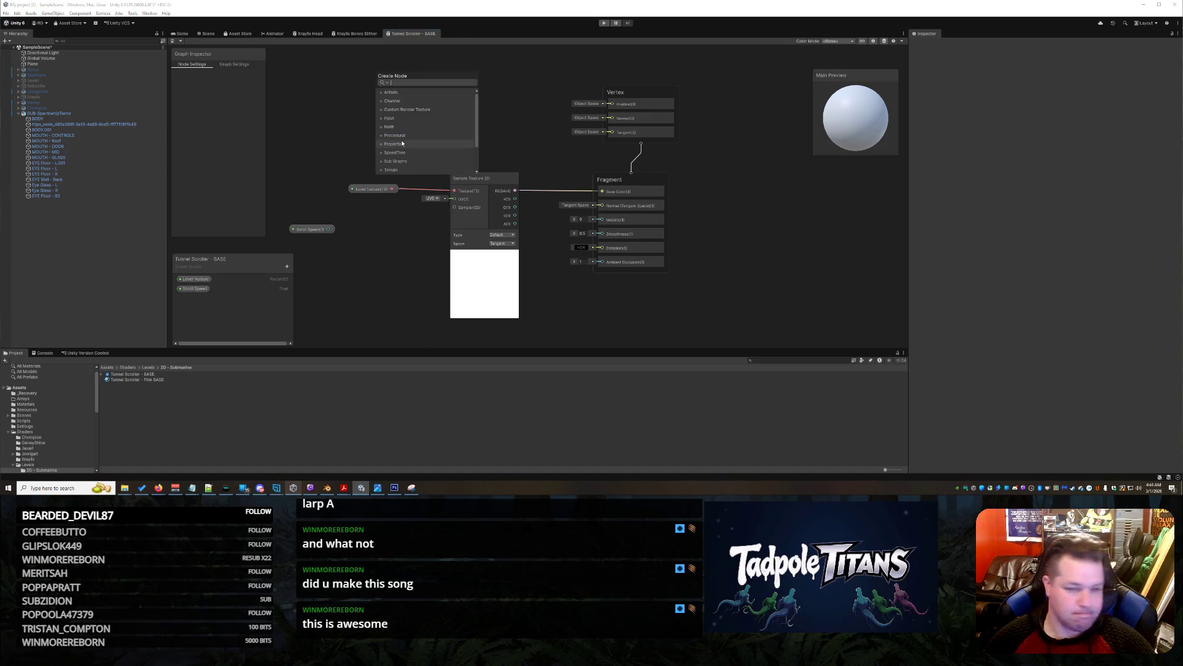
text(uv)
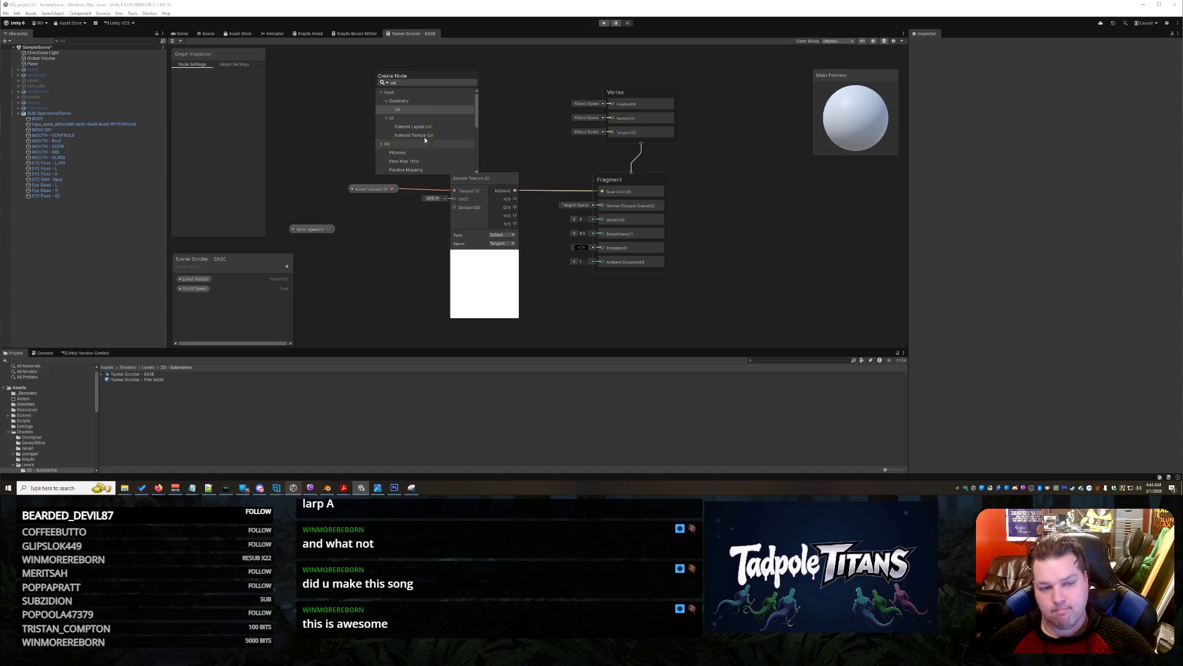
click(405, 110)
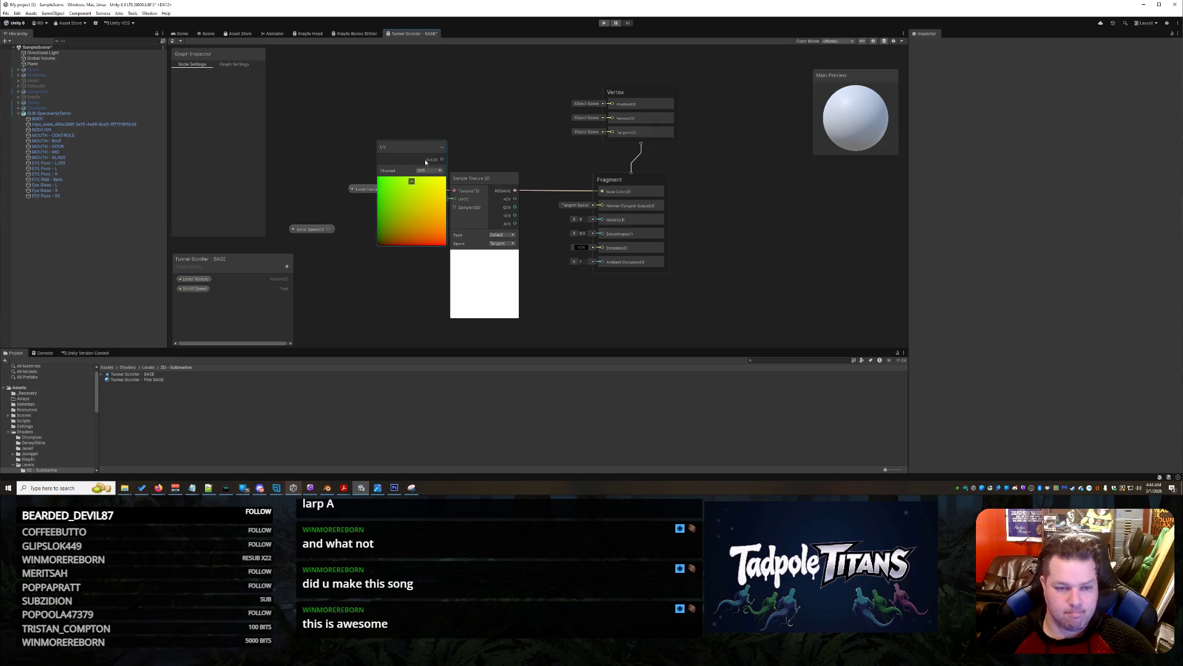
mouse_move(412, 152)
mouse_down()
mouse_move(348, 87)
mouse_move(371, 103)
mouse_up()
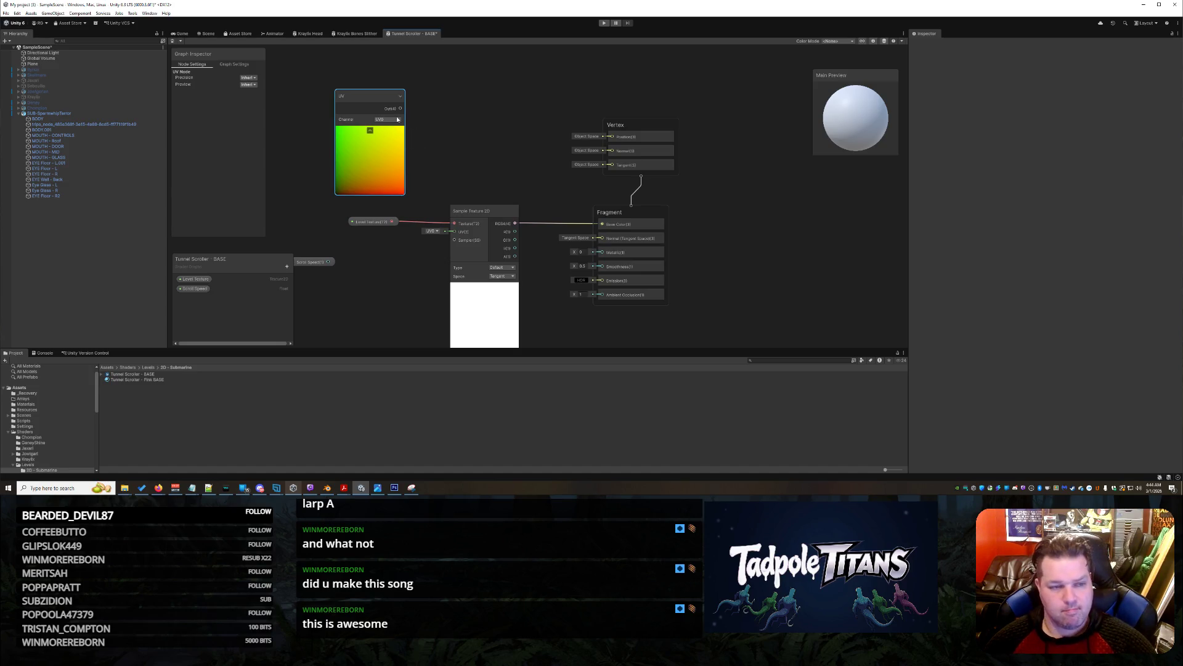
mouse_move(381, 104)
mouse_down()
mouse_move(463, 94)
mouse_move(452, 95)
mouse_up()
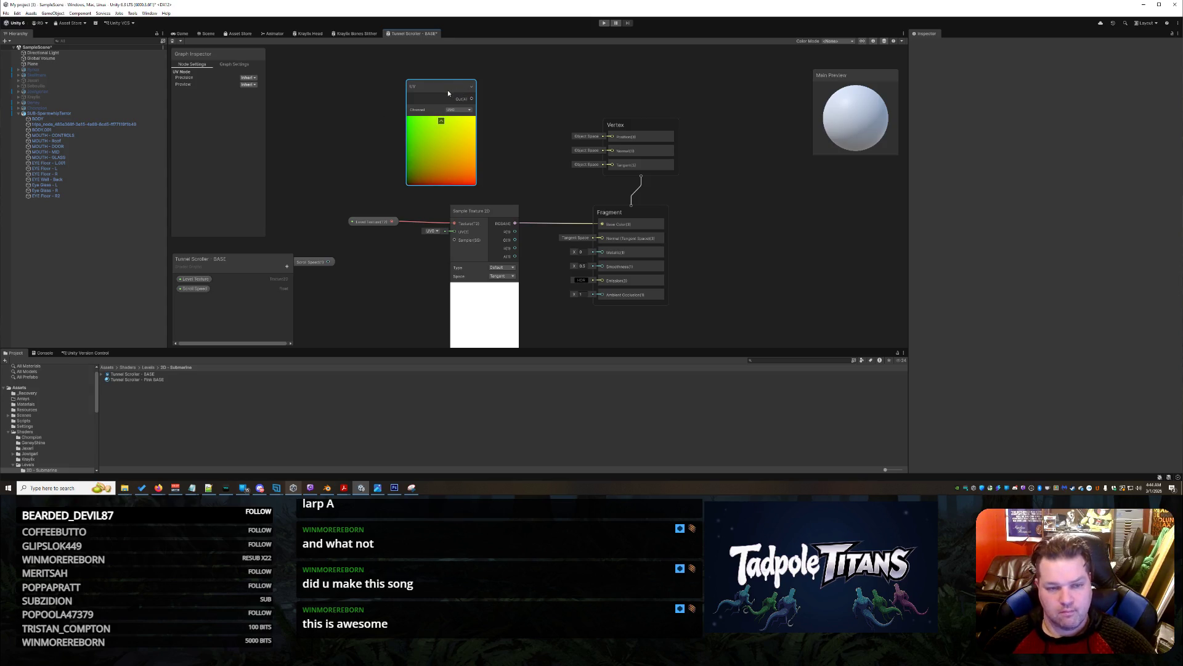
Add a Vertex Color node at the upper left, beside the UV node
right_click(359, 136)
click(372, 142)
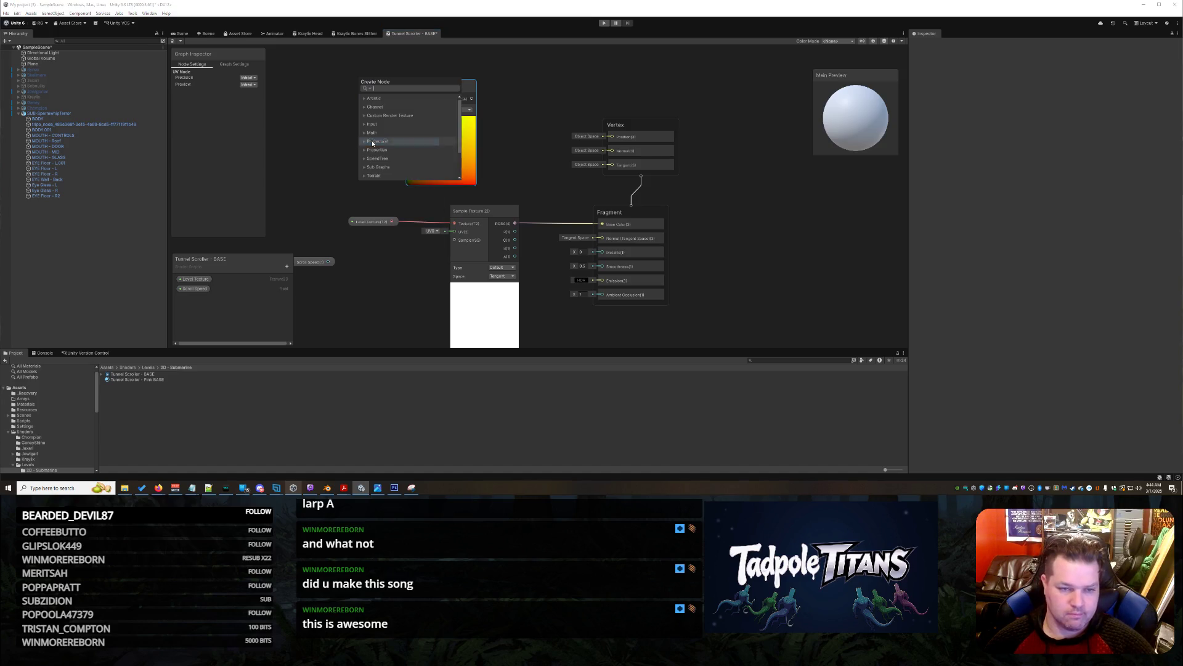
text(vert)
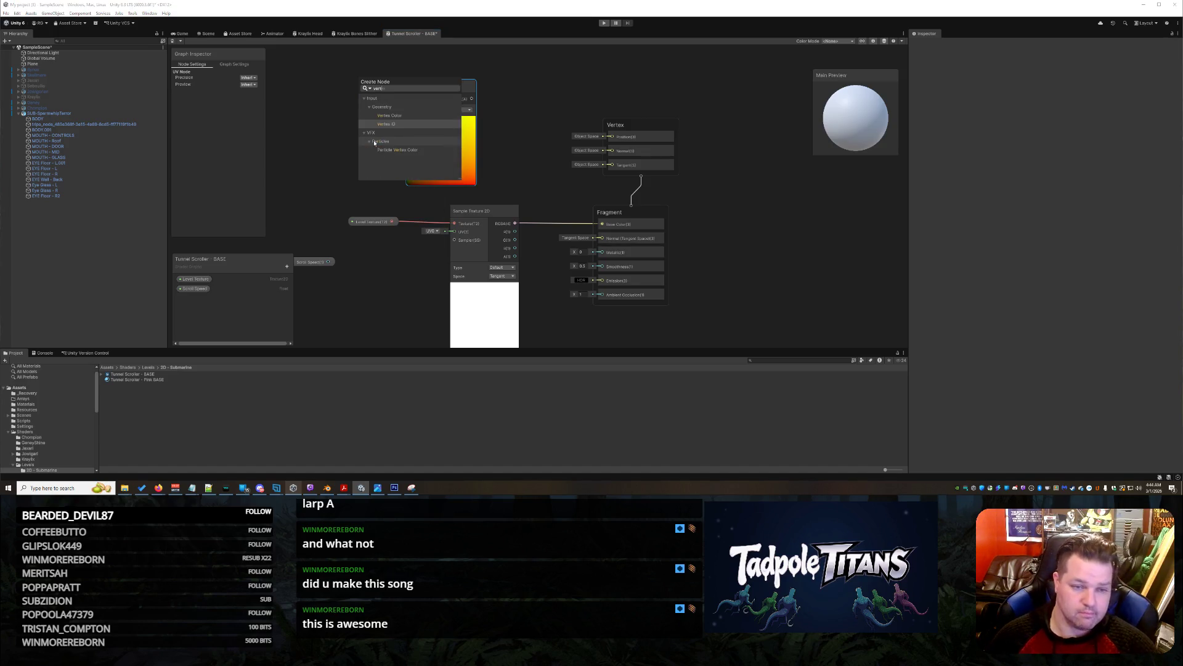
click(404, 115)
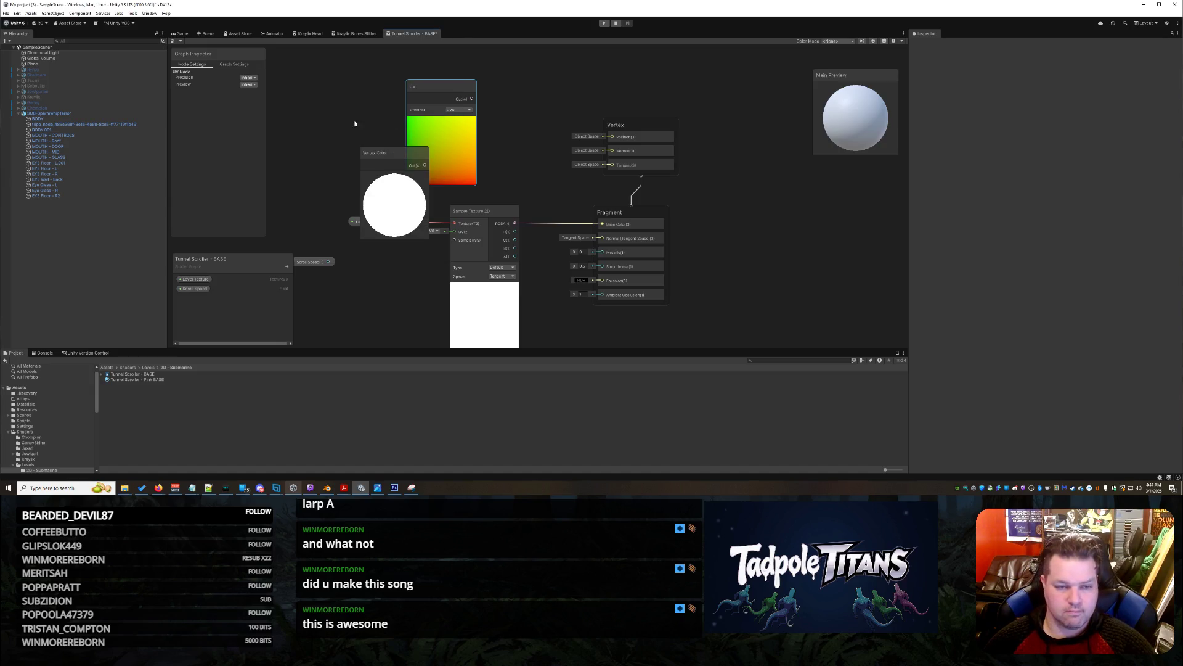
mouse_move(376, 153)
mouse_down()
mouse_move(412, 119)
mouse_move(320, 82)
mouse_up()
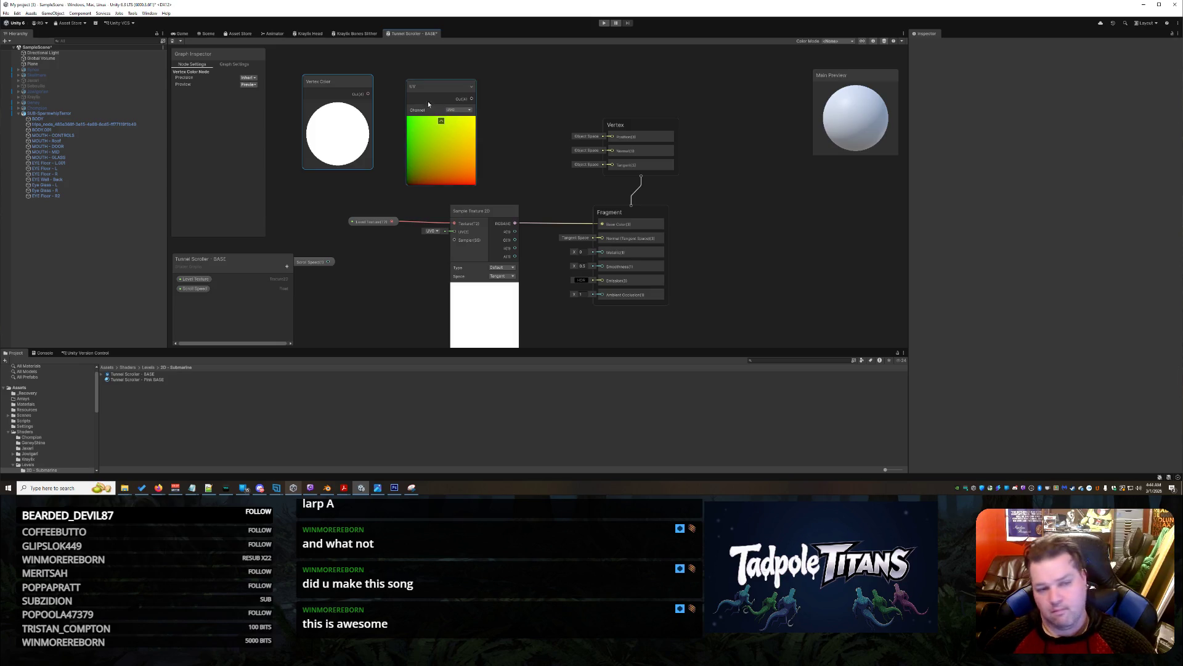
Check the UV node's channel options and keep it on UV0
click(456, 110)
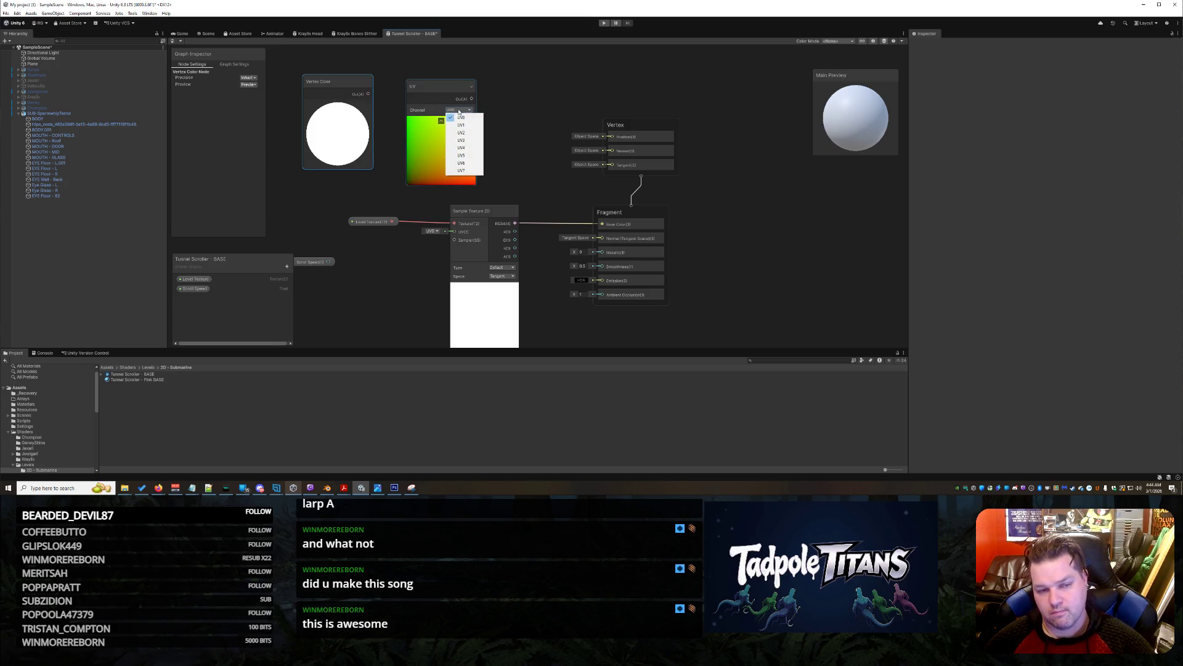
click(524, 85)
right_click(524, 96)
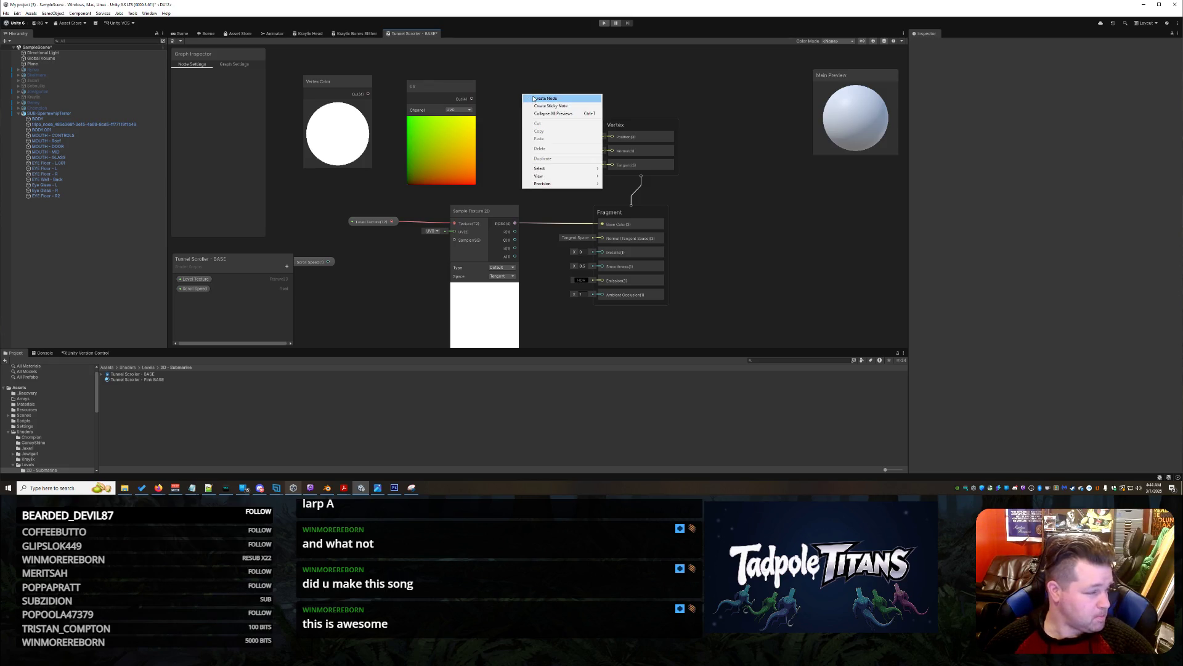
Add a Split node at the UV output, move Vertex Color far right and align UV and Split
click(534, 99)
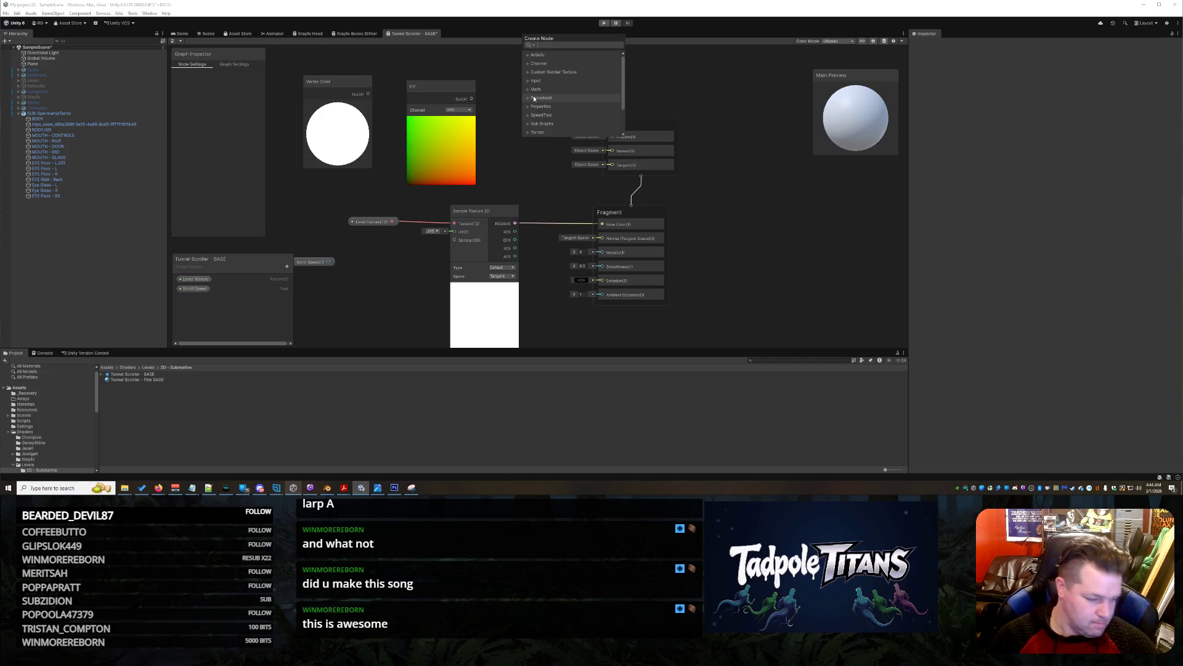
text(split)
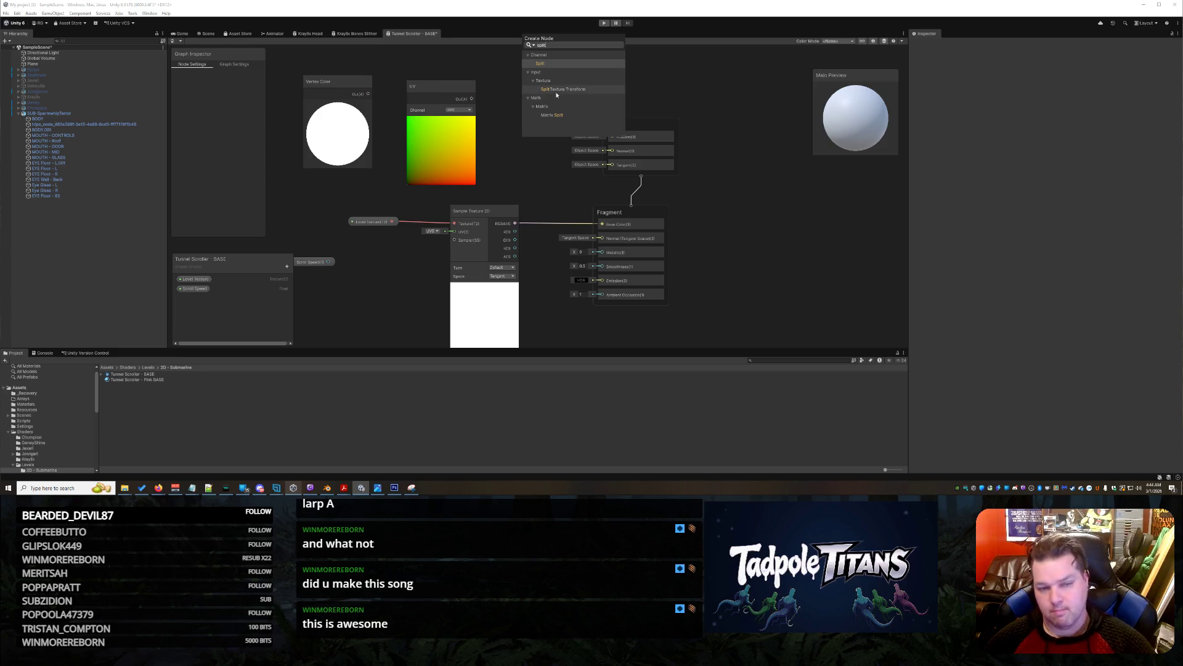
click(540, 64)
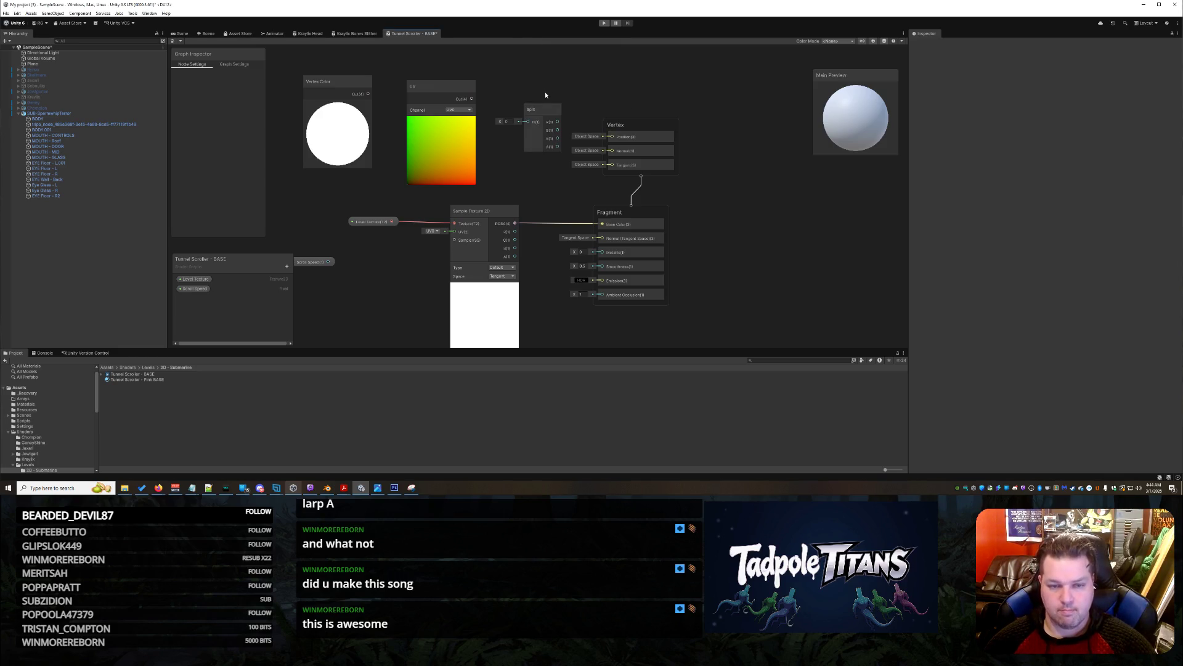
mouse_move(541, 113)
mouse_down()
mouse_move(523, 95)
mouse_move(510, 104)
mouse_up()
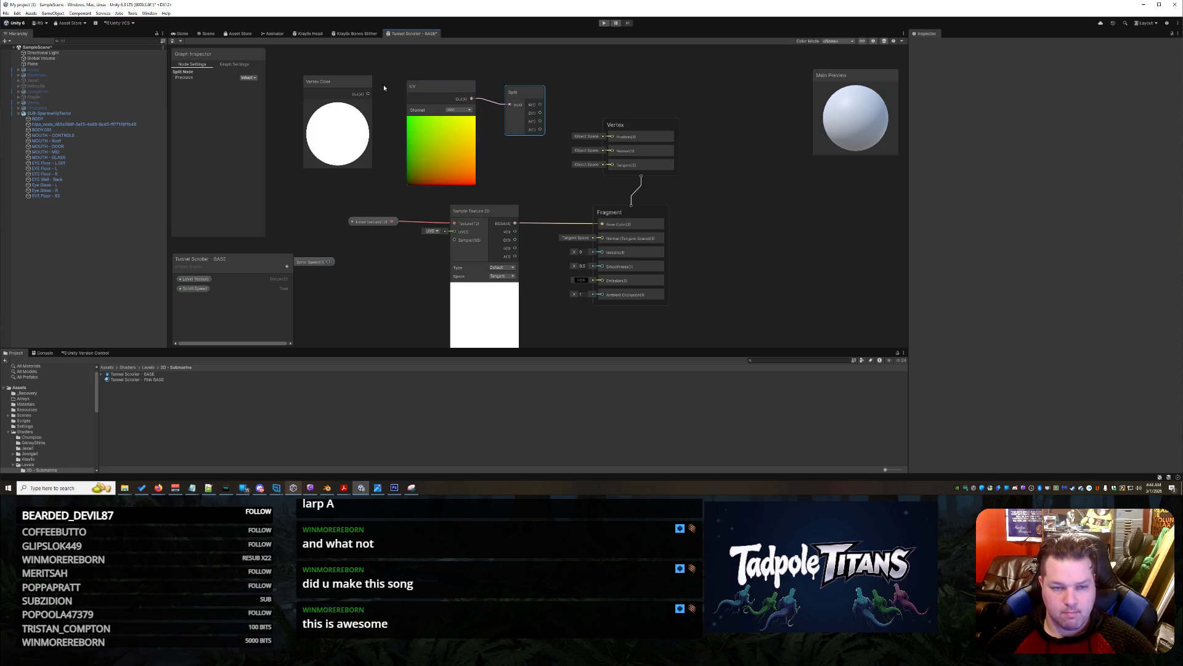
drag(338, 104, 774, 211)
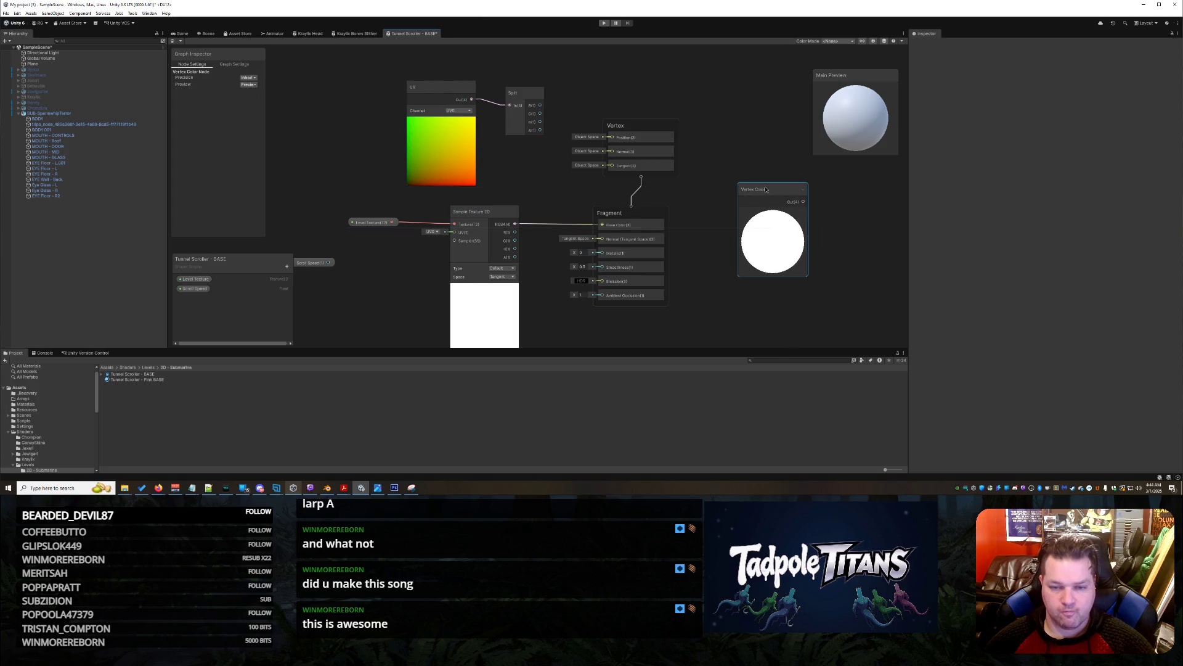
drag(428, 87, 332, 80)
drag(522, 121, 418, 87)
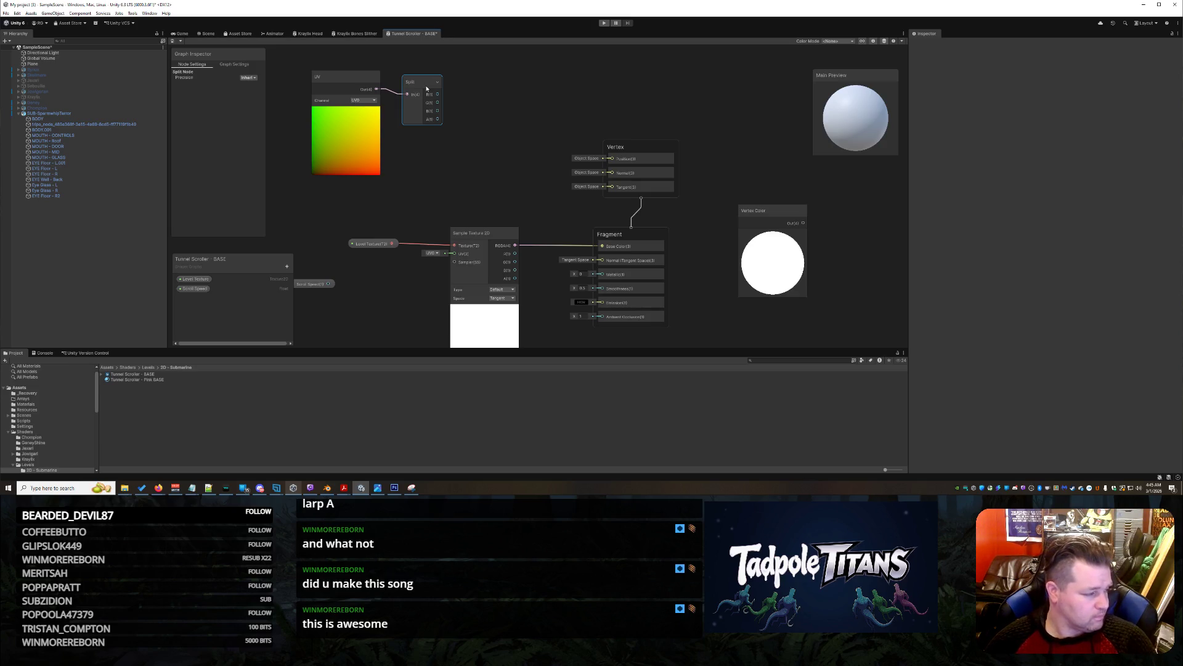
right_click(477, 185)
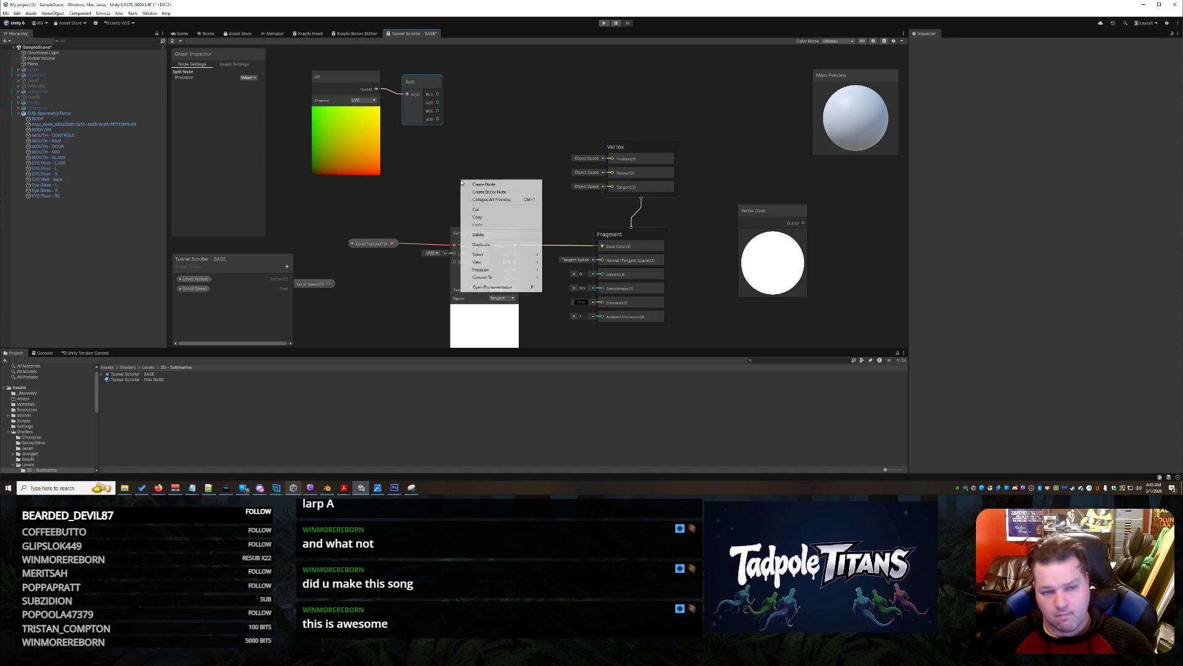
Add a Time node beside the Split node
click(479, 186)
text(time)
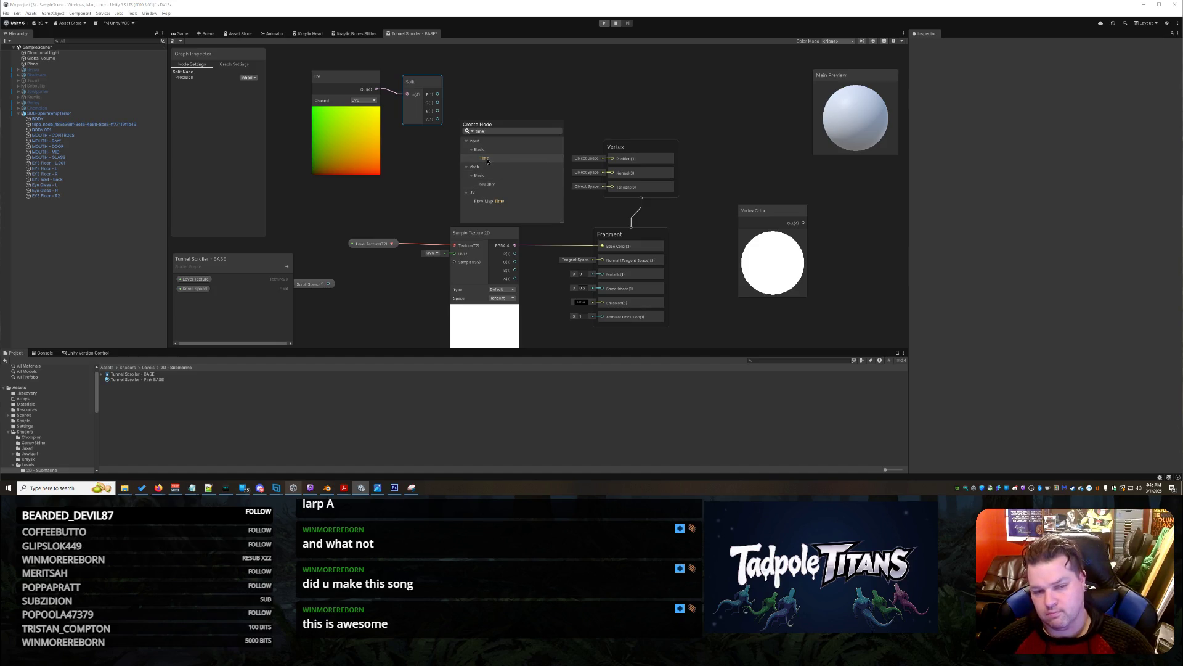
click(493, 158)
drag(480, 195, 484, 92)
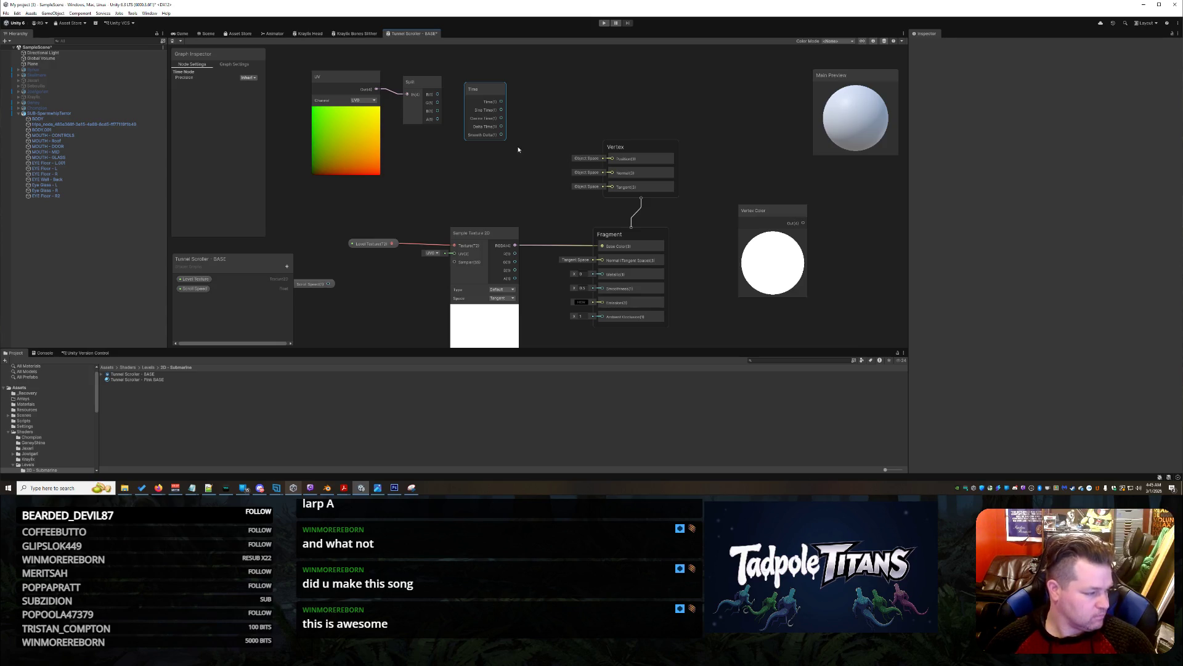
Add a Multiply node and position it up and right of the Time node
right_click(420, 195)
click(434, 189)
text(multiply)
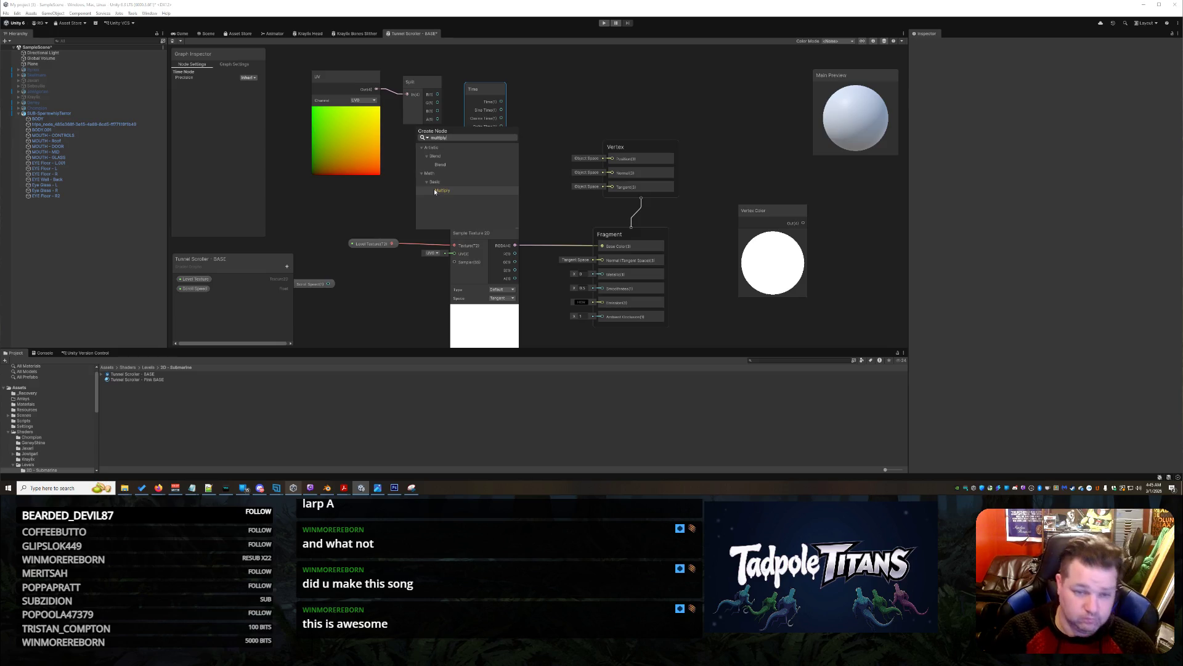
click(435, 191)
drag(453, 205, 456, 152)
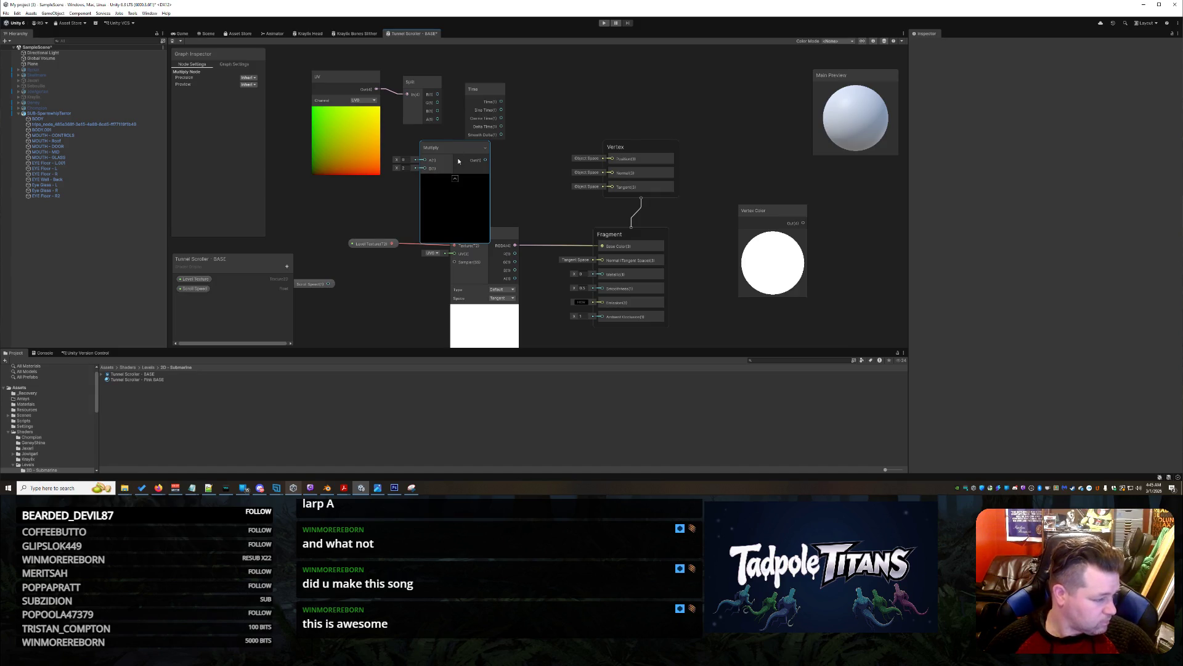
drag(458, 151, 576, 87)
mouse_move(503, 98)
mouse_down()
mouse_move(469, 143)
mouse_move(543, 96)
mouse_up()
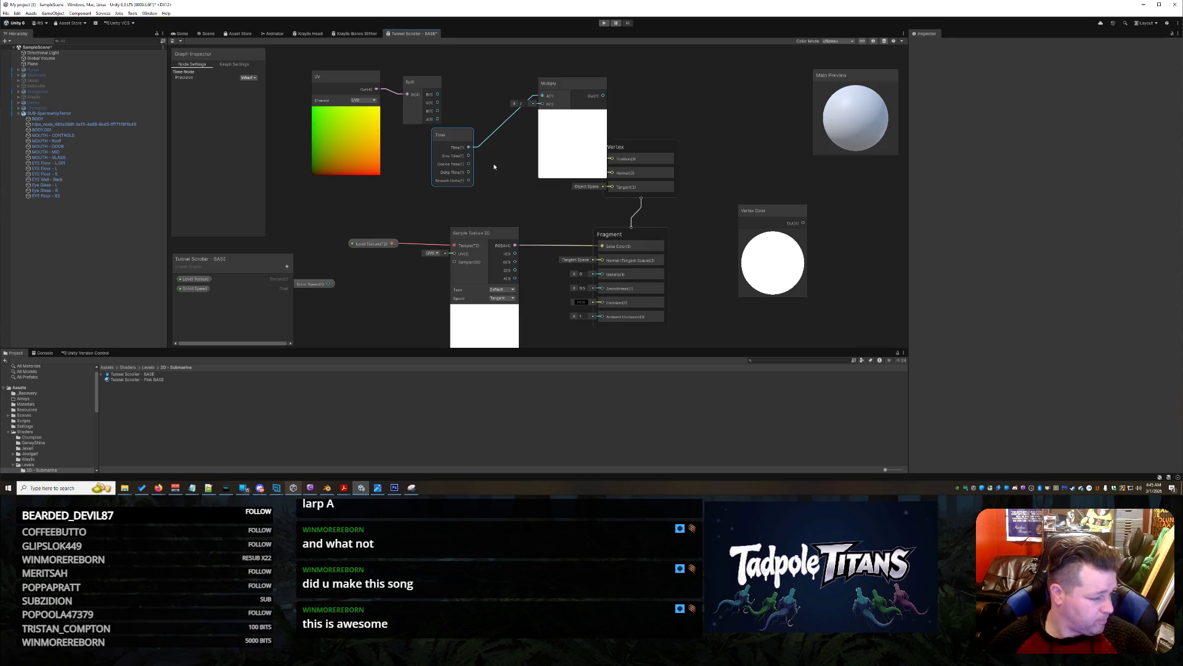
Place the Scroll Speed property below Time and rearrange Time, Multiply and Sample Texture 2D
mouse_move(324, 284)
mouse_down()
mouse_move(449, 249)
mouse_move(494, 208)
mouse_move(543, 103)
mouse_up()
drag(474, 132, 505, 107)
drag(476, 209, 377, 217)
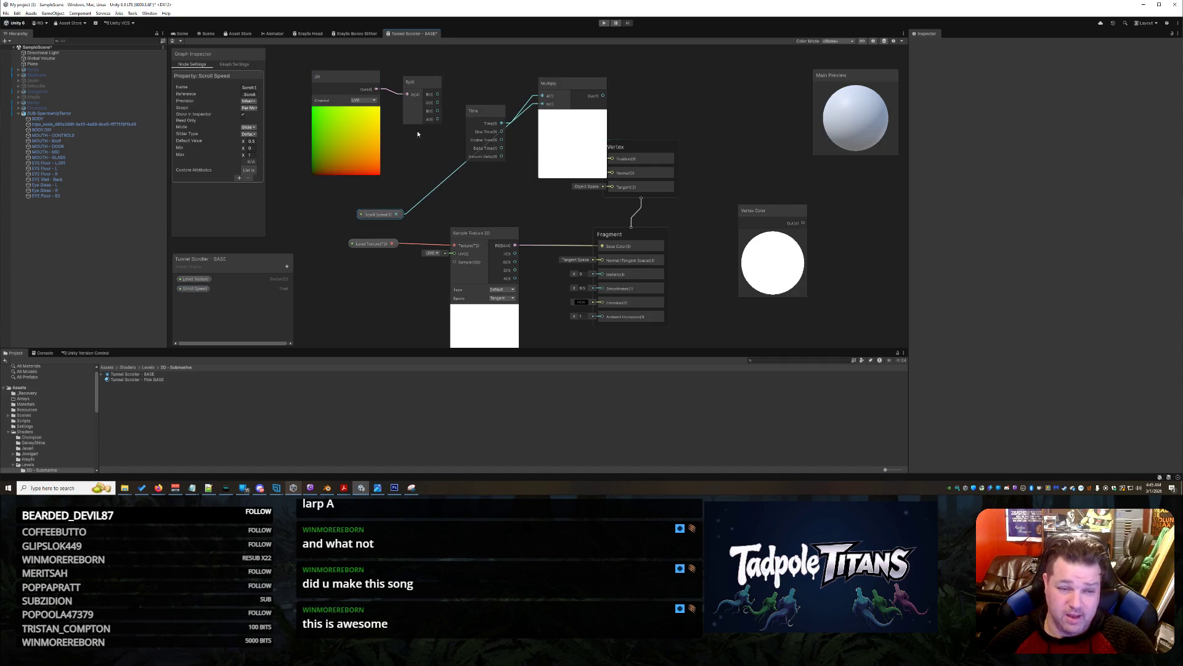
drag(483, 115, 418, 150)
drag(567, 84, 519, 128)
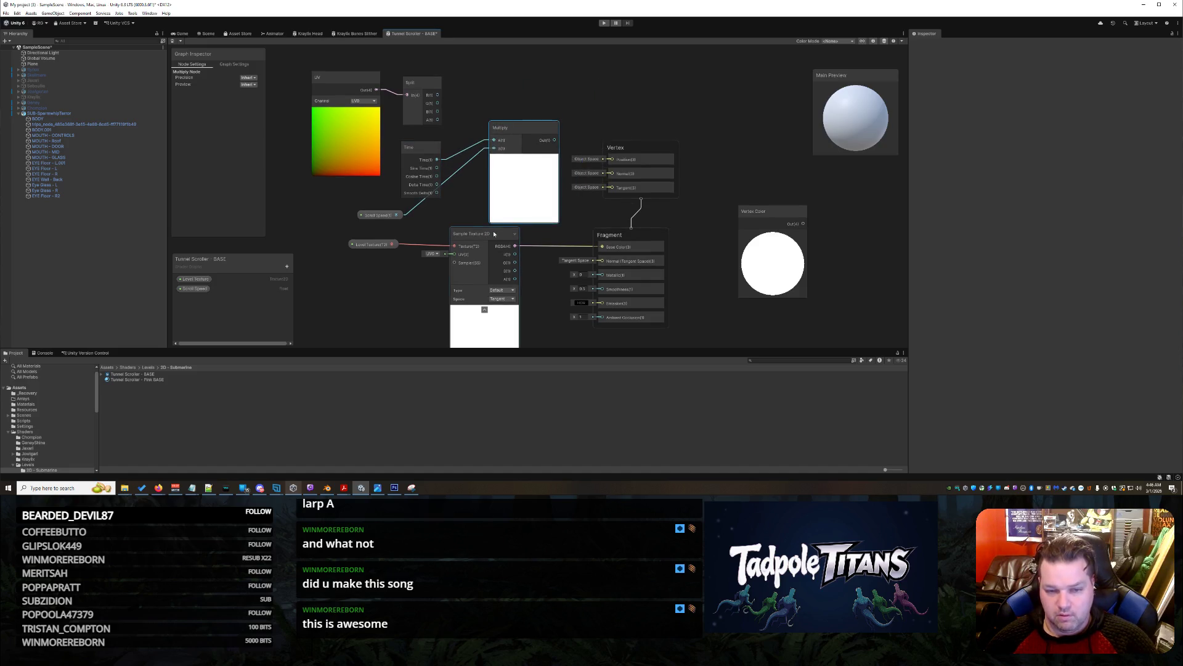
drag(476, 236, 516, 247)
drag(376, 215, 457, 219)
drag(422, 159, 452, 165)
drag(463, 213, 462, 212)
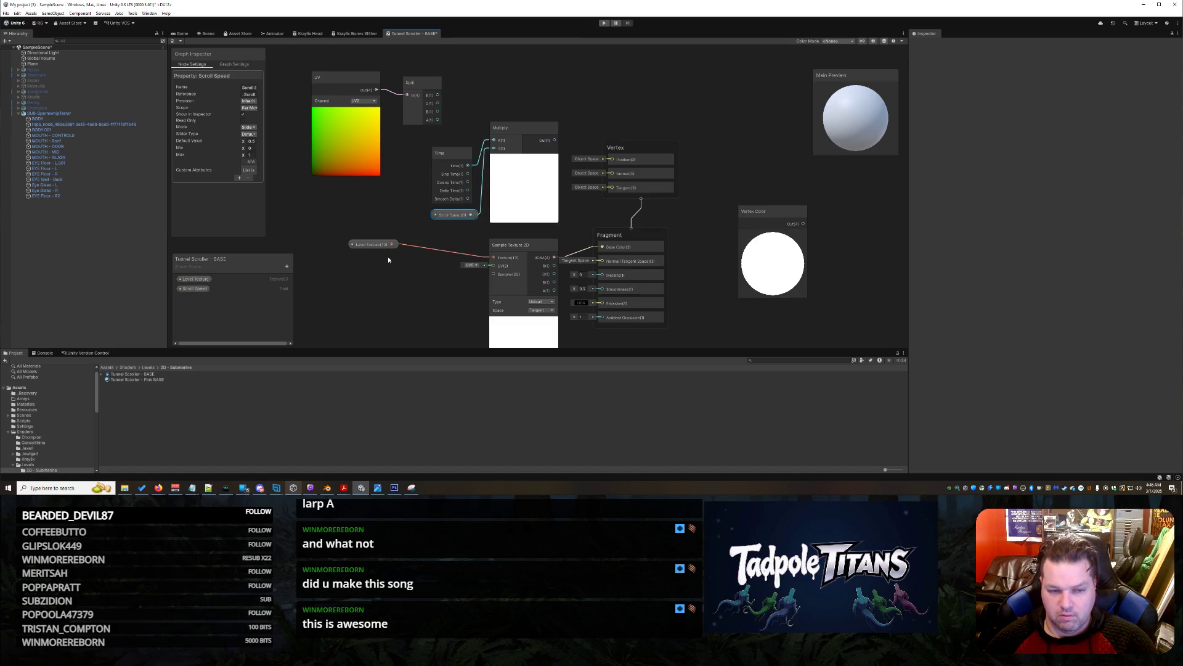
drag(513, 247, 455, 235)
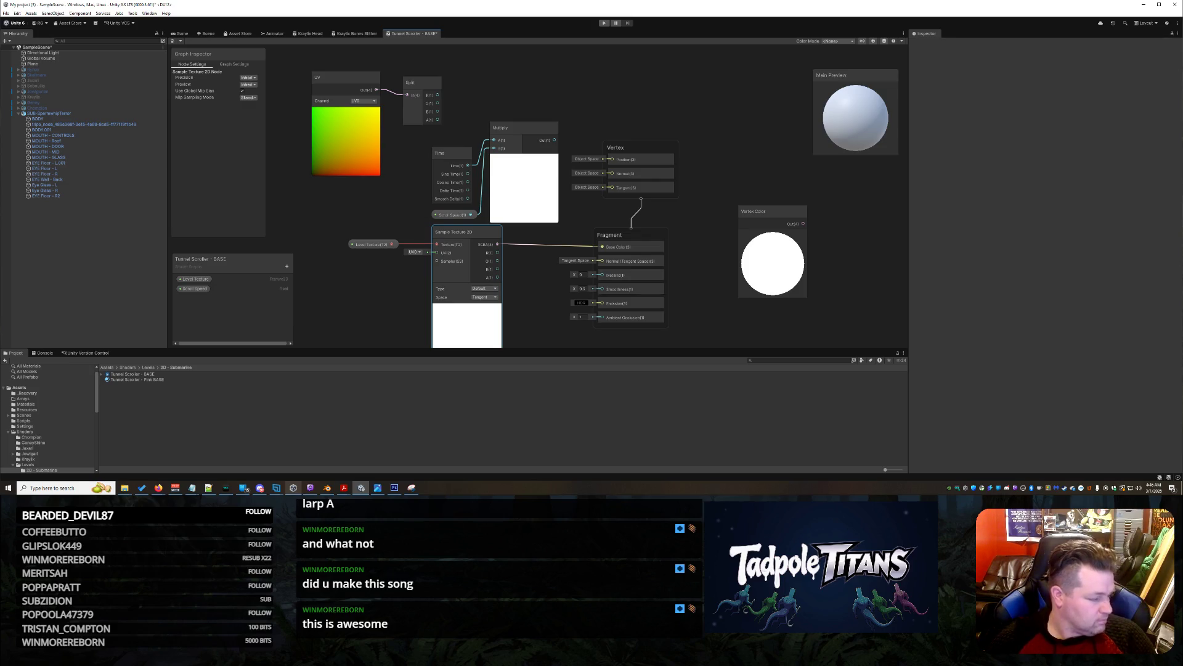
right_click(346, 227)
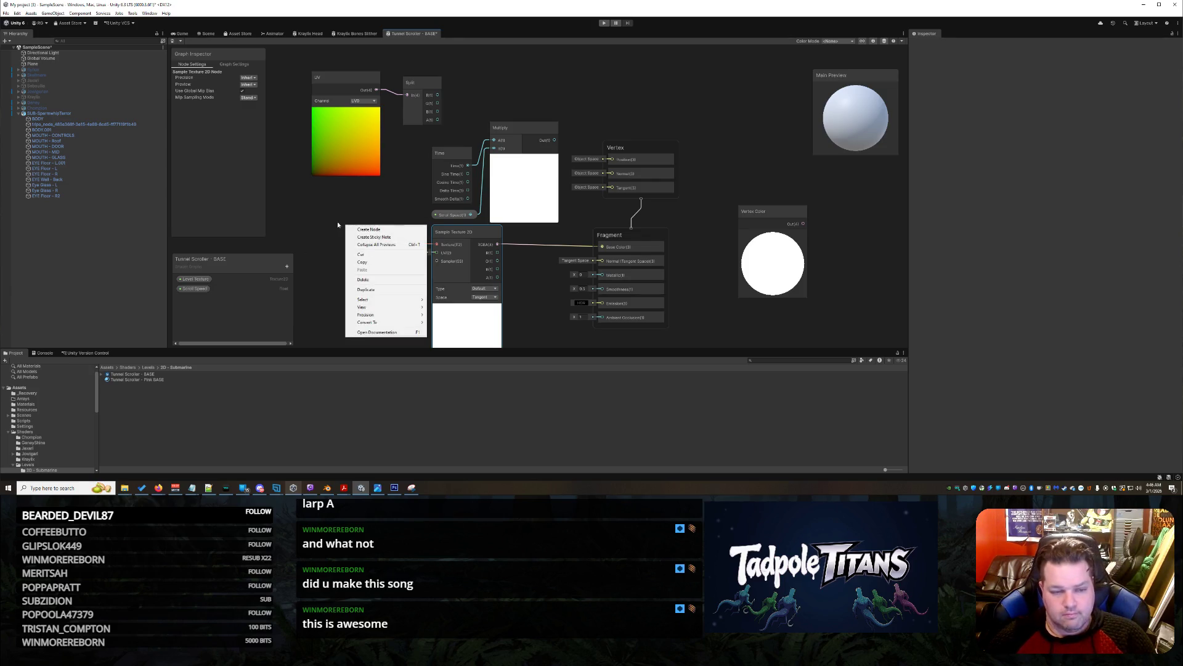
Add a Subtract node above the Fragment block and raise the Split node slightly
click(369, 230)
text(subtr)
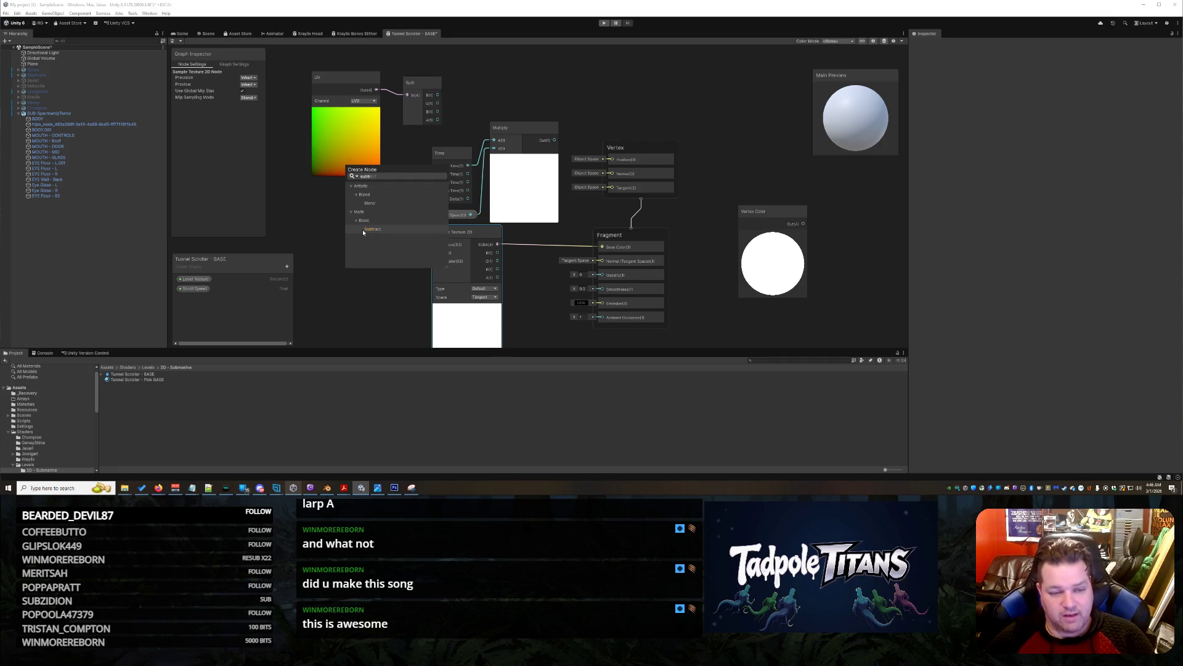
click(380, 229)
mouse_move(389, 239)
mouse_down()
mouse_move(621, 100)
mouse_move(620, 64)
mouse_move(620, 81)
mouse_up()
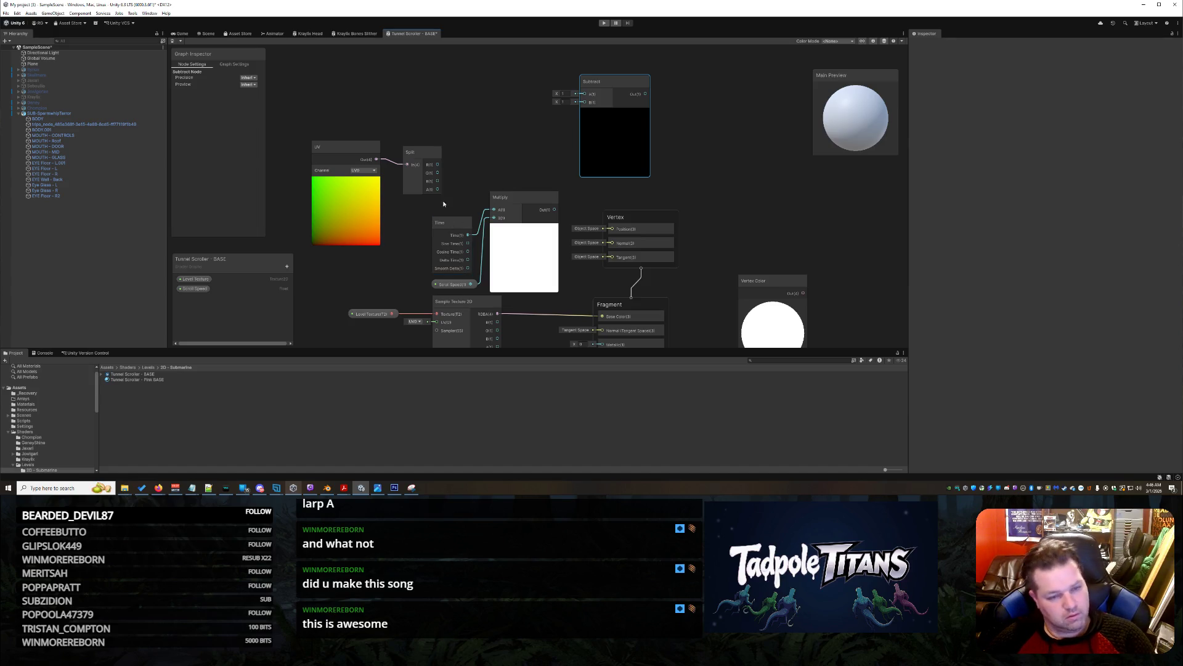
drag(421, 155, 421, 134)
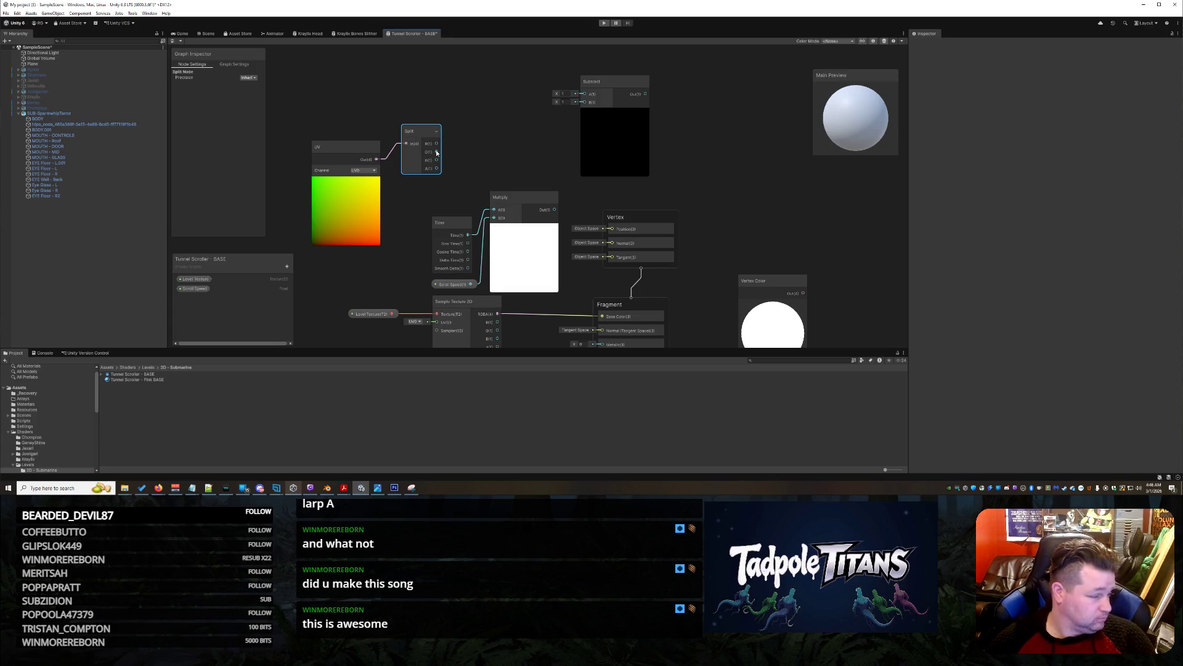
Connect Split's G output to Subtract A and Multiply's output to Subtract B
mouse_move(436, 153)
mouse_down()
mouse_move(584, 94)
mouse_move(539, 89)
mouse_up()
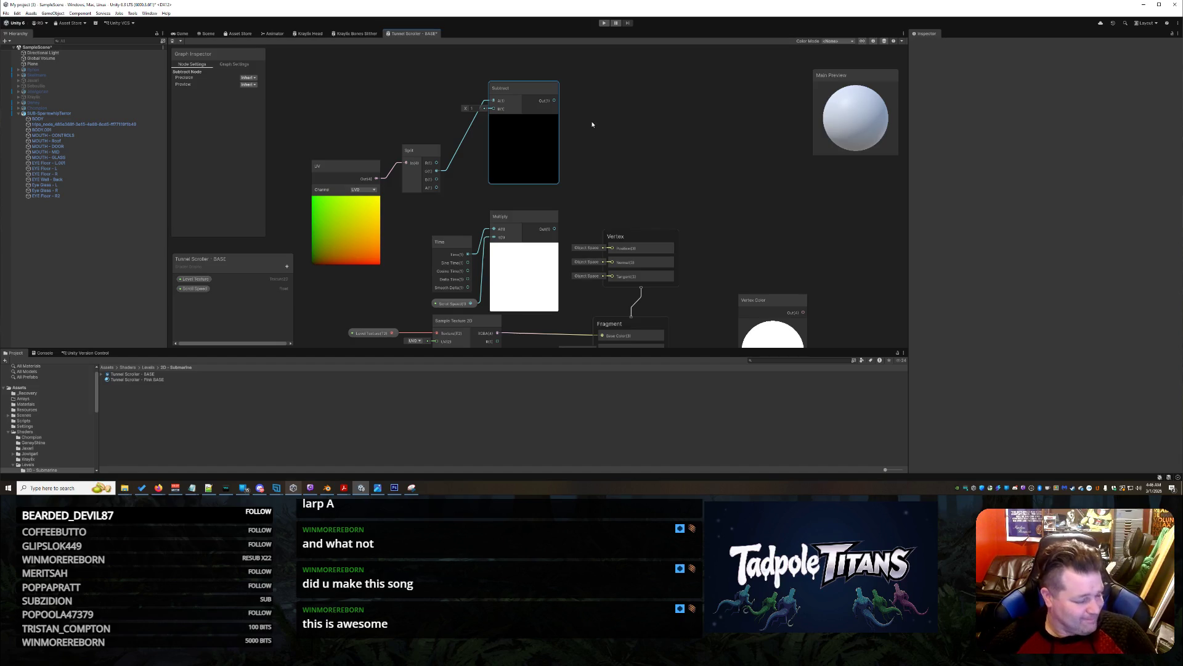
mouse_move(555, 229)
mouse_down()
mouse_move(493, 113)
mouse_move(577, 80)
mouse_up()
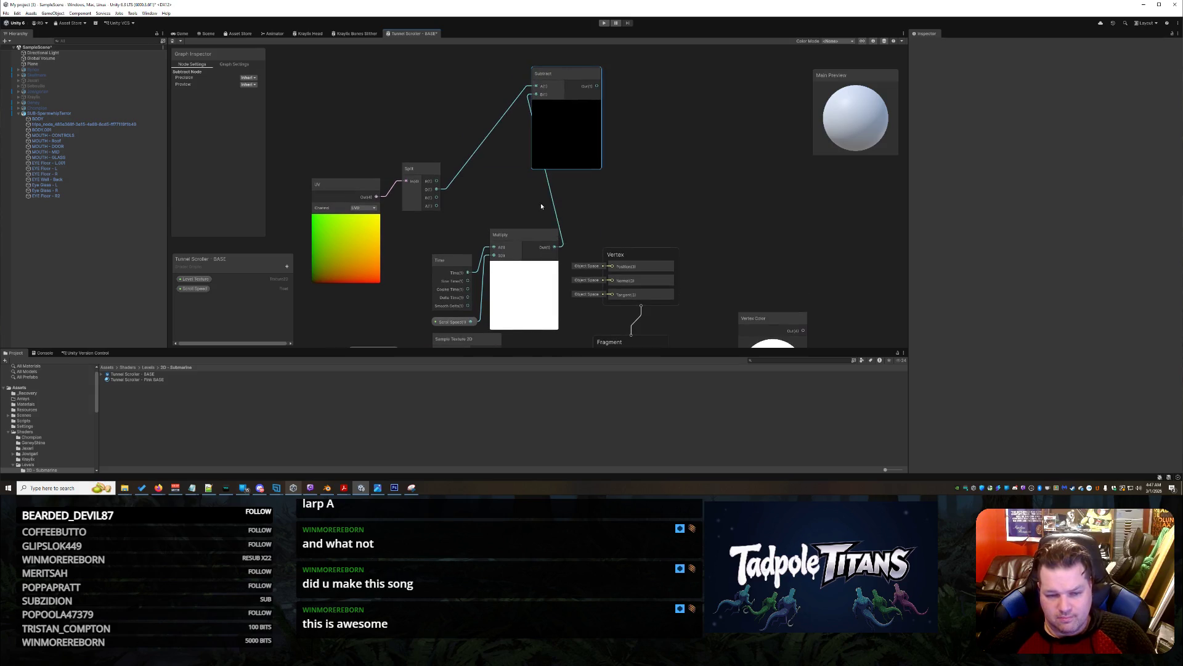
drag(444, 259, 418, 238)
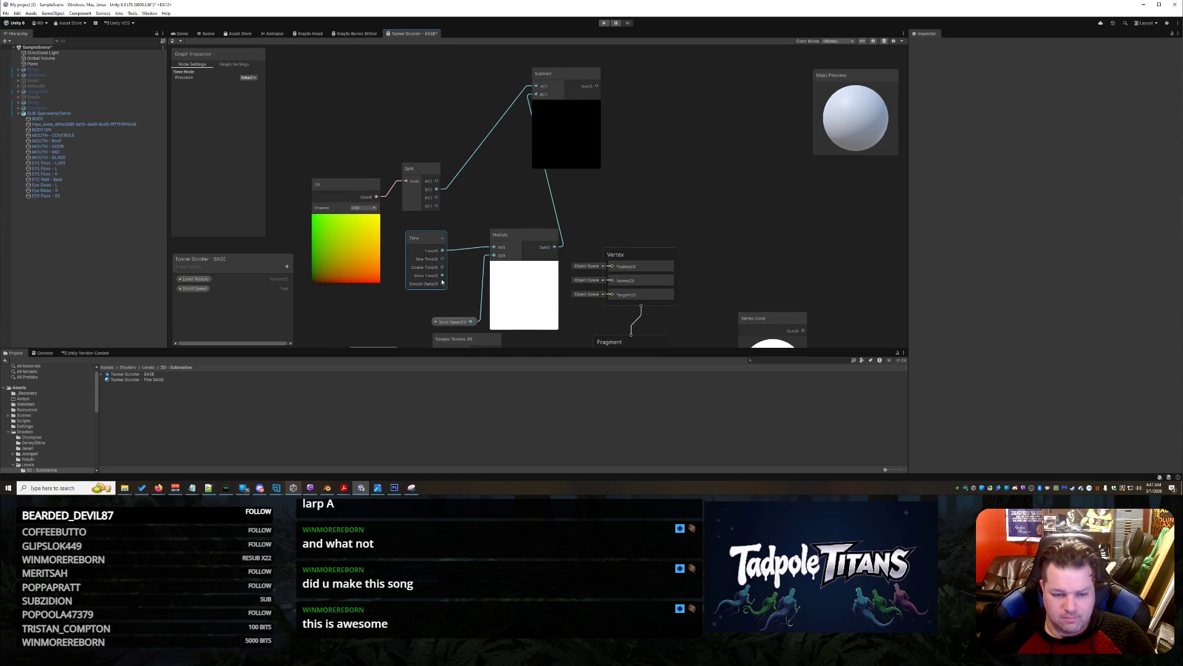
Arrange Scroll Speed, Multiply and Subtract compactly beside Split, then pan to show Fragment
click(460, 321)
drag(460, 323, 420, 287)
drag(518, 212, 485, 211)
drag(567, 86, 562, 144)
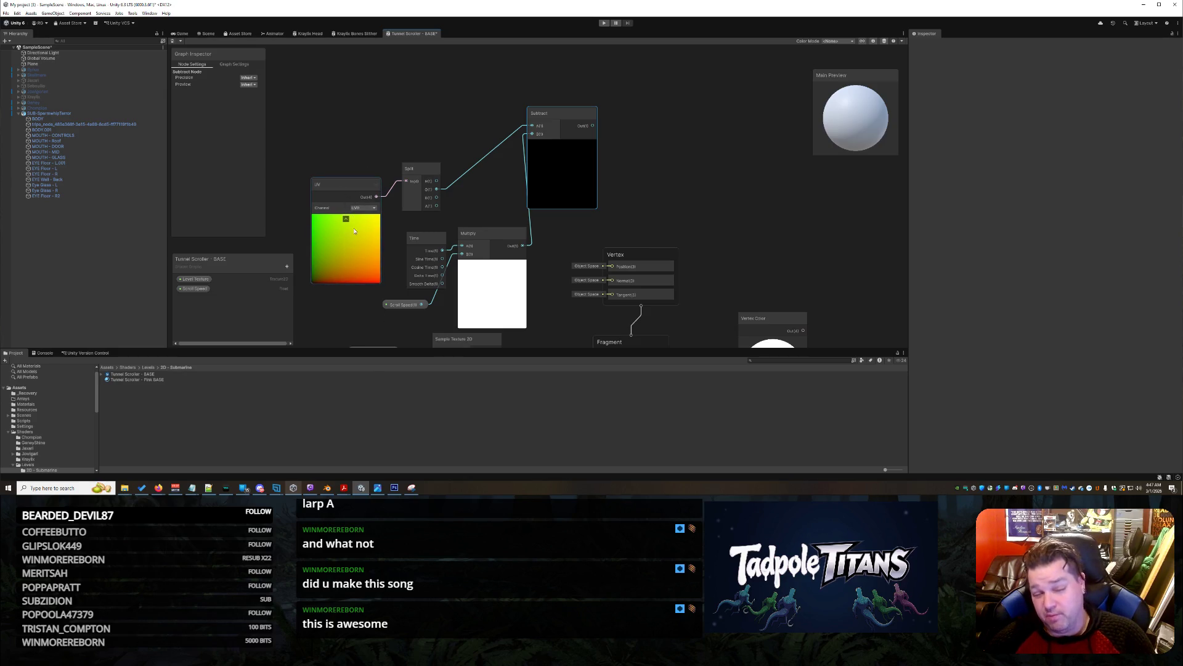
drag(568, 116, 578, 113)
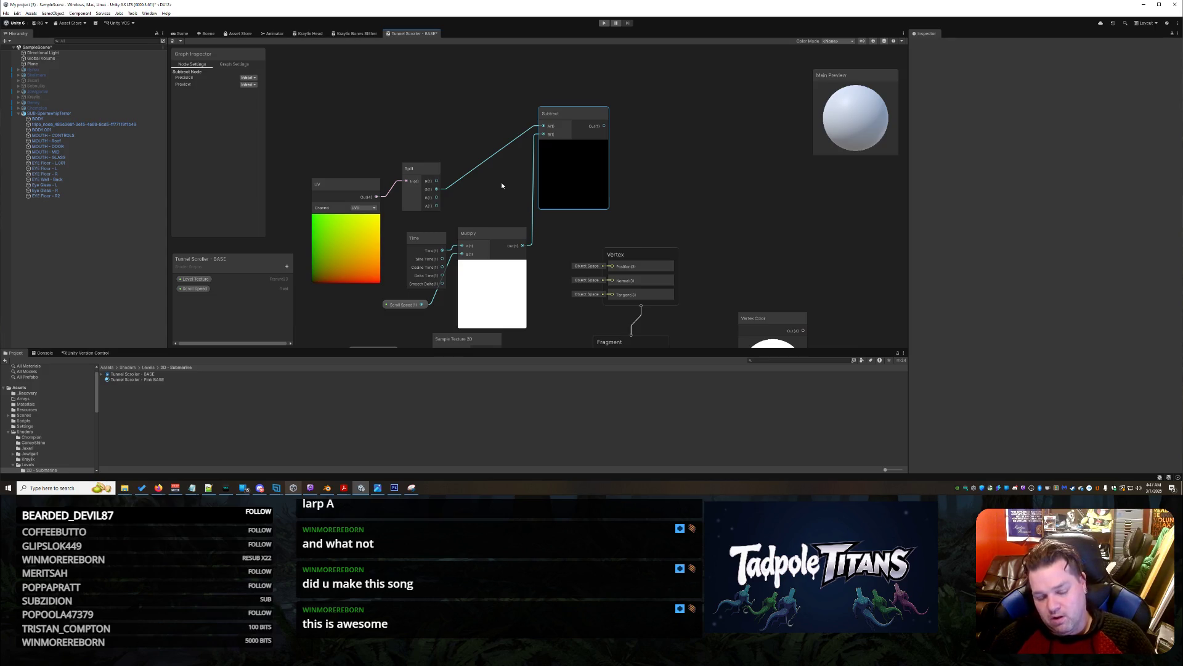
drag(403, 309, 424, 308)
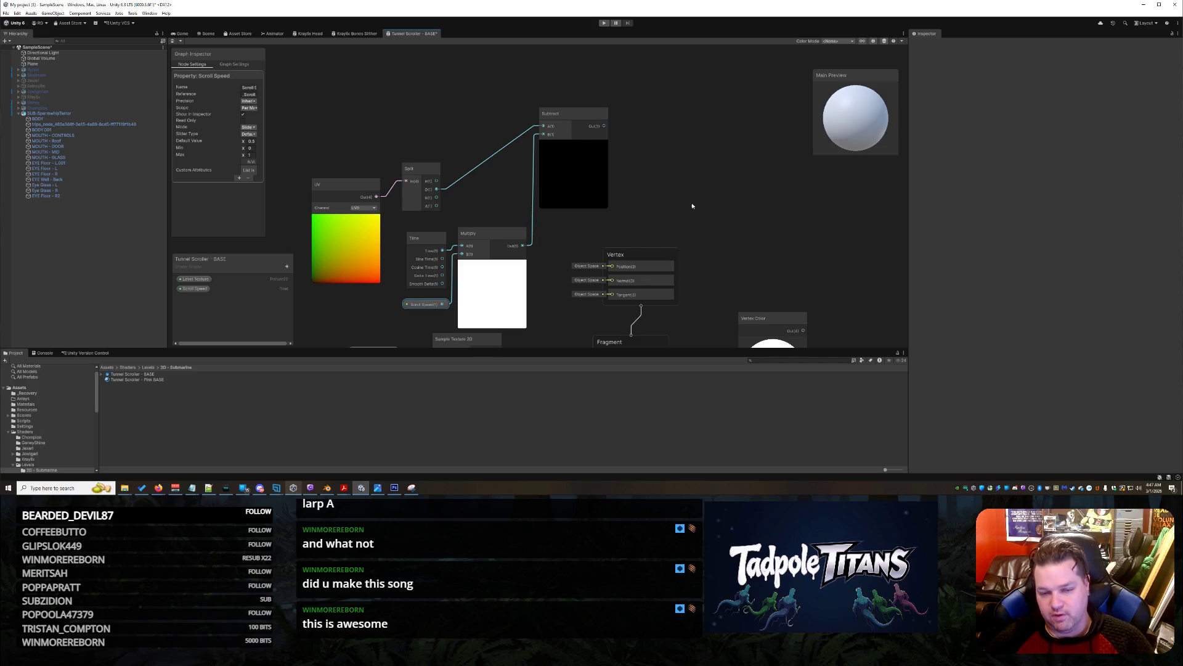
scroll(679, 210, down, 3)
scroll(735, 209, up, 3)
click(734, 210)
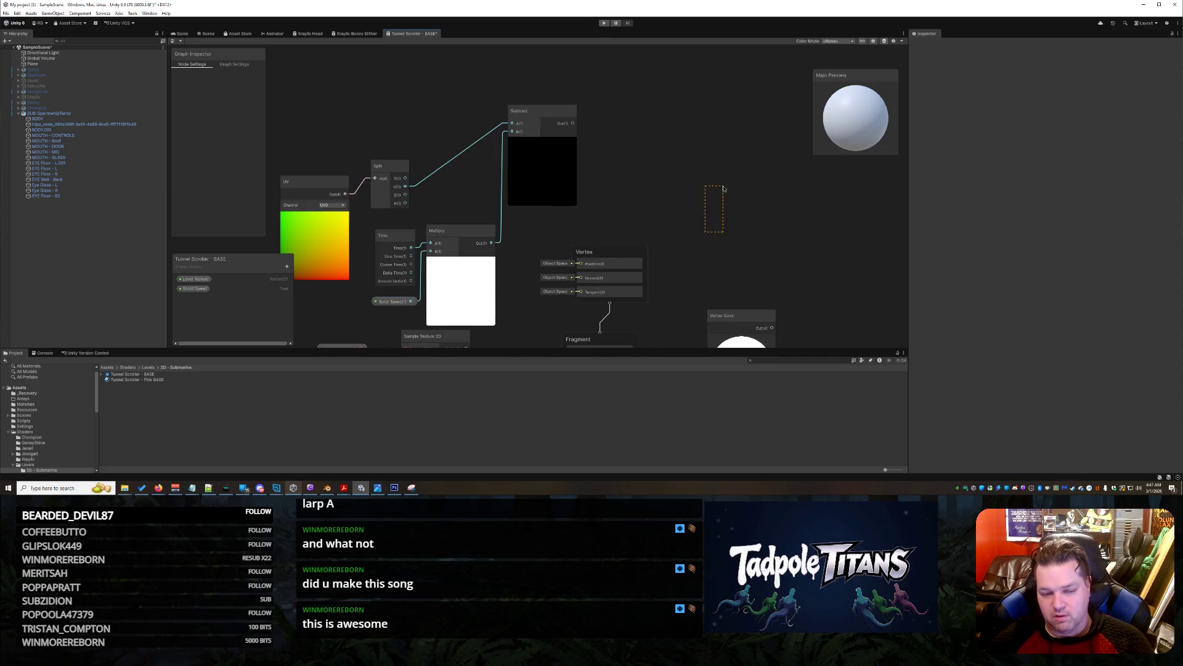
drag(707, 233, 732, 183)
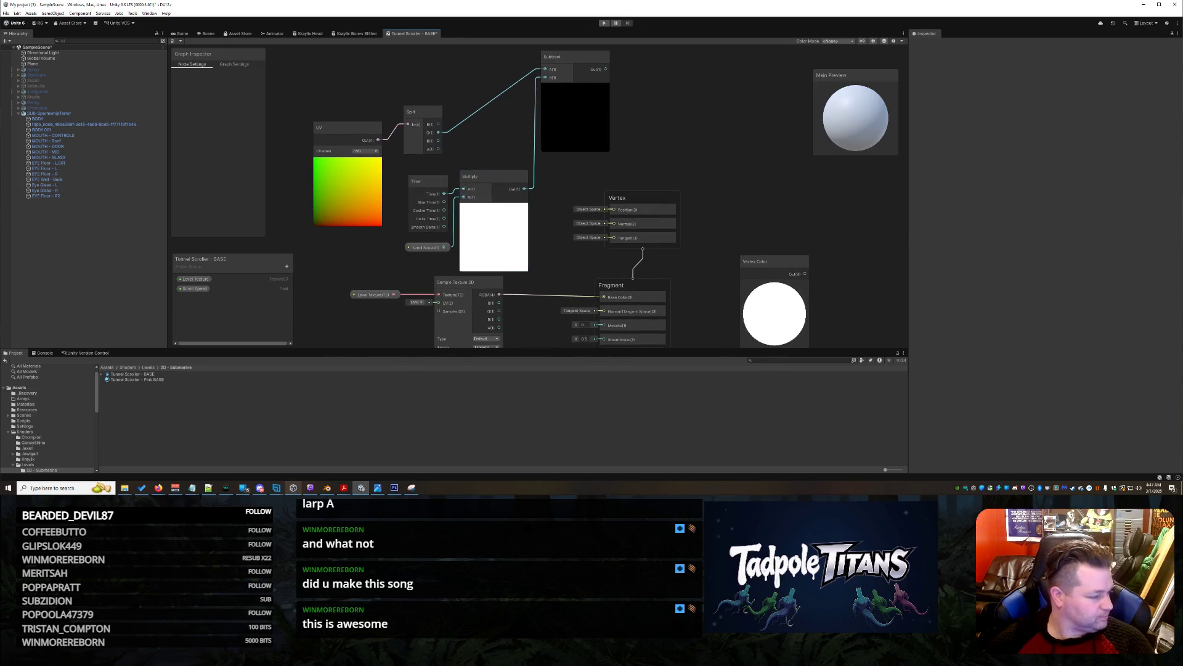
Add a Math > Range > Fraction node at the upper right, next to Subtract
right_click(347, 268)
click(357, 272)
text(frac)
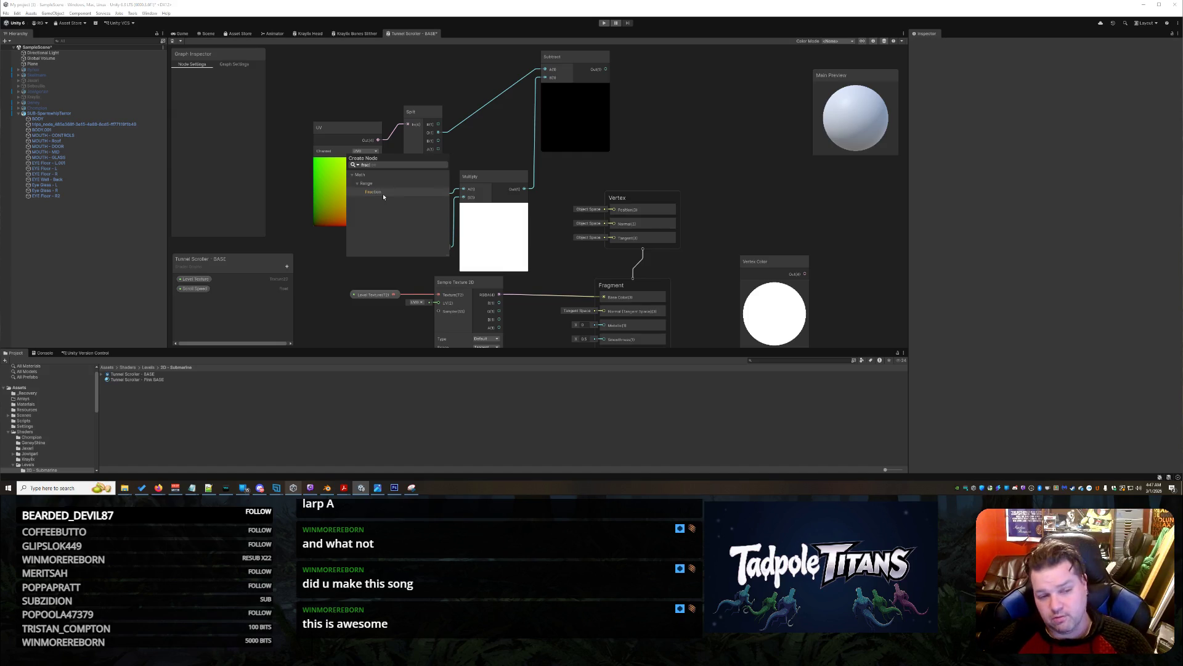
click(383, 194)
mouse_move(378, 275)
mouse_down()
mouse_move(720, 108)
mouse_move(711, 85)
mouse_move(738, 81)
mouse_up()
scroll(728, 95, up, 3)
scroll(728, 94, down, 3)
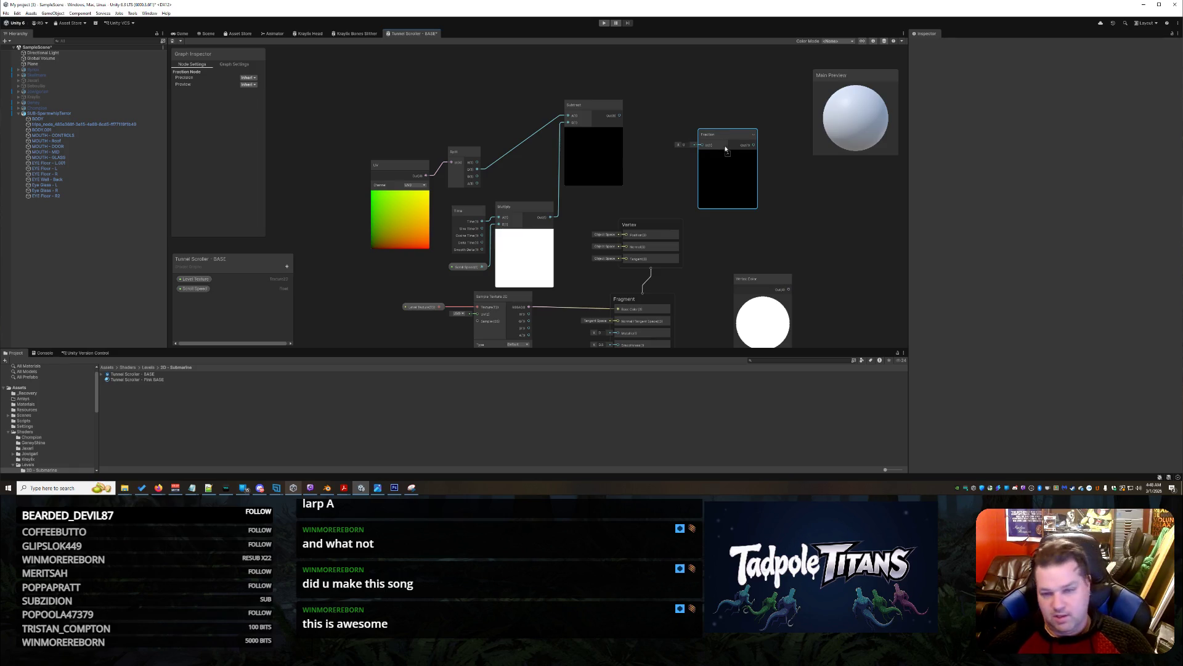
drag(721, 135, 707, 108)
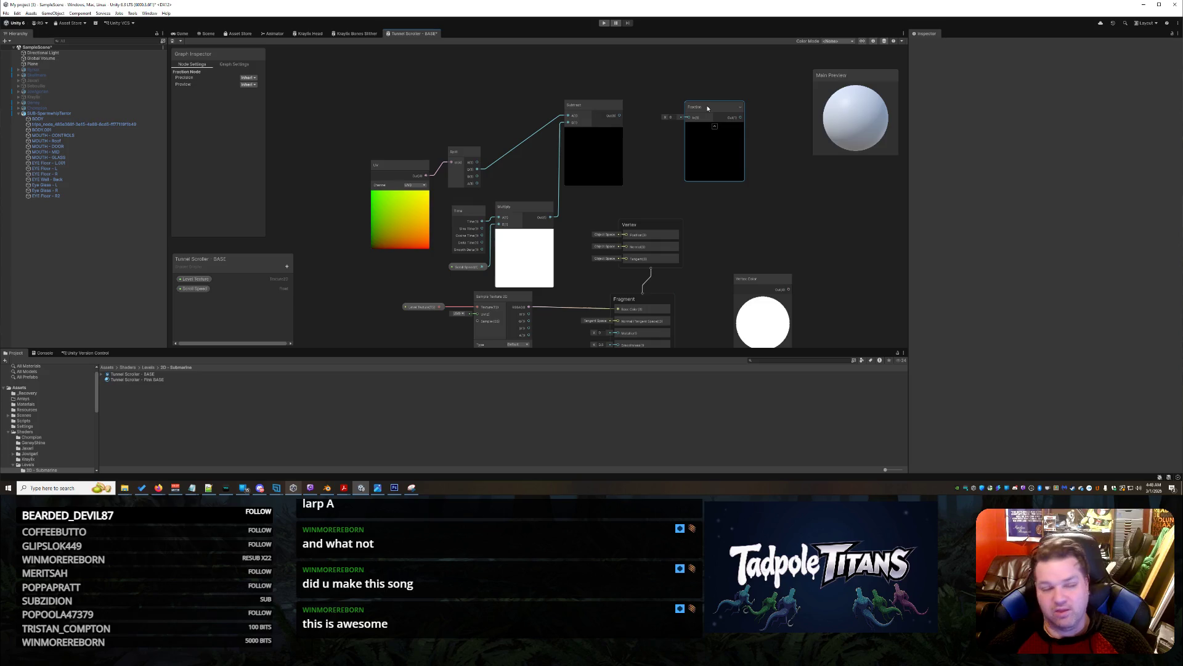